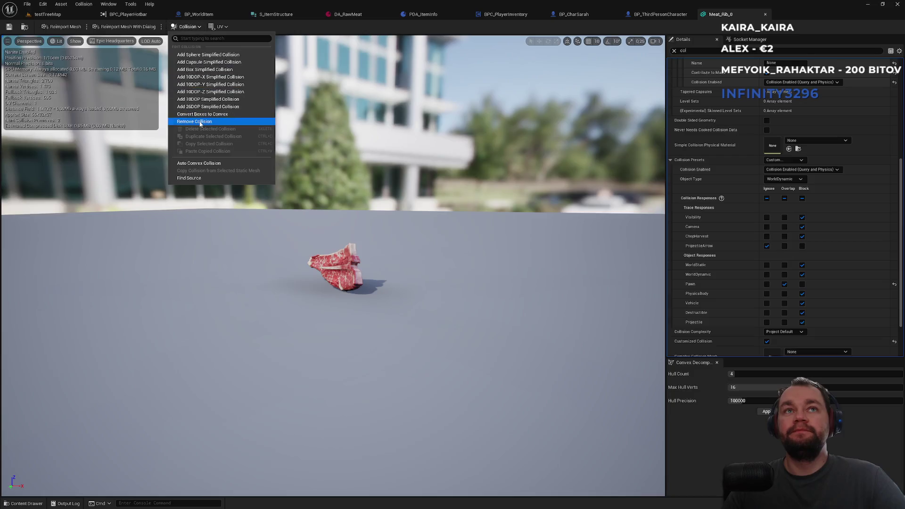
# Step: Remove Meat_Rib_0's existing collision and wrap it in a box simplified collision
pyautogui.click(76, 41)
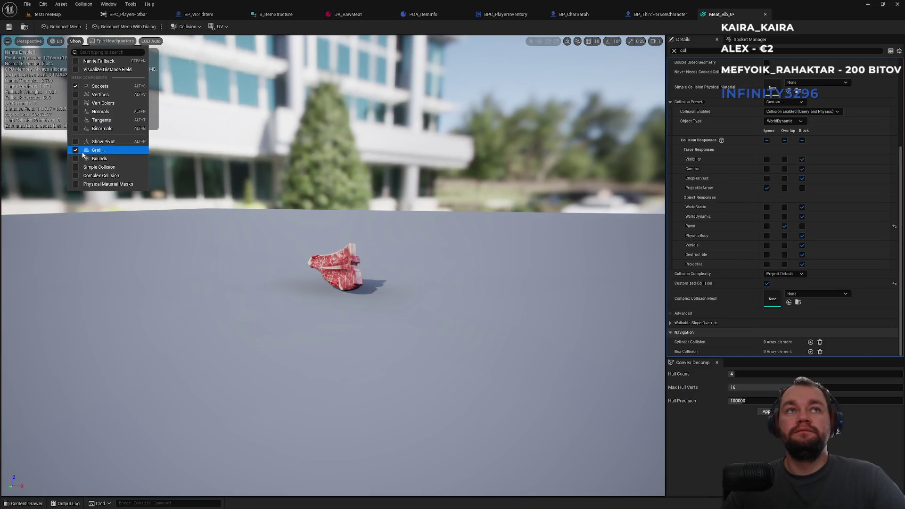
pyautogui.click(185, 26)
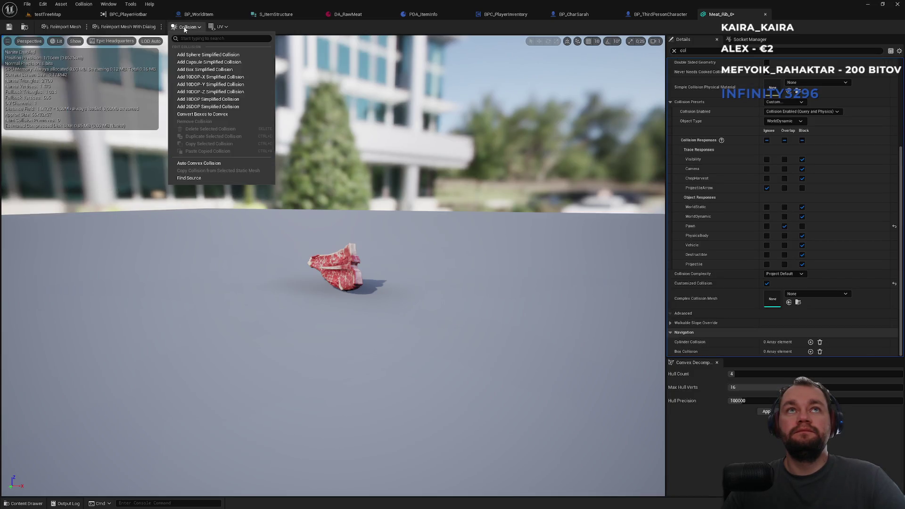
pyautogui.click(204, 64)
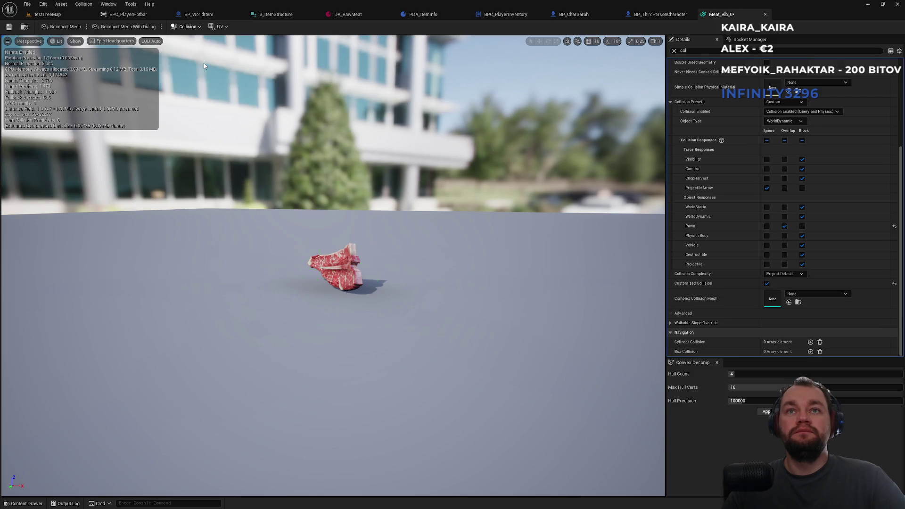
pyautogui.click(191, 30)
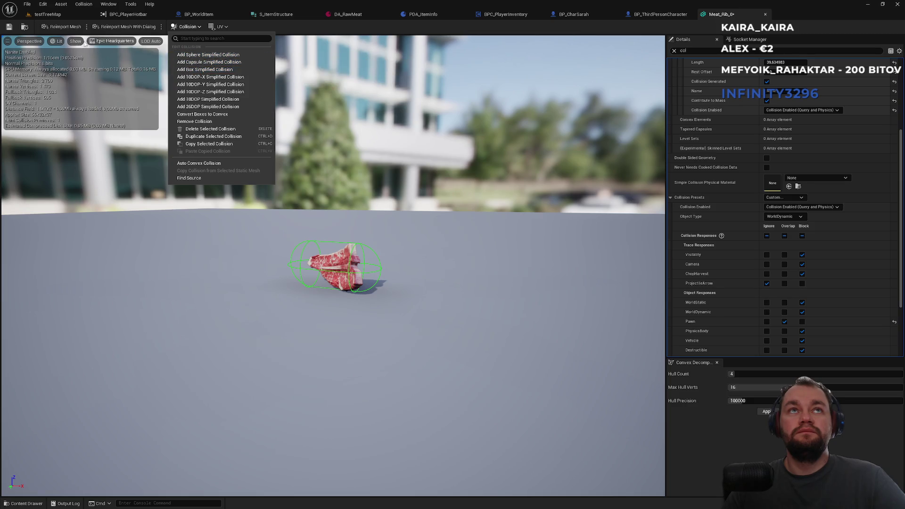
pyautogui.click(210, 70)
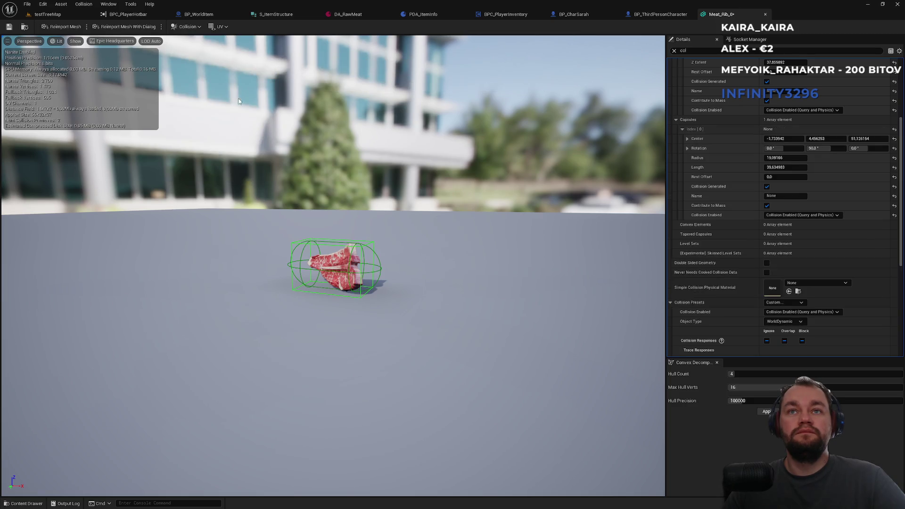
pyautogui.moveTo(318, 154)
pyautogui.mouseDown()
pyautogui.moveTo(325, 212)
pyautogui.moveTo(340, 200)
pyautogui.moveTo(320, 160)
pyautogui.moveTo(221, 38)
pyautogui.mouseUp()
# Step: Toggle simple collision display and remove all collision shapes from the mesh again
pyautogui.click(77, 42)
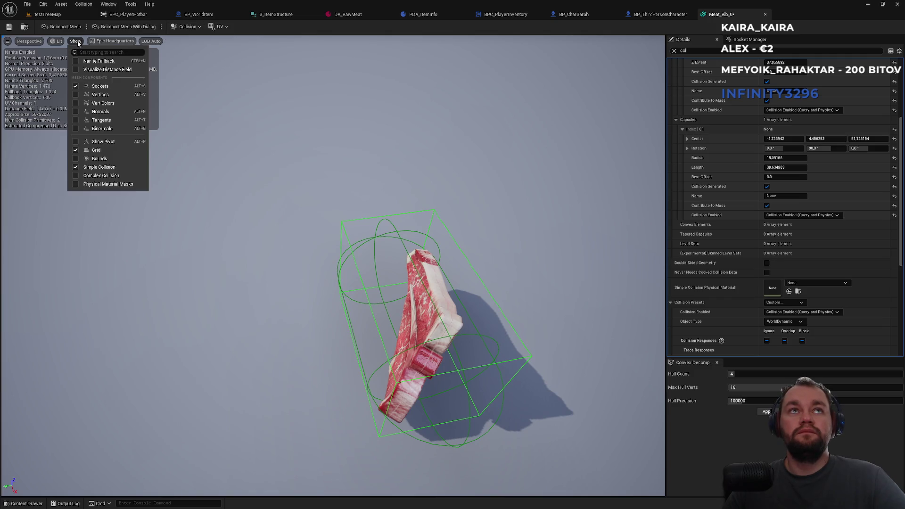
pyautogui.click(187, 27)
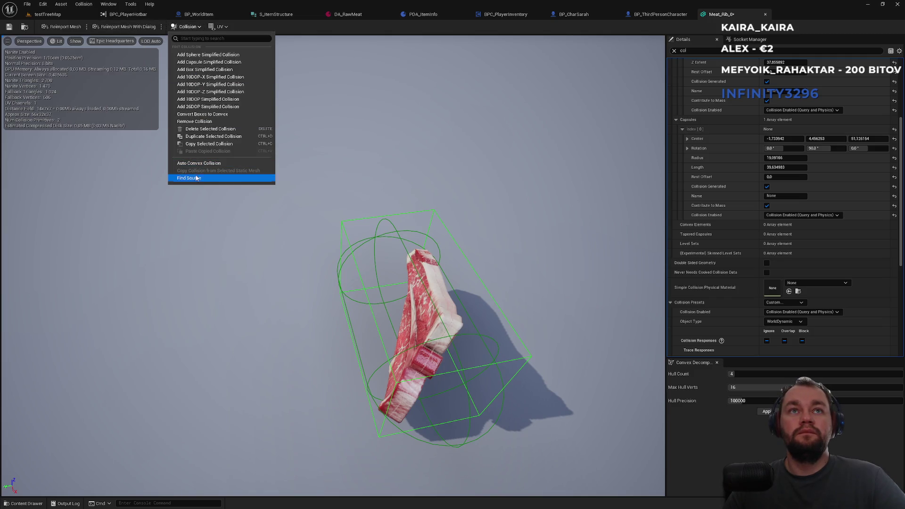
pyautogui.click(198, 123)
pyautogui.click(184, 26)
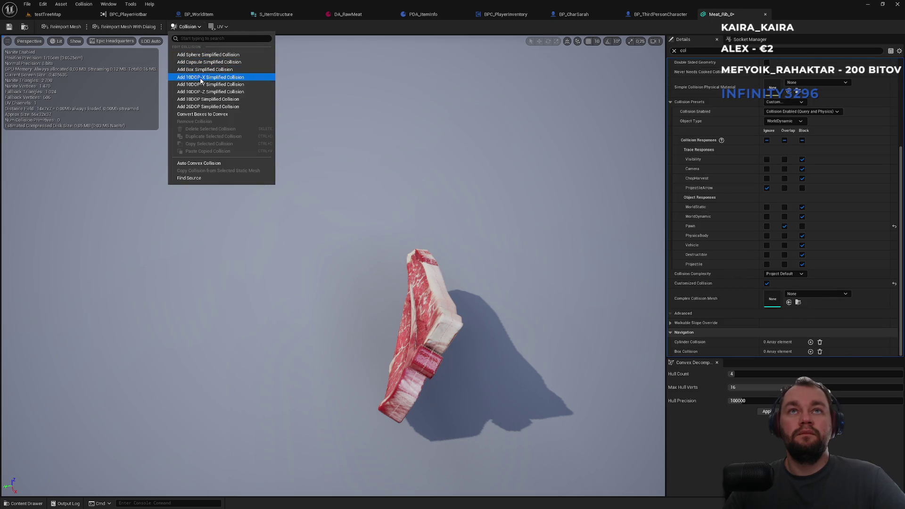
# Step: Try 10DOP-X and 10DOP-Y hulls, removing each, and decline converting boxes to convex
pyautogui.click(200, 79)
pyautogui.moveTo(308, 161)
pyautogui.mouseDown()
pyautogui.moveTo(292, 155)
pyautogui.moveTo(330, 169)
pyautogui.moveTo(282, 151)
pyautogui.mouseUp()
pyautogui.click(185, 27)
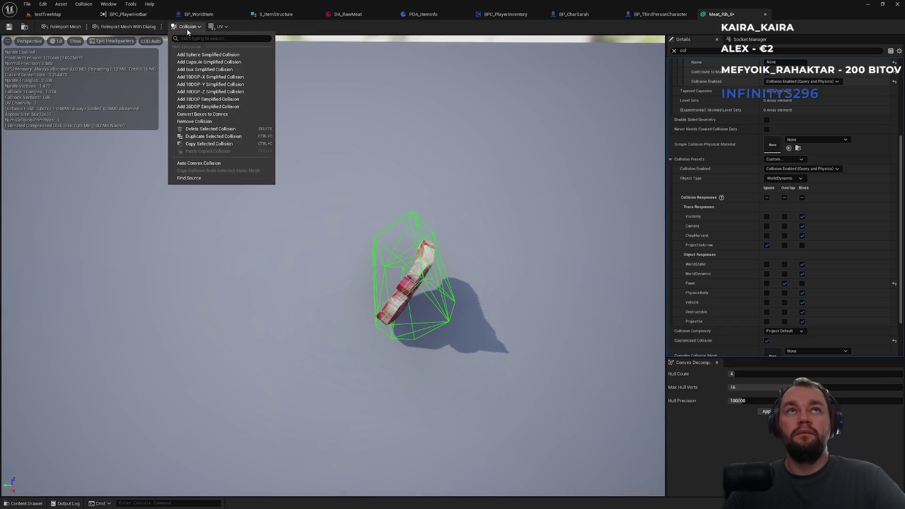
pyautogui.click(197, 122)
pyautogui.click(184, 28)
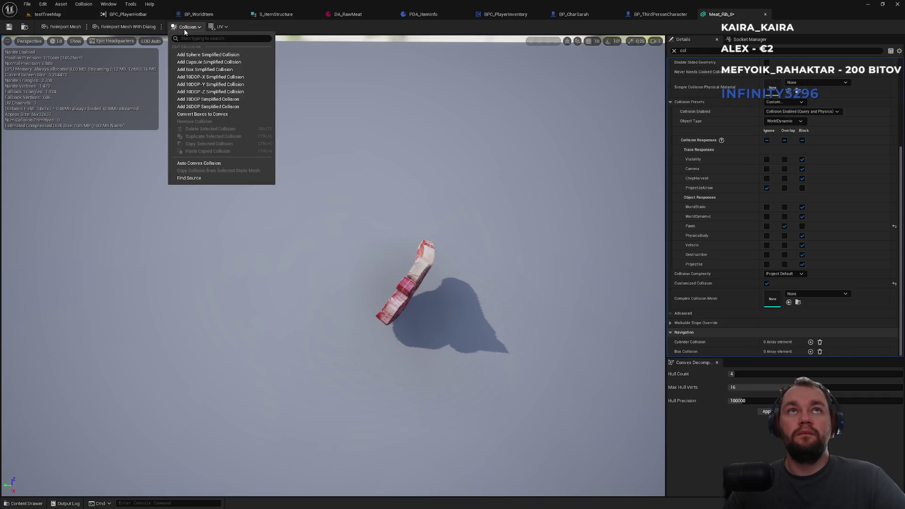
pyautogui.click(196, 115)
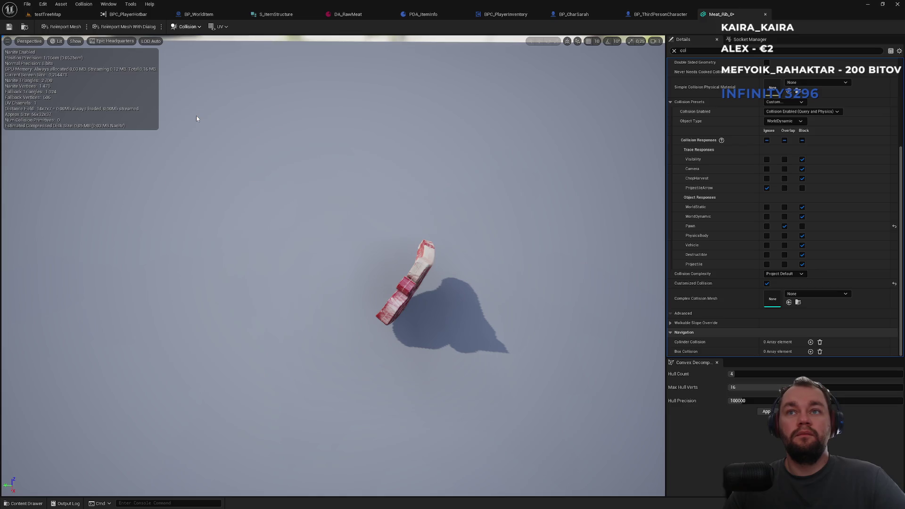
pyautogui.click(497, 271)
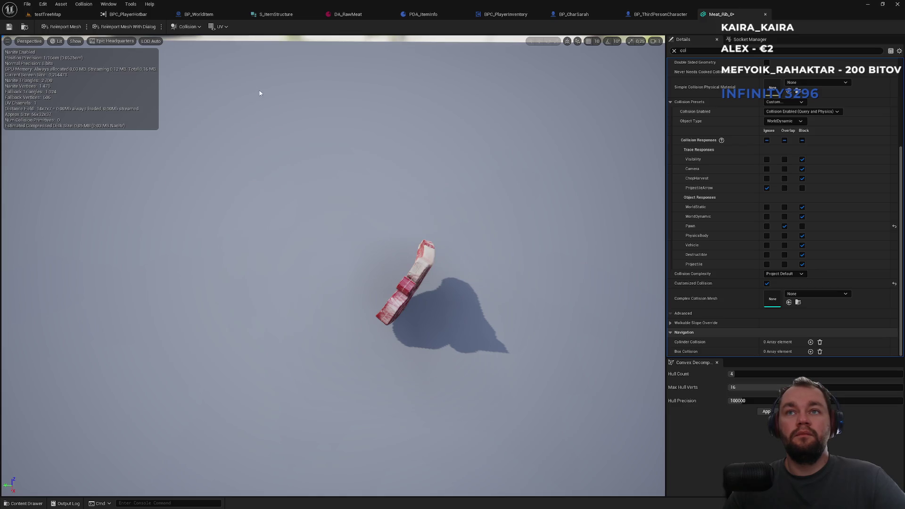
pyautogui.click(187, 27)
pyautogui.click(225, 85)
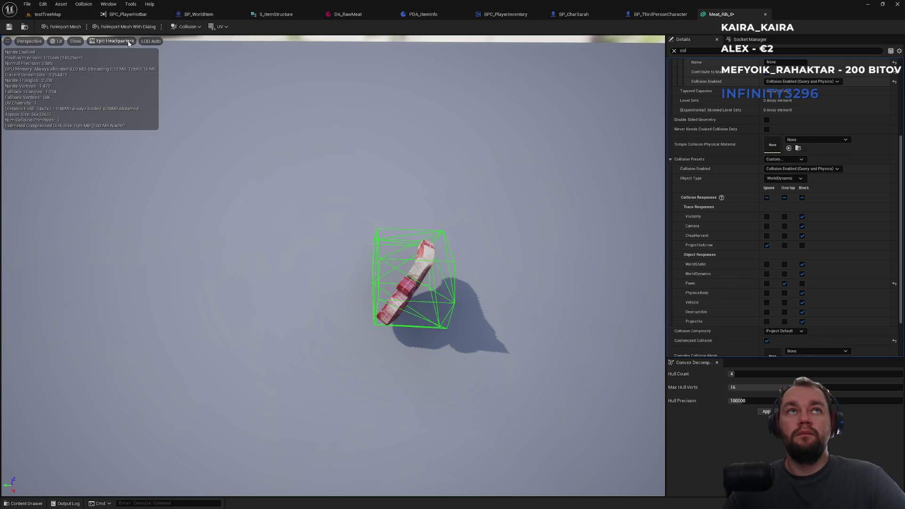
pyautogui.click(186, 26)
pyautogui.click(201, 121)
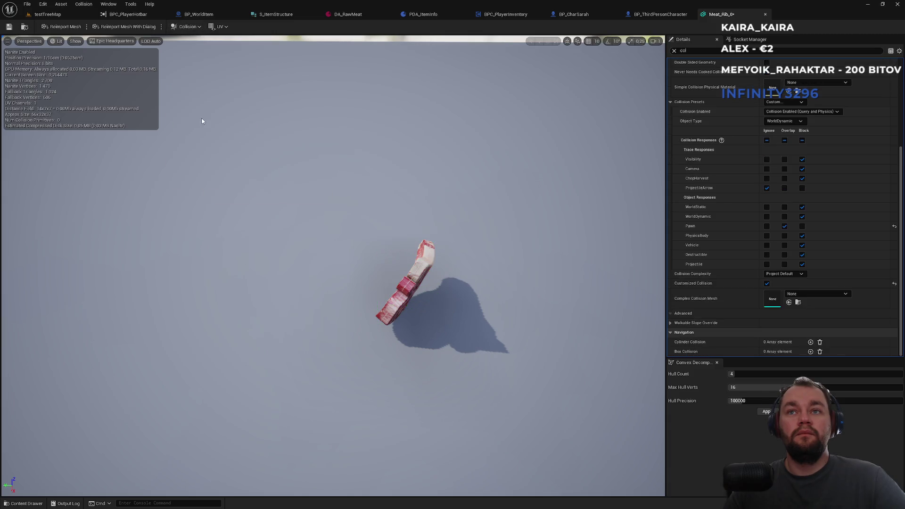
# Step: Add an 18DOP simplified collision hull to the meat, then return to testTreeMap
pyautogui.click(174, 26)
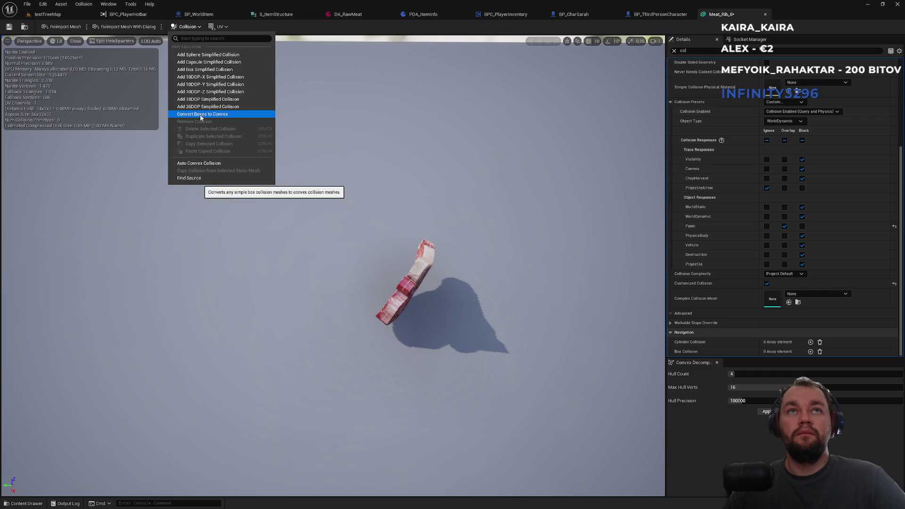
pyautogui.click(197, 102)
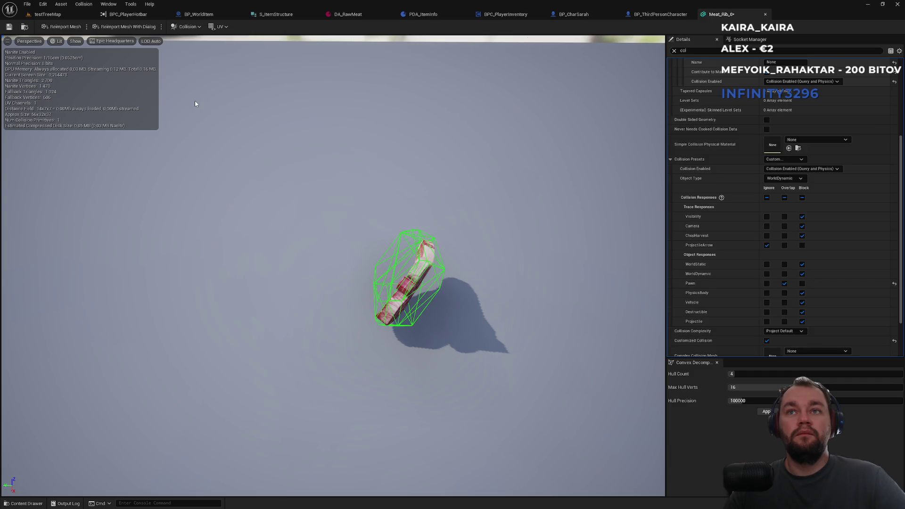
pyautogui.moveTo(194, 100)
pyautogui.mouseDown()
pyautogui.moveTo(207, 113)
pyautogui.moveTo(212, 155)
pyautogui.moveTo(283, 165)
pyautogui.moveTo(360, 100)
pyautogui.mouseUp()
pyautogui.click(50, 14)
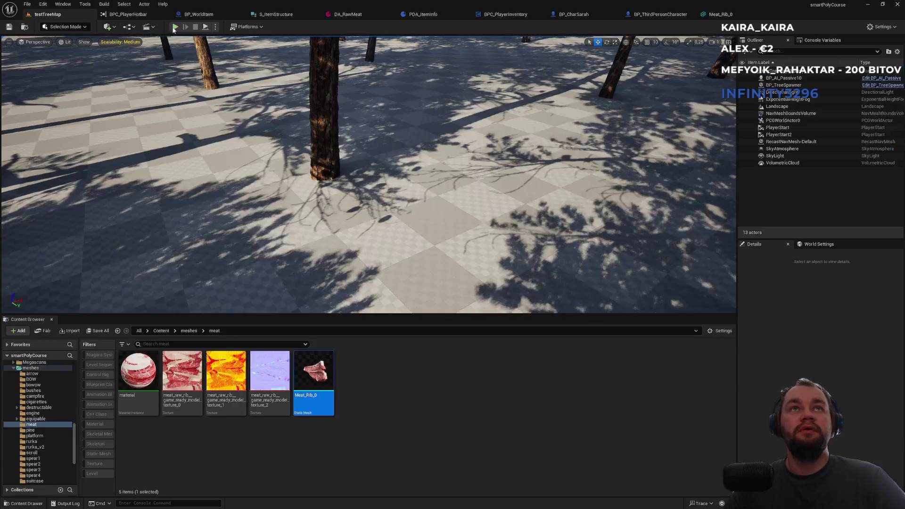
# Step: Play the level fullscreen, drop the raw meat from the inventory, and run toward the platform
pyautogui.click(175, 27)
pyautogui.press('F11')
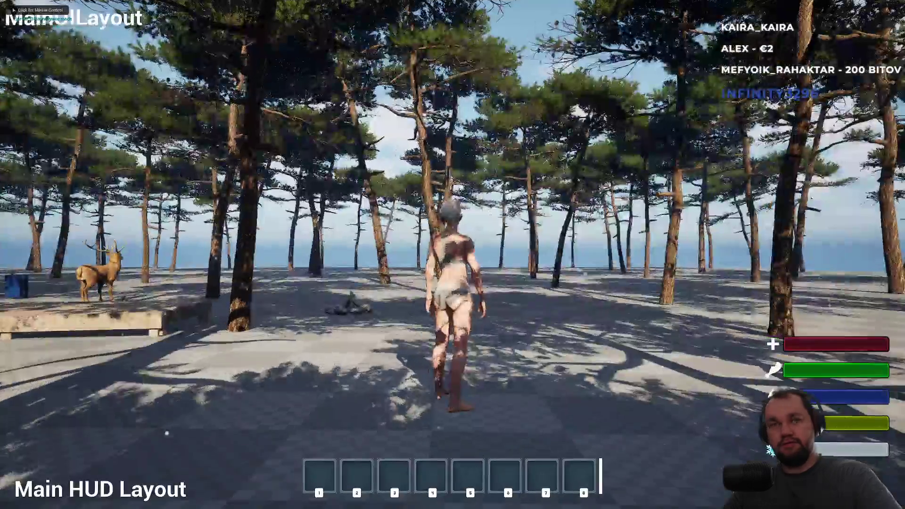
pyautogui.press('i')
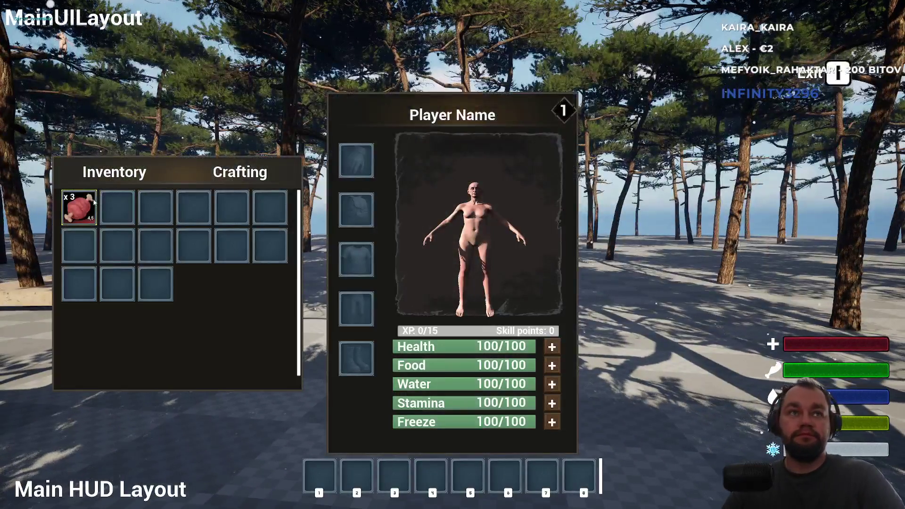
pyautogui.click(111, 212)
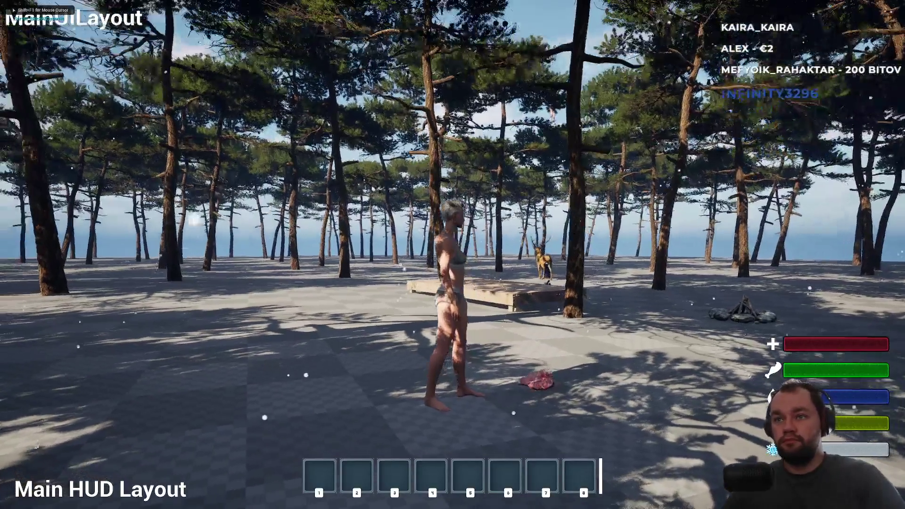
pyautogui.press('e')
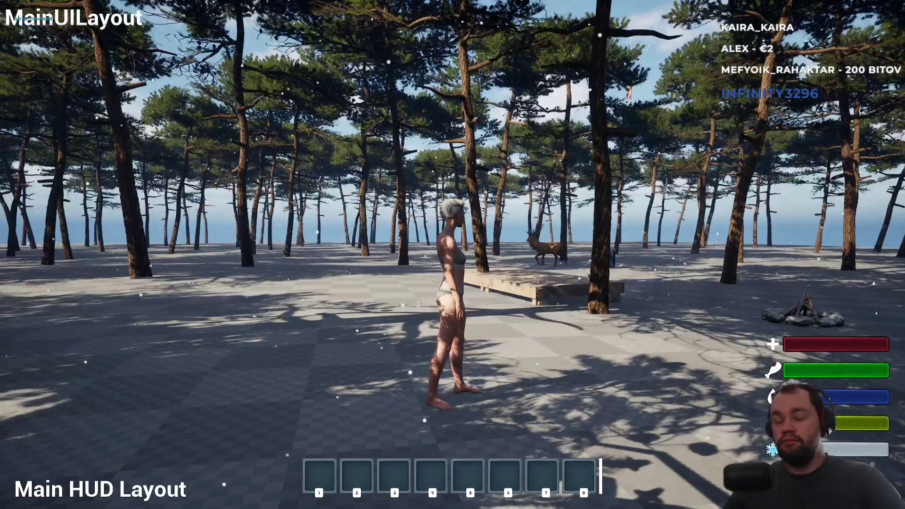
pyautogui.press('w')
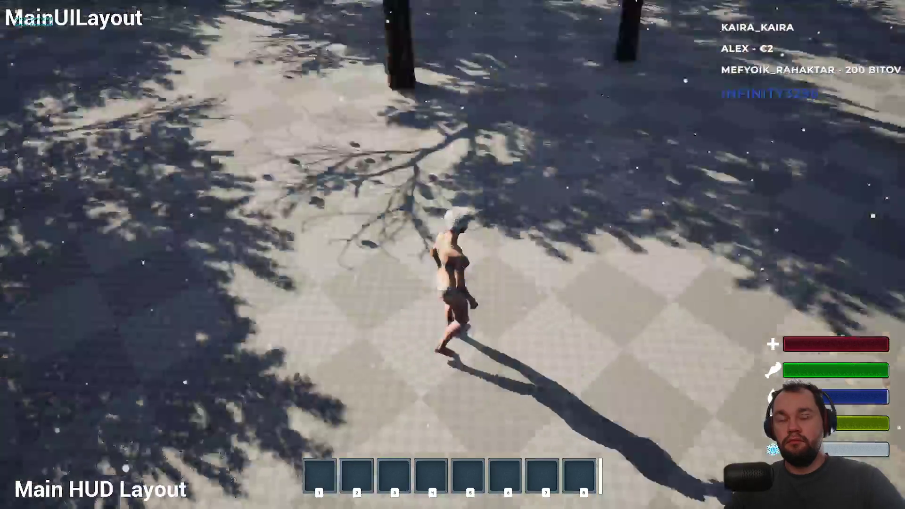
# Step: Drop the meat stack a second time using the inventory's Drop item action
pyautogui.press('i')
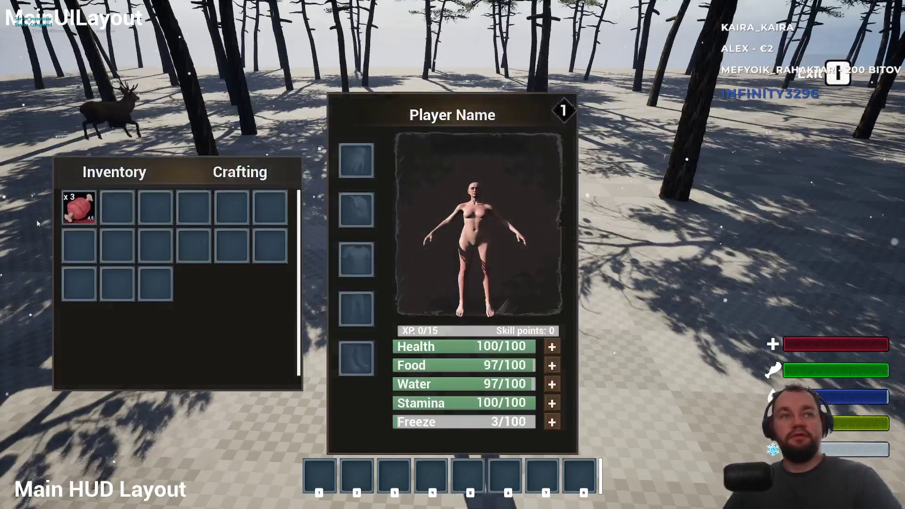
pyautogui.rightClick(89, 217)
pyautogui.click(115, 224)
pyautogui.press('i')
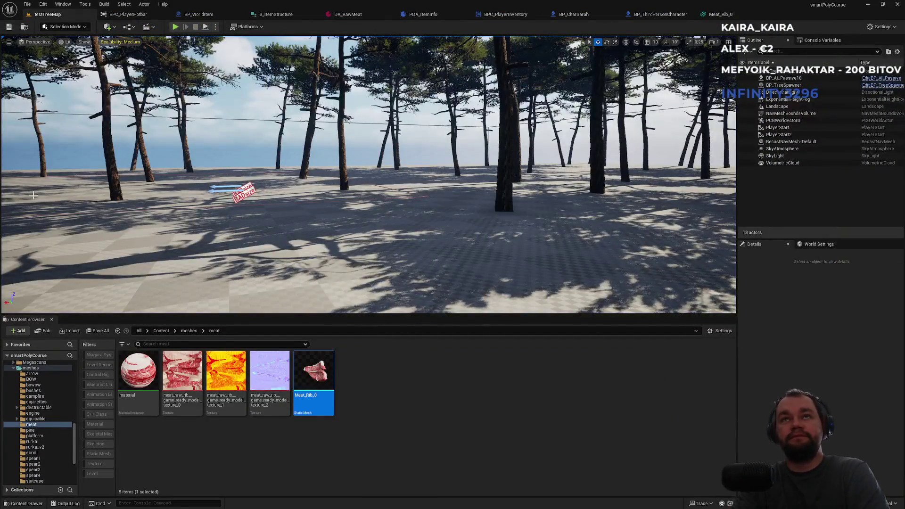
# Step: Set Meat_Rib_0's collision responses to Overlap for Pawn and PhysicsBody, then return to testTreeMap
pyautogui.click(718, 14)
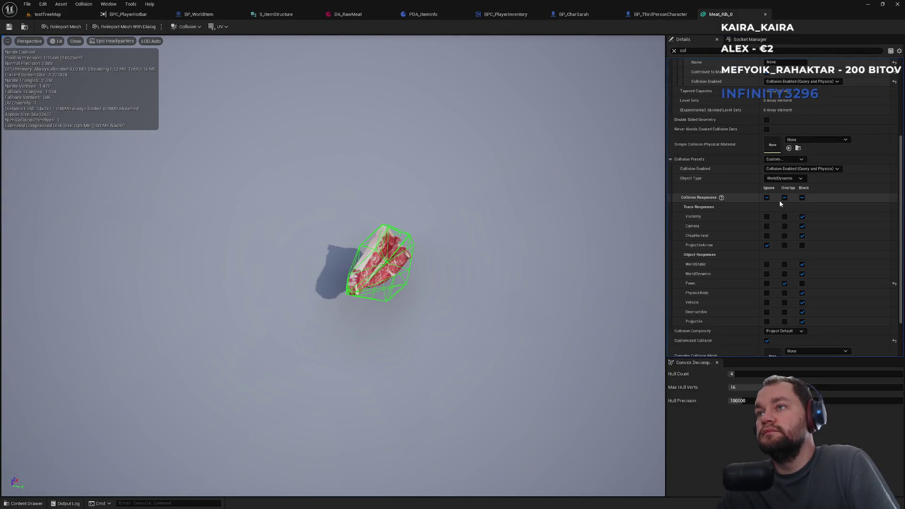
pyautogui.click(783, 282)
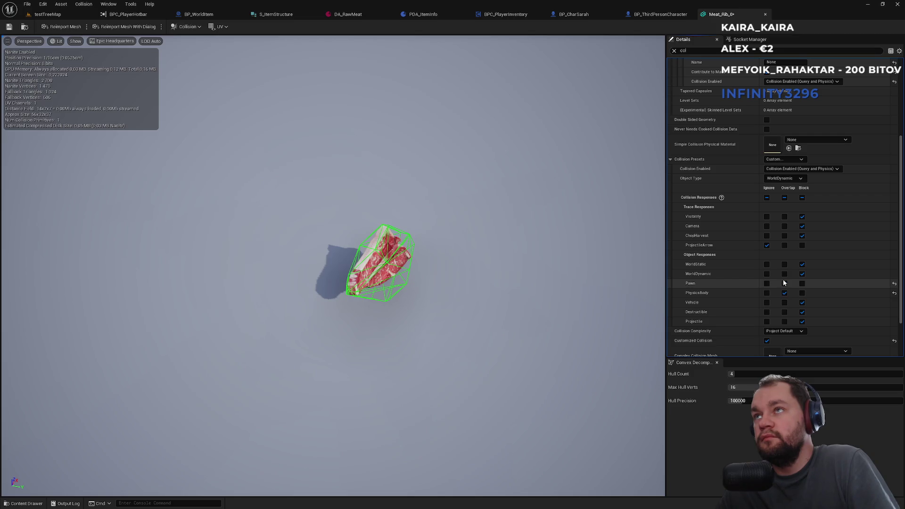
pyautogui.click(783, 282)
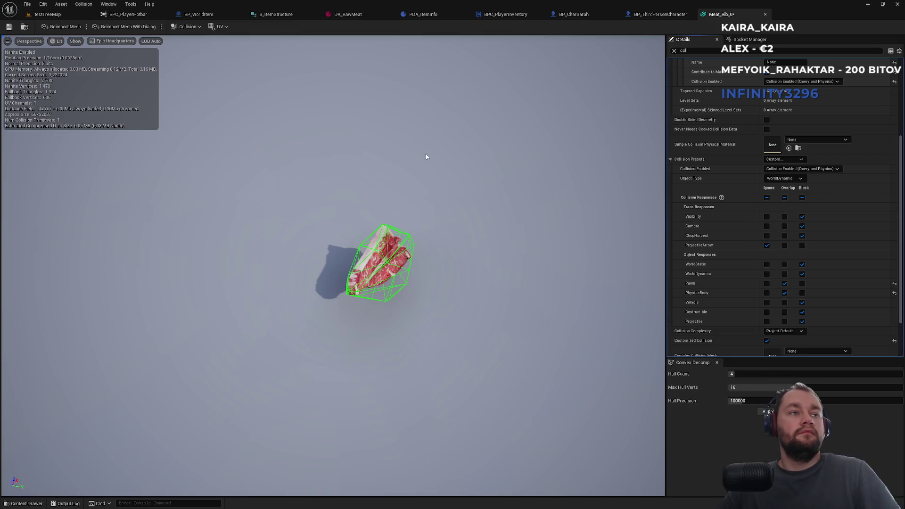
pyautogui.click(47, 14)
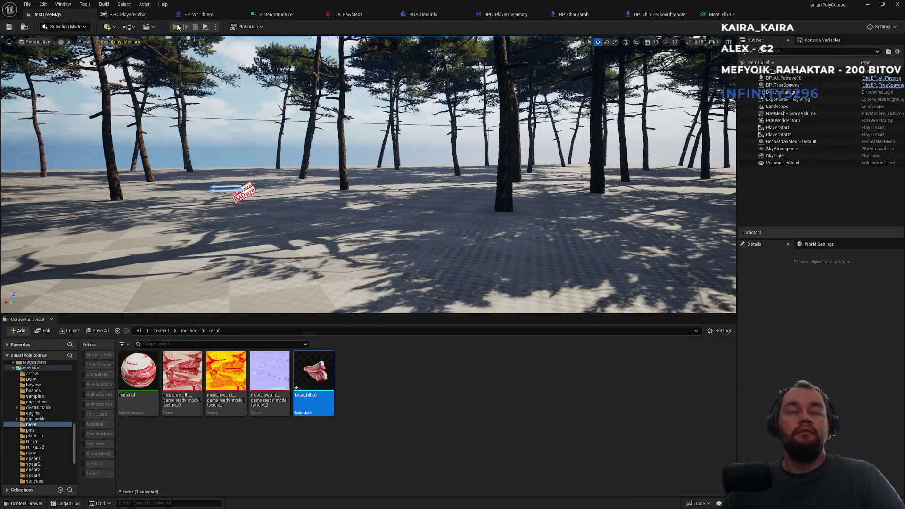
# Step: Play the level fullscreen, drop the meat stack from the inventory, run forward, then stop and relaunch fullscreen
pyautogui.click(176, 27)
pyautogui.press('F11')
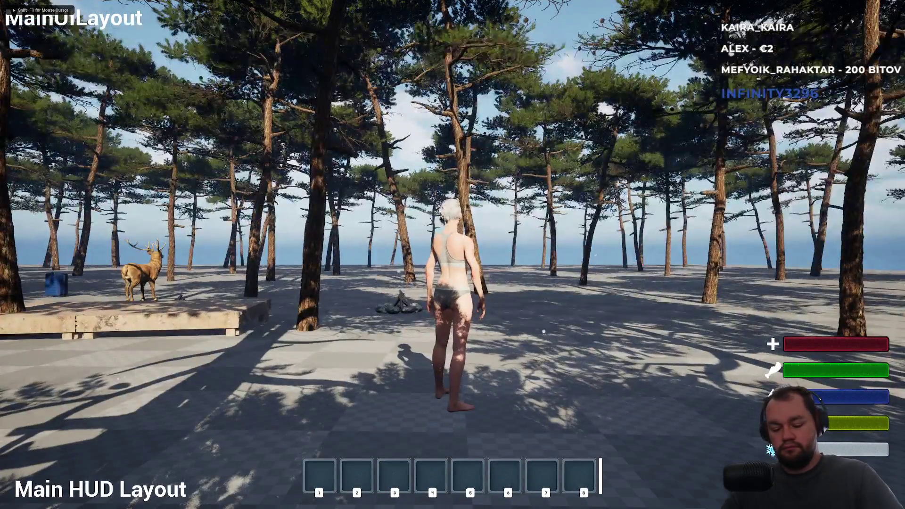
pyautogui.press('i')
pyautogui.rightClick(94, 216)
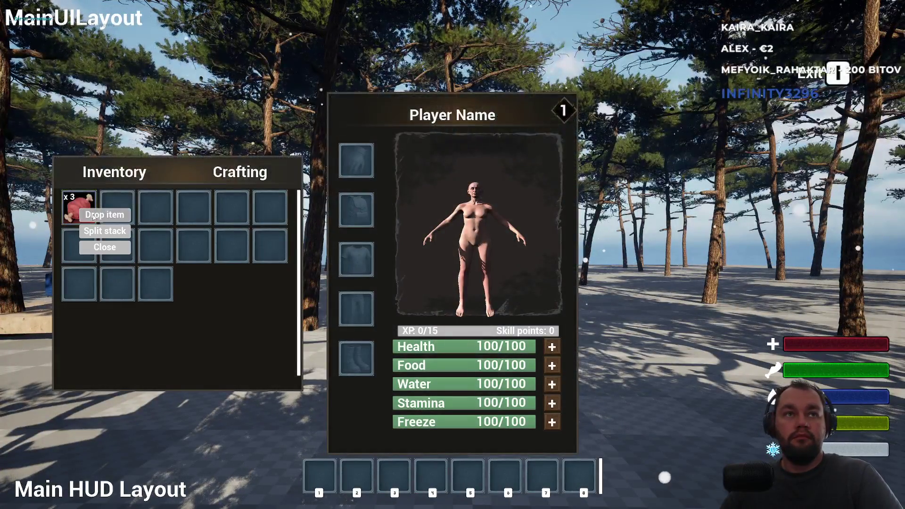
pyautogui.click(94, 216)
pyautogui.press('w')
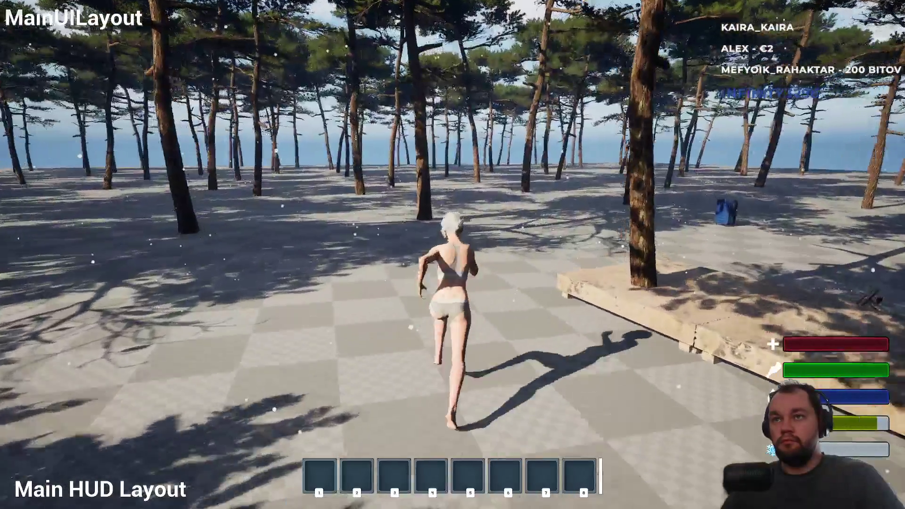
pyautogui.press('Escape')
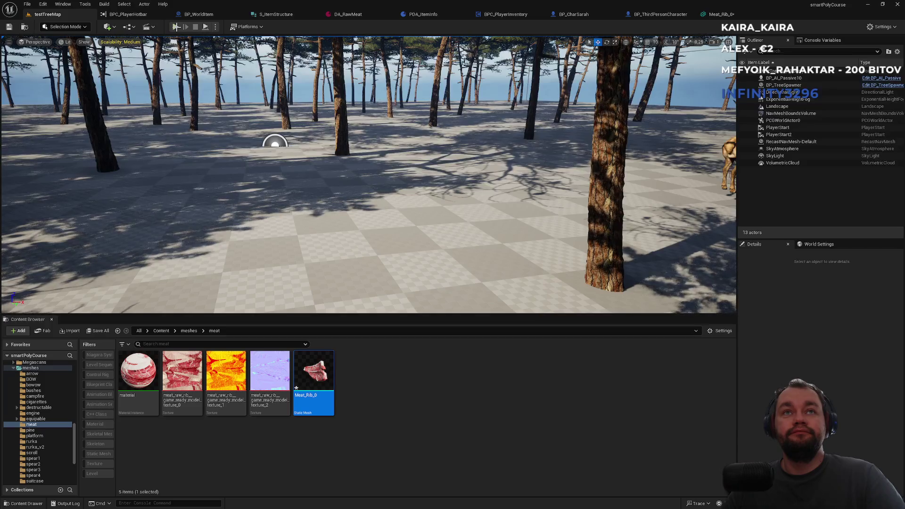
pyautogui.press('F11')
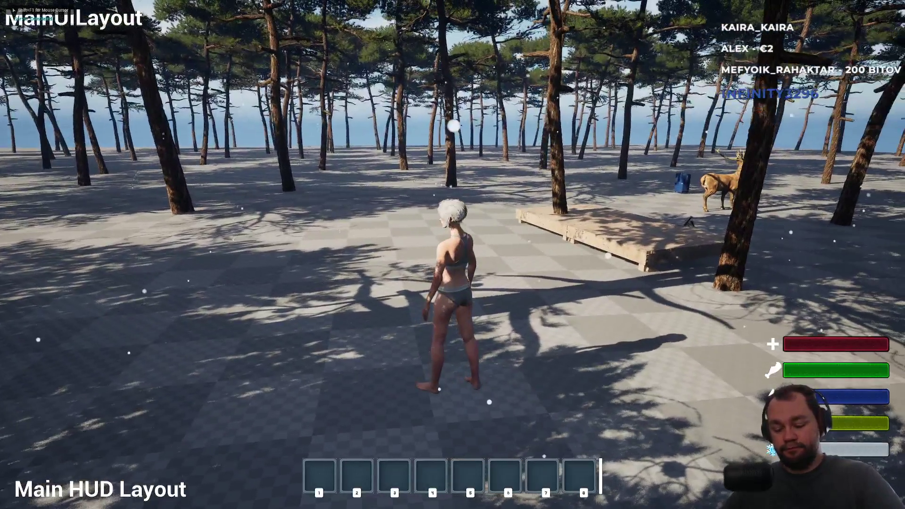
# Step: Display collision shapes in the running game with the 'show collision' console command
pyautogui.press('i')
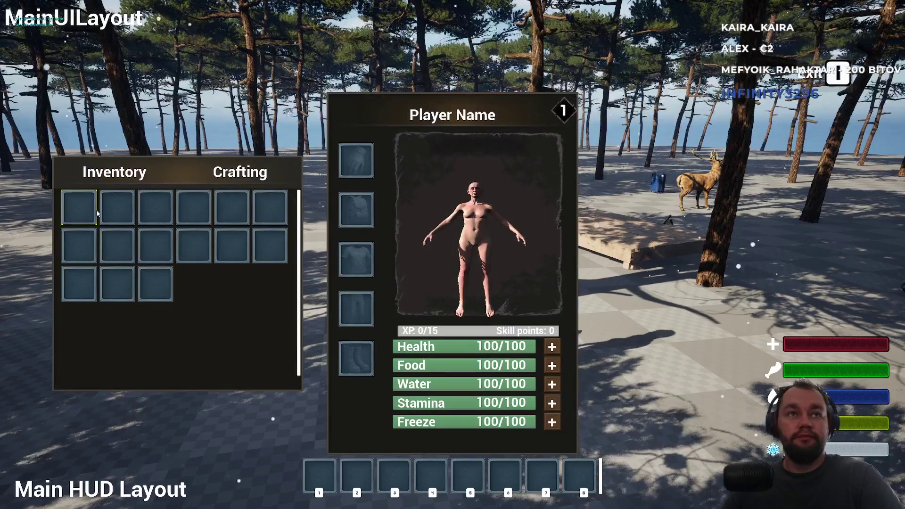
pyautogui.press('i')
pyautogui.press(';')
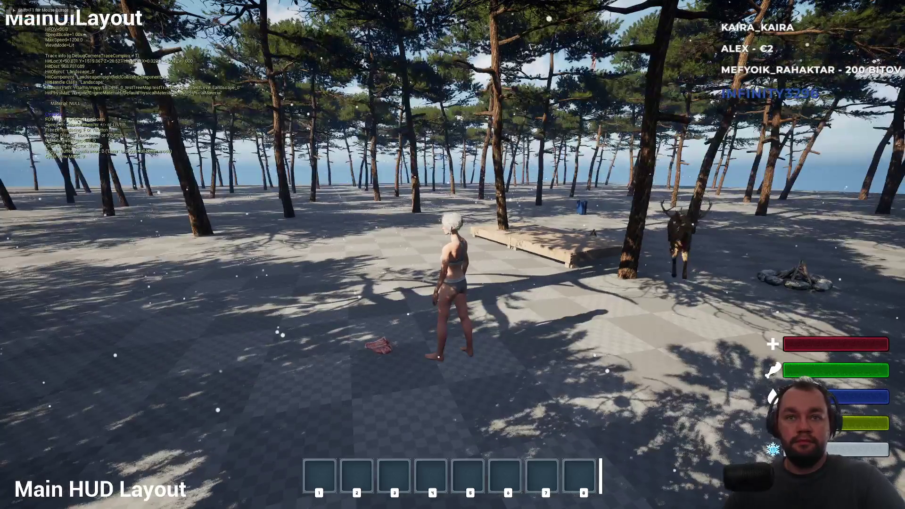
pyautogui.hotkey('shift', 'F1')
pyautogui.write('show collisio')
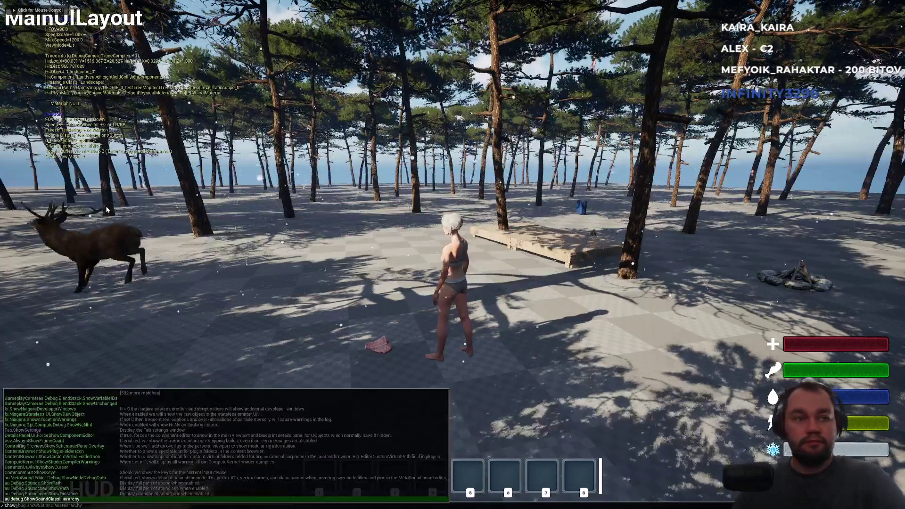
pyautogui.click(106, 210)
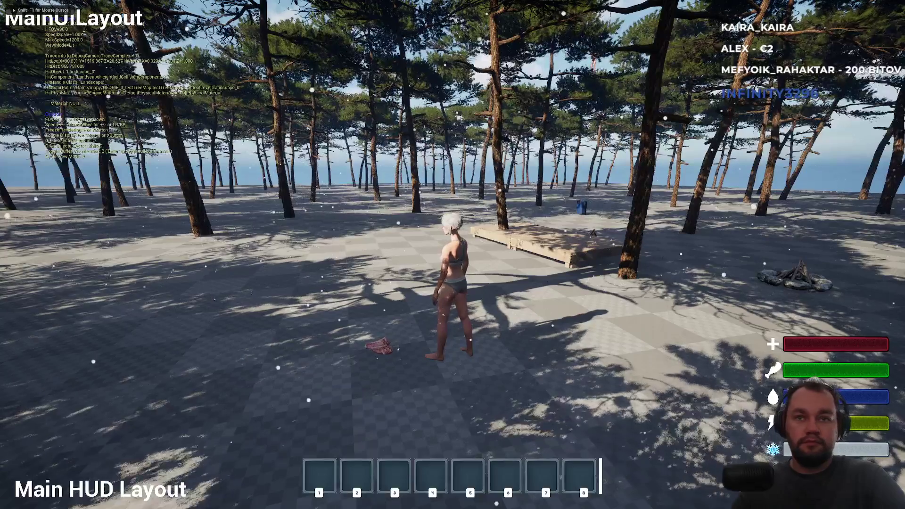
pyautogui.press('`')
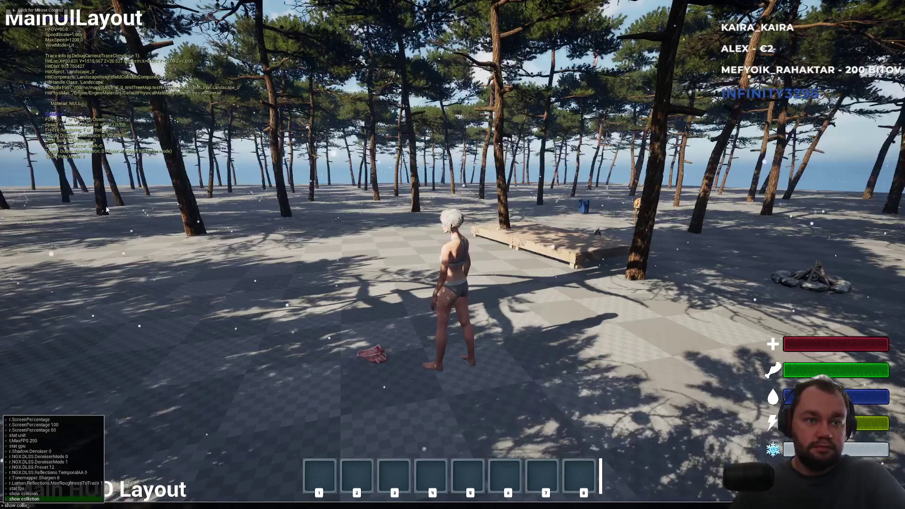
pyautogui.write('ion')
pyautogui.press('Return')
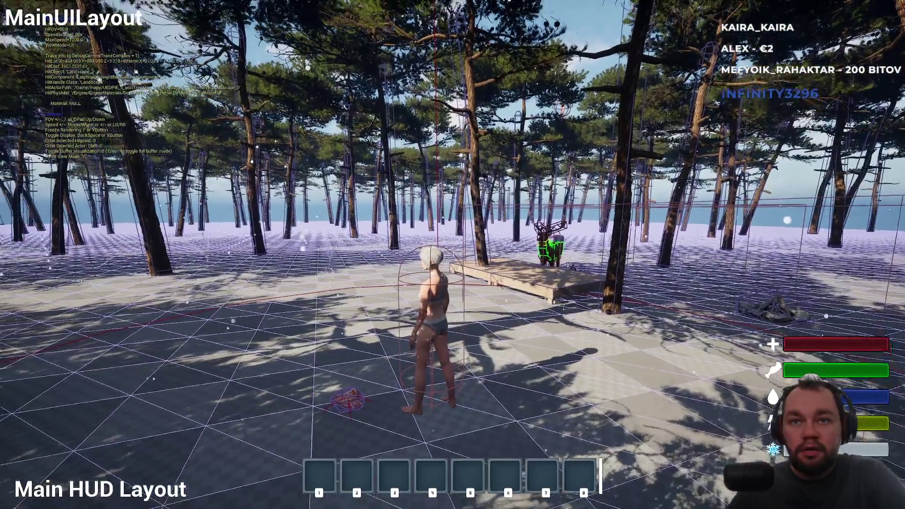
pyautogui.press('`')
pyautogui.press('`')
pyautogui.press('`')
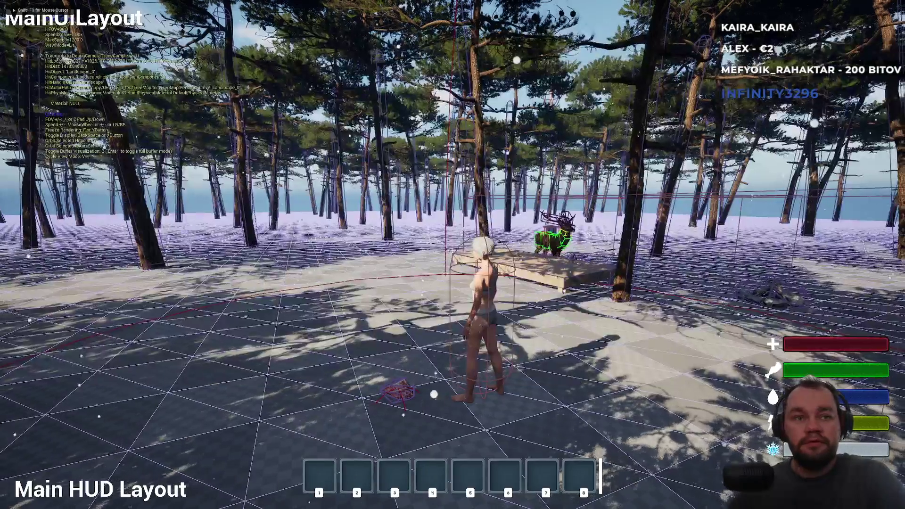
pyautogui.press(';')
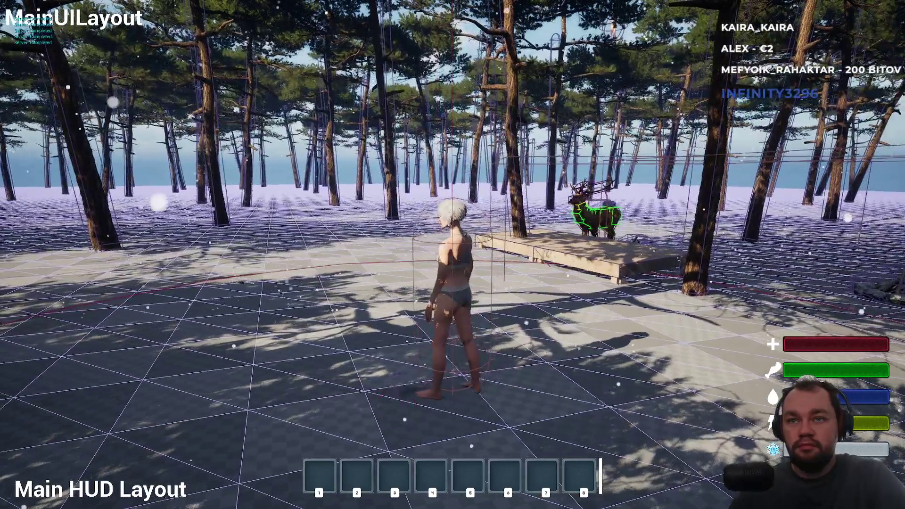
# Step: Walk into the forest and drop a raw meat item from the inventory
pyautogui.press('w')
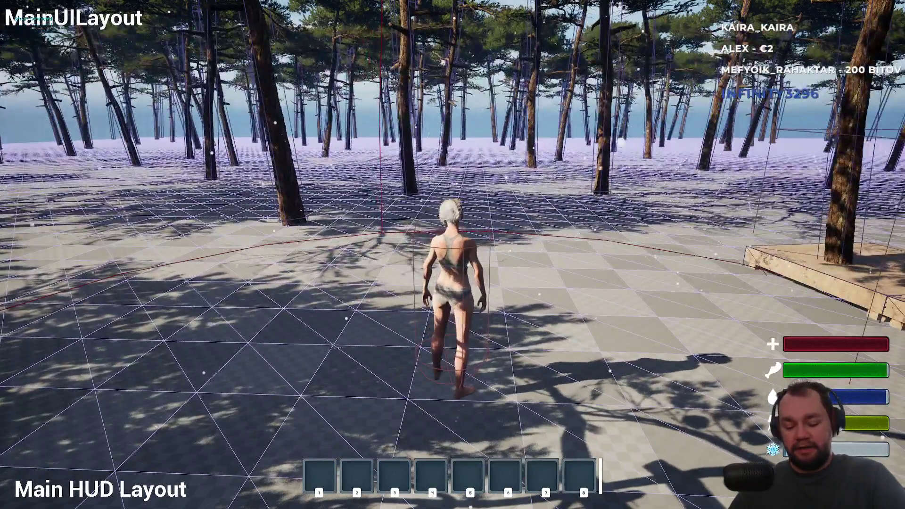
pyautogui.press('Tab')
pyautogui.rightClick(75, 206)
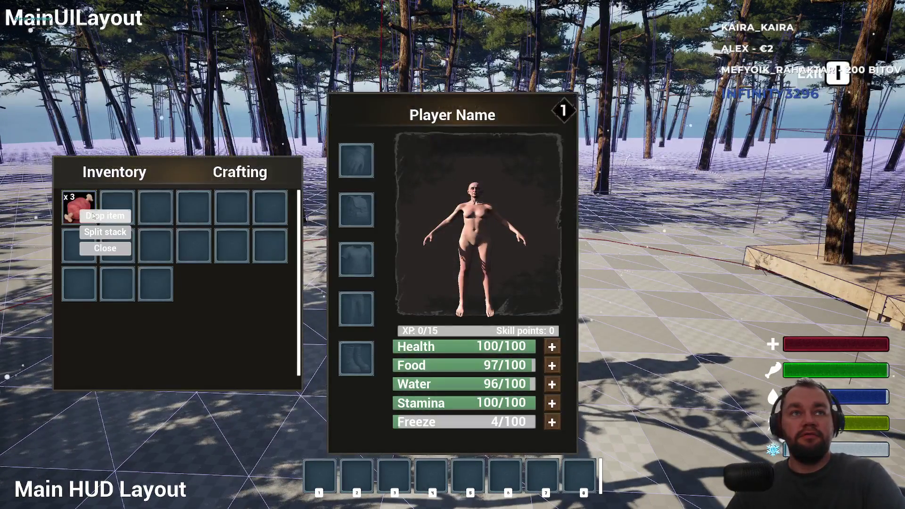
pyautogui.click(97, 207)
pyautogui.press('Tab')
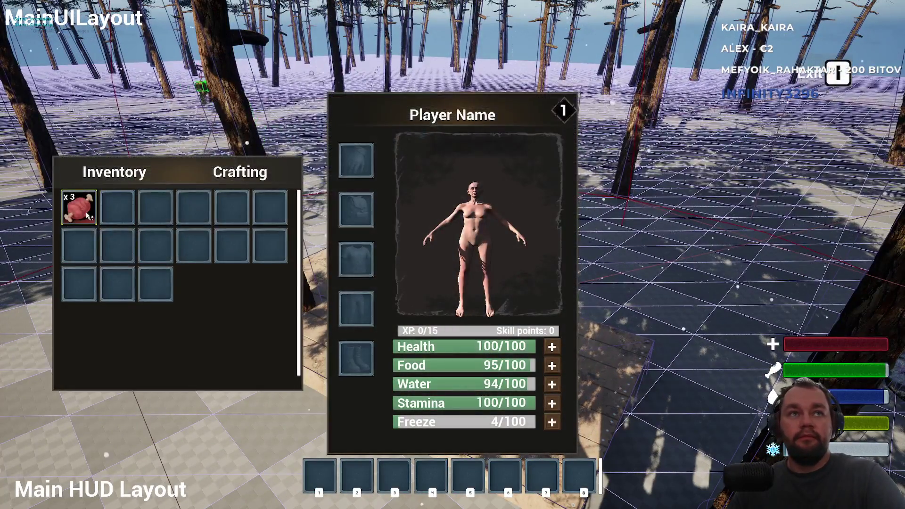
pyautogui.click(103, 223)
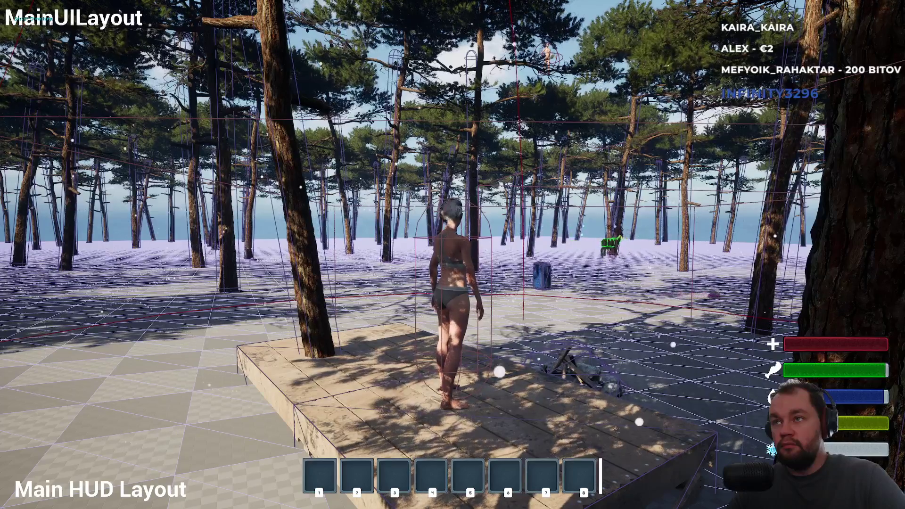
# Step: Run forward past the blue bin, then end the play test and return to Meat_Rib_0
pyautogui.press('w')
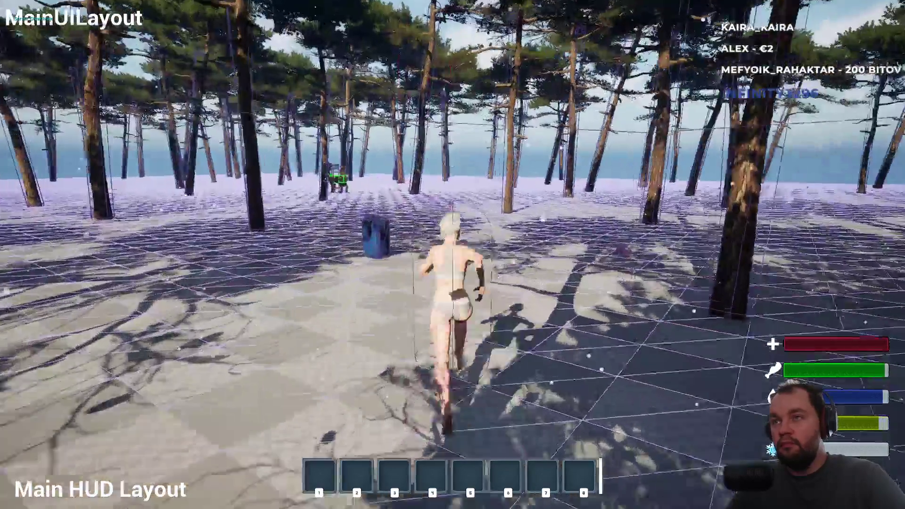
pyautogui.press('w')
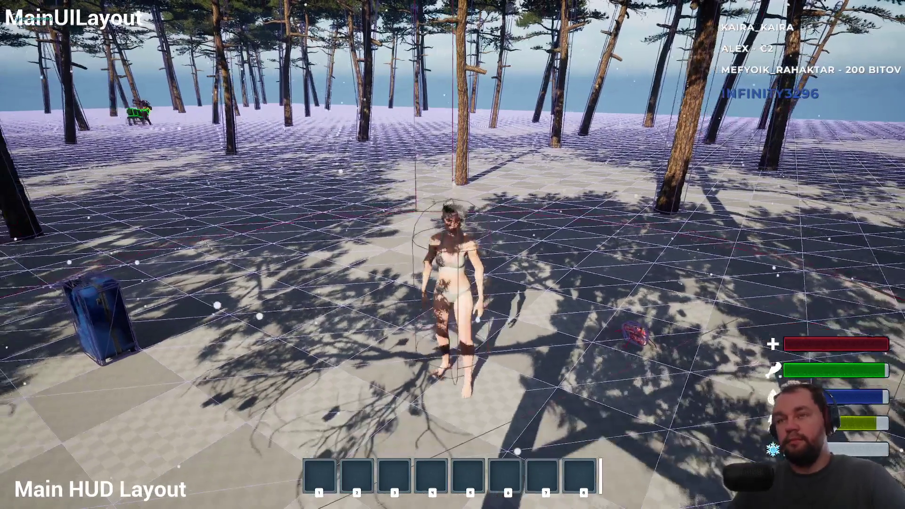
pyautogui.press('Escape')
pyautogui.click(720, 15)
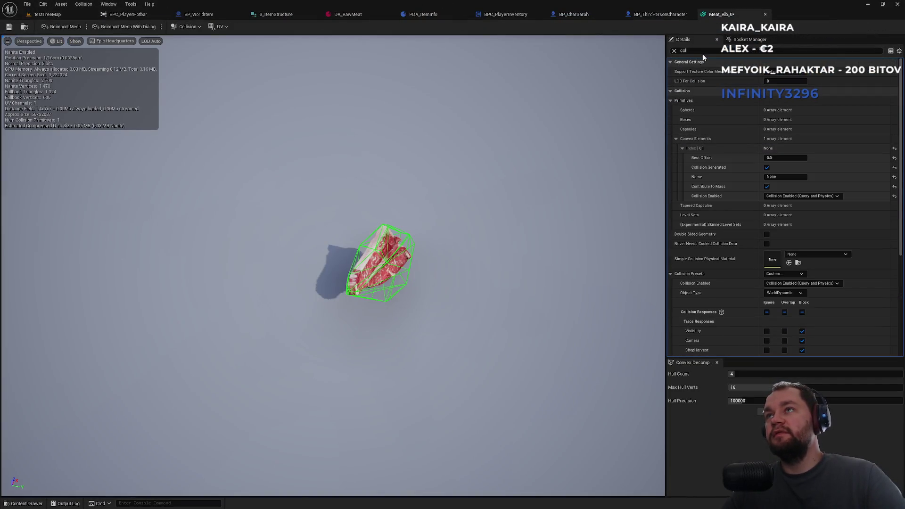
# Step: Filter Meat_Rib_0's Details for physics, clear the filter, and move on to the BP_WorldItem blueprint
pyautogui.write('physi')
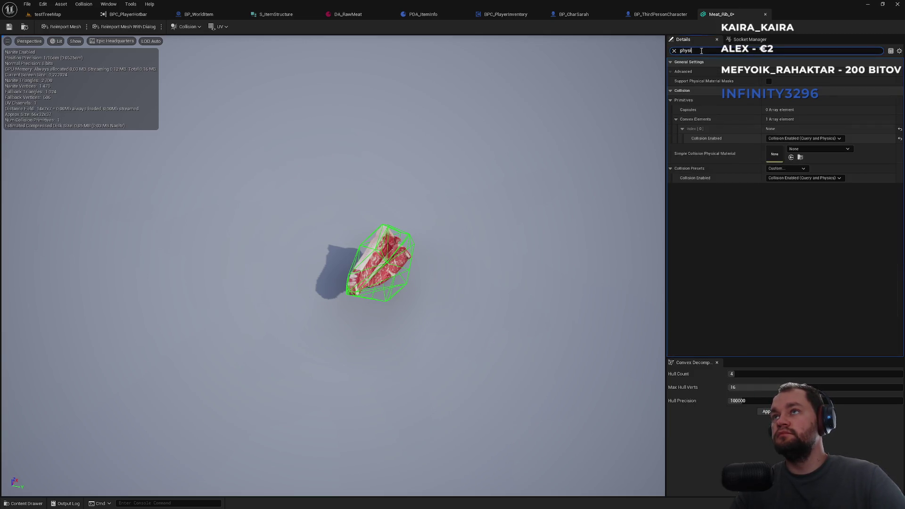
pyautogui.hotkey('ctrl', 'a')
pyautogui.press('BackSpace')
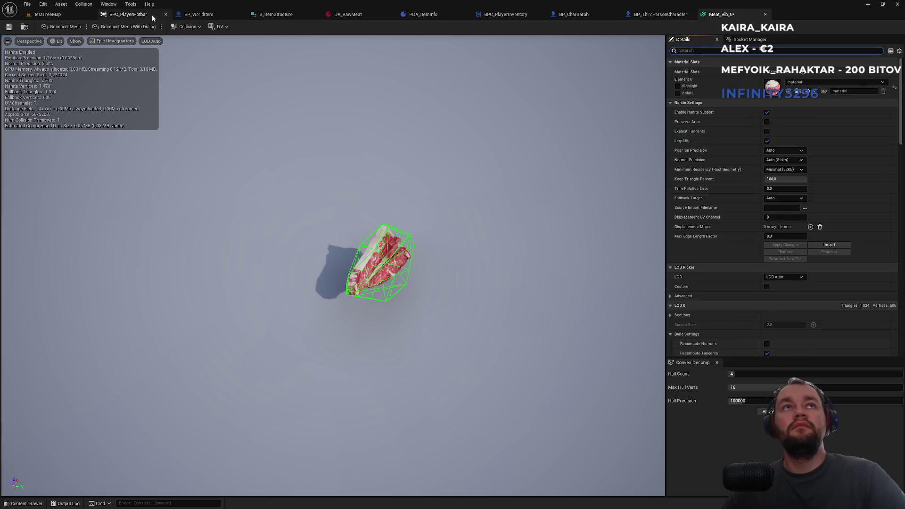
pyautogui.click(283, 16)
pyautogui.click(207, 17)
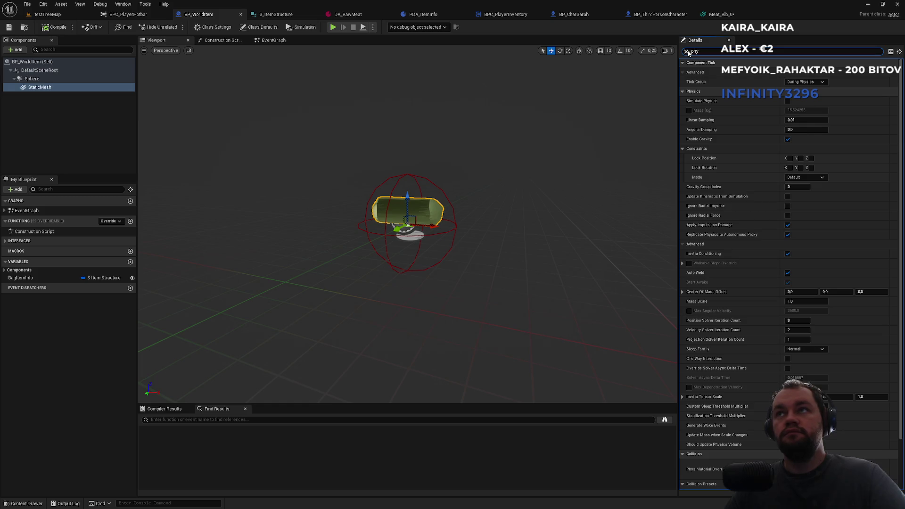
# Step: Clear the physics filter and open DA_RawMeat from BP_ThirdPersonCharacter's Item Asset pin
pyautogui.click(686, 51)
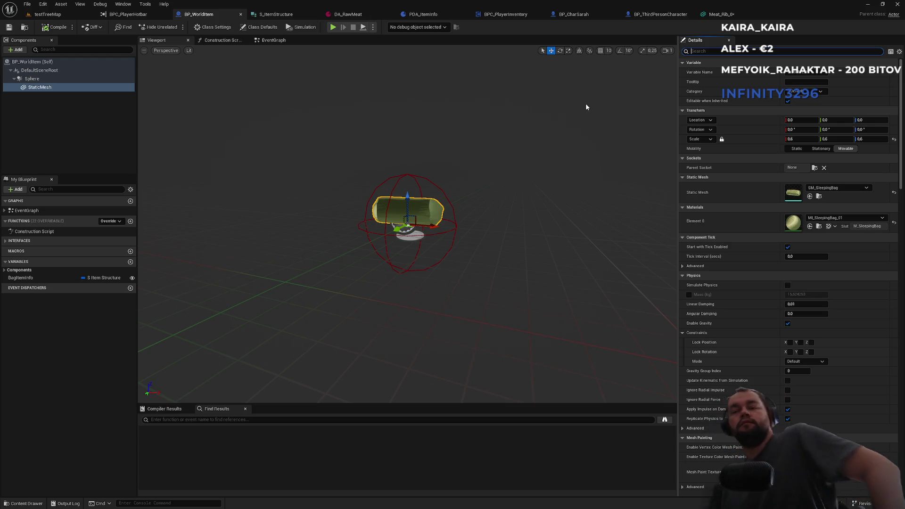
pyautogui.click(641, 15)
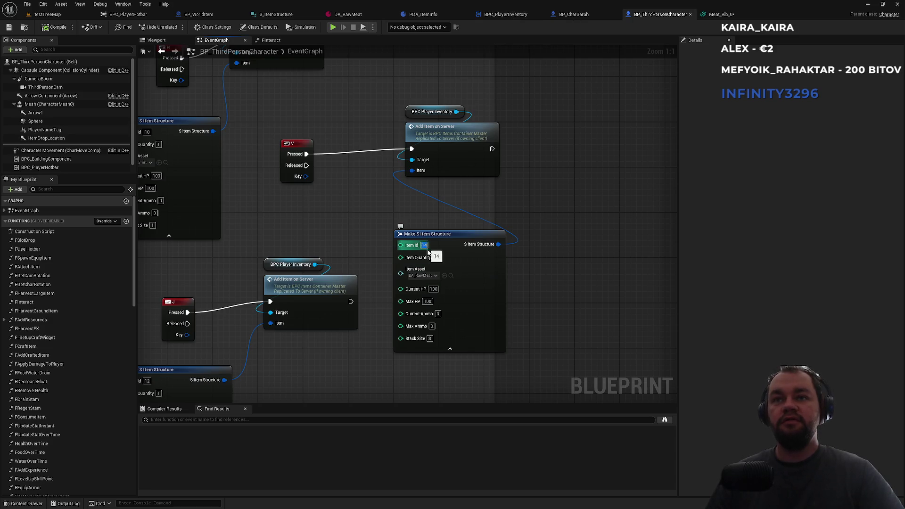
pyautogui.click(450, 277)
pyautogui.doubleClick(220, 402)
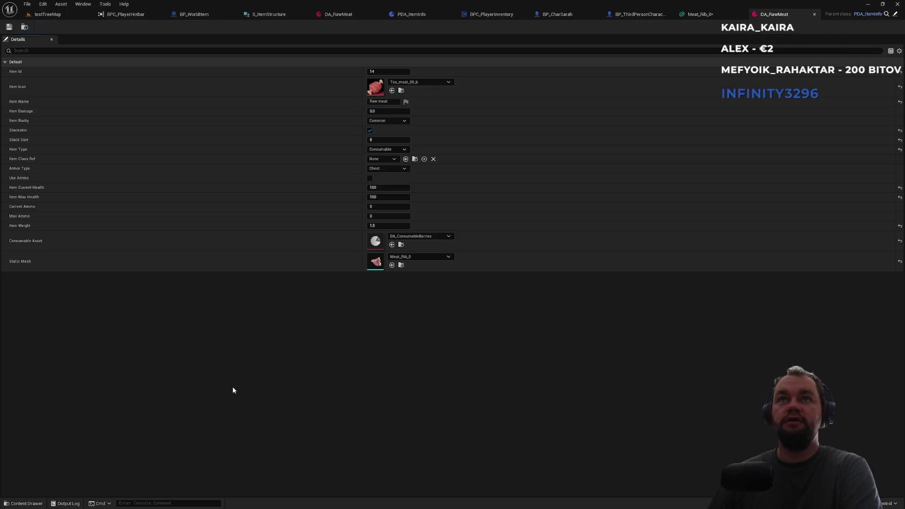
# Step: Go through the editor tabs to BPC_PlayerInventory's DropItem graph
pyautogui.click(72, 11)
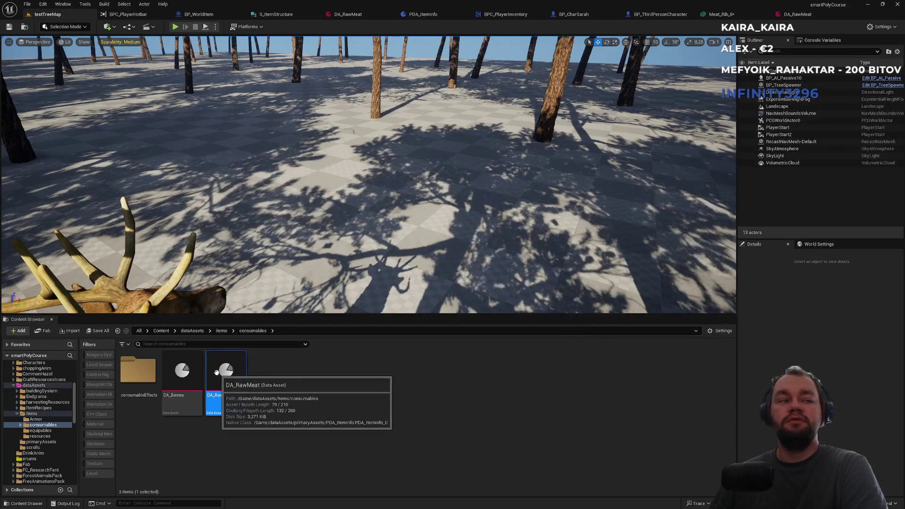
pyautogui.click(668, 17)
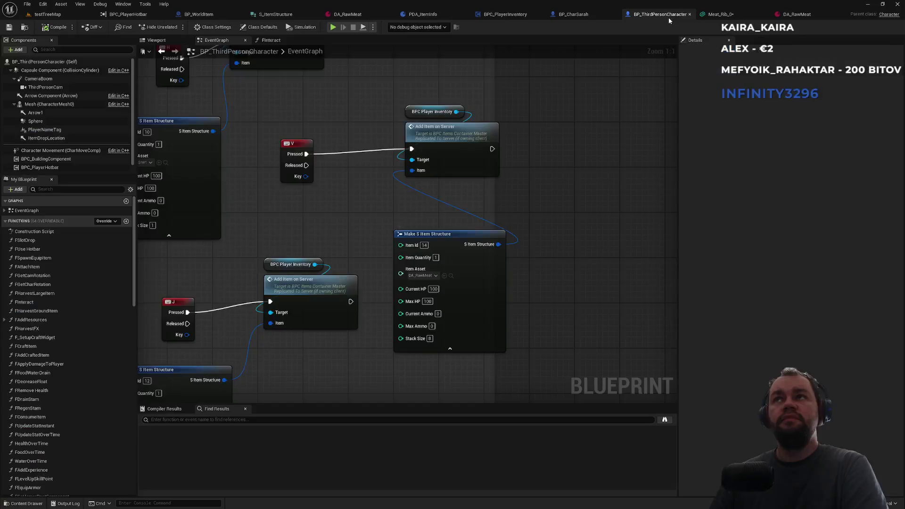
pyautogui.click(574, 14)
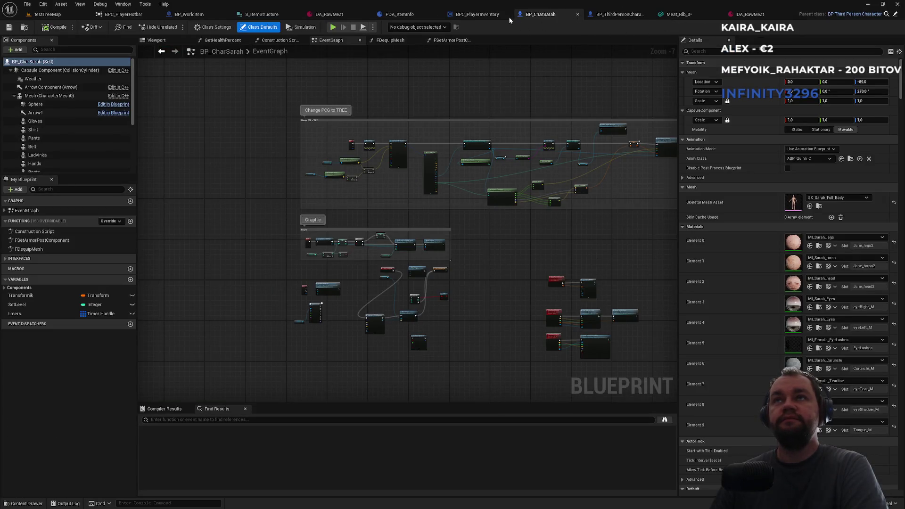
pyautogui.click(508, 16)
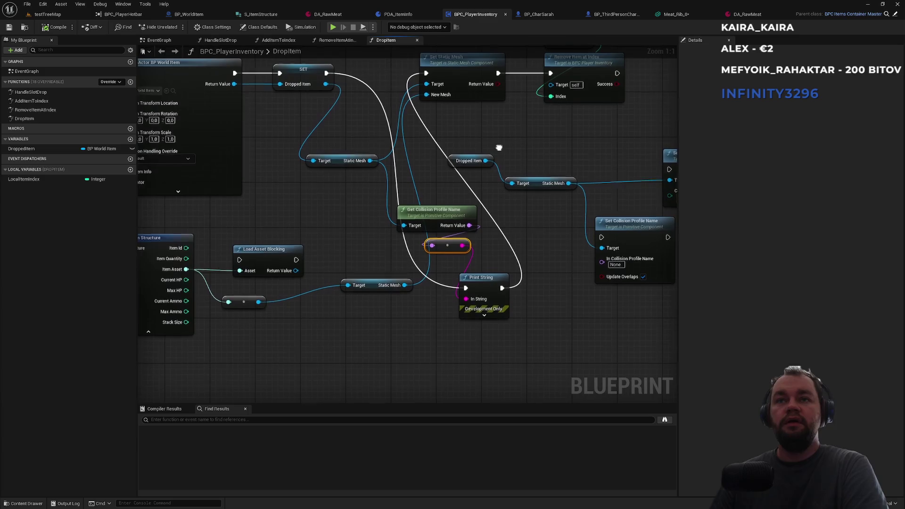
# Step: Place Print String between SET and Set Static Mesh, select the collision profile nodes, then open ChatGPT
pyautogui.moveTo(470, 281)
pyautogui.mouseDown()
pyautogui.moveTo(509, 247)
pyautogui.moveTo(387, 148)
pyautogui.moveTo(371, 77)
pyautogui.mouseUp()
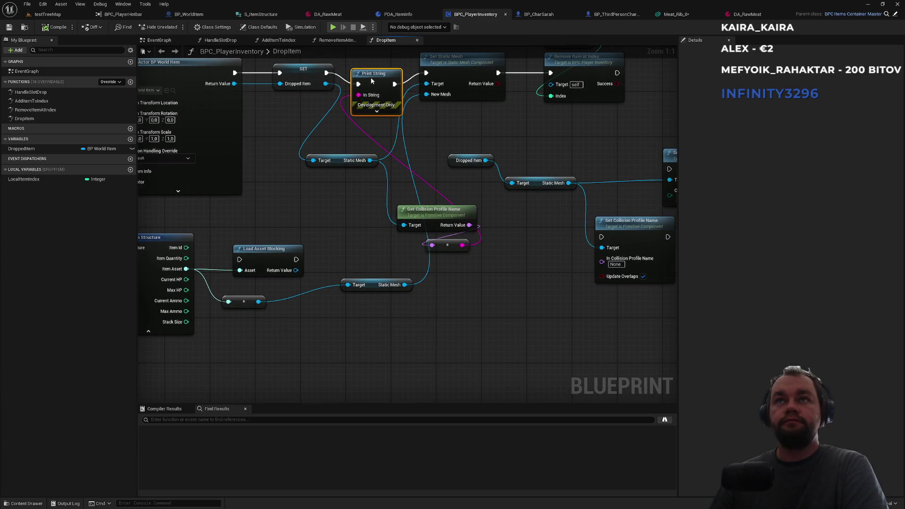
pyautogui.moveTo(490, 338); pyautogui.dragTo(469, 276)
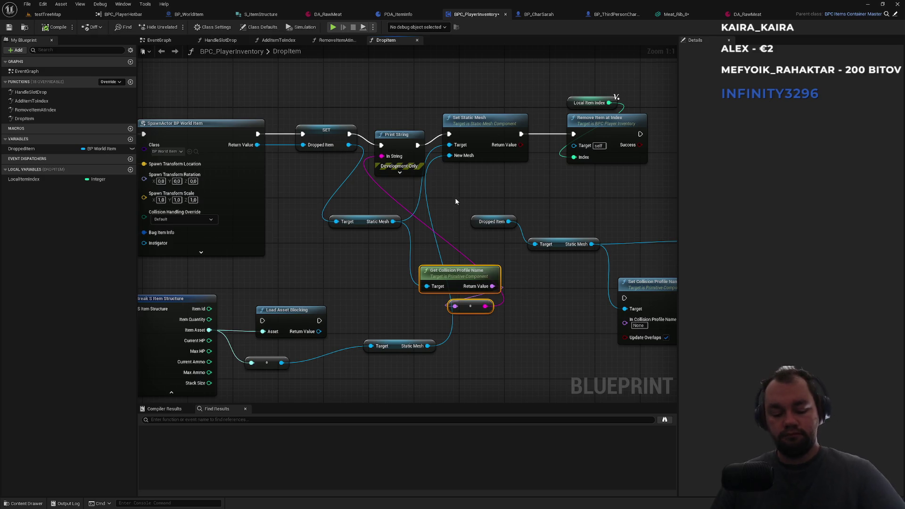
pyautogui.press('super')
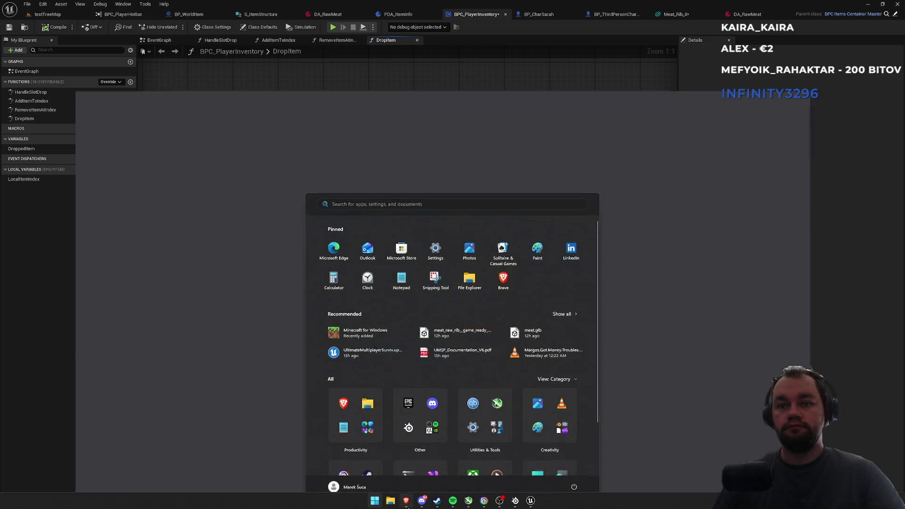
pyautogui.click(406, 502)
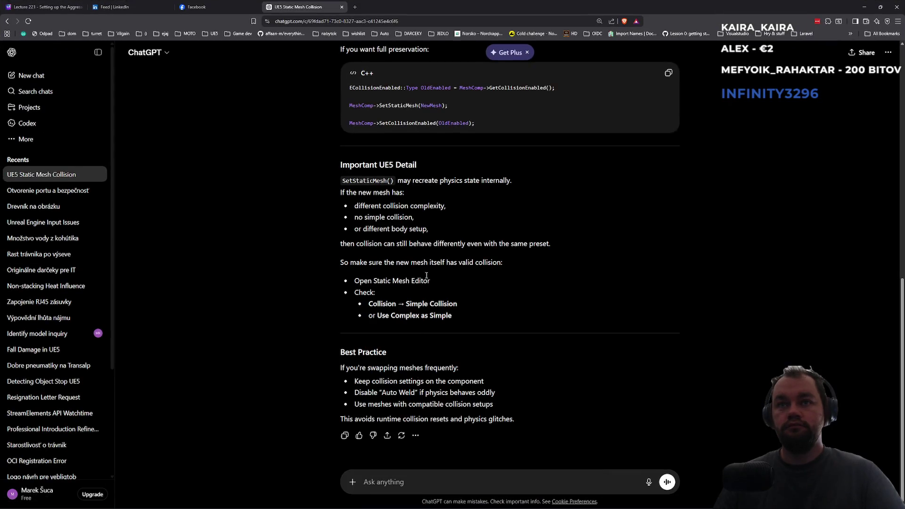
# Step: Scroll back to ChatGPT's C++ Example, then return to Unreal's DropItem graph
pyautogui.scroll(3, 425, 264)
pyautogui.scroll(1, 427, 241)
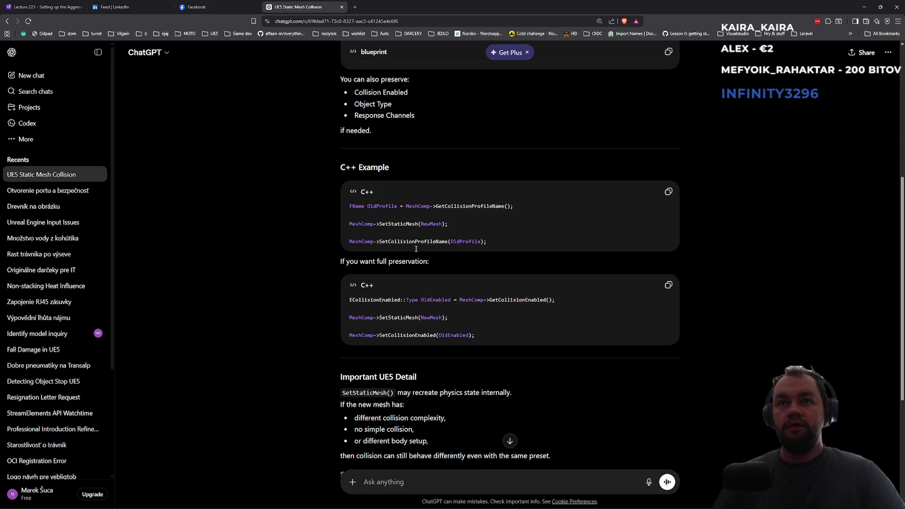
pyautogui.press('super')
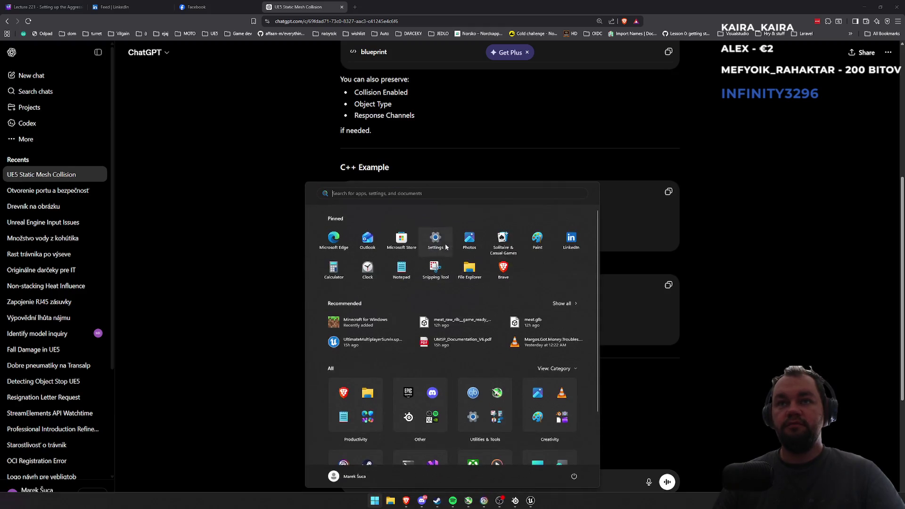
pyautogui.hotkey('alt', 'Tab')
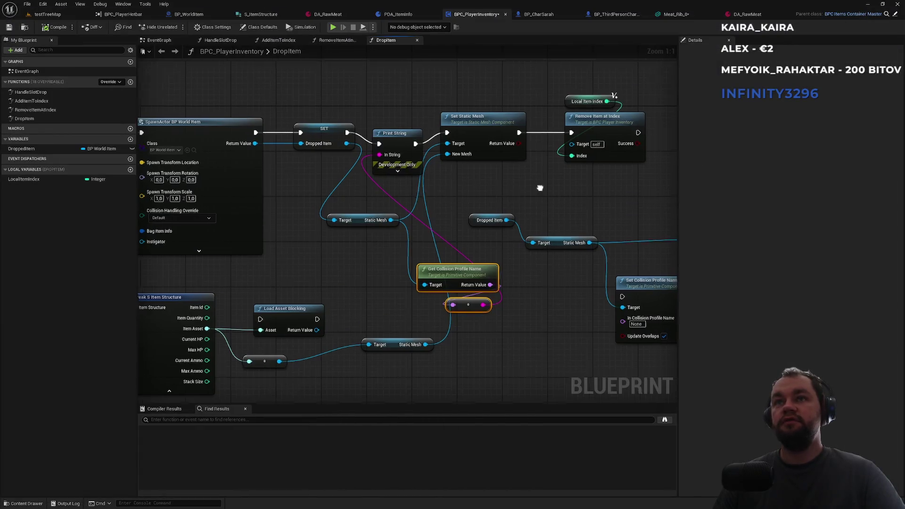
# Step: Delete the reroute and its debug wire feeding Print String from Get Collision Profile Name
pyautogui.moveTo(541, 188); pyautogui.dragTo(522, 177)
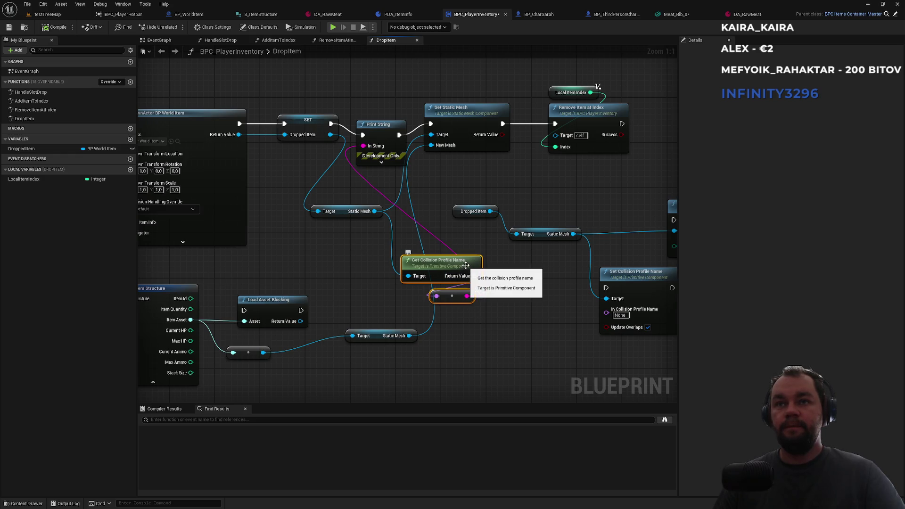
pyautogui.moveTo(457, 301); pyautogui.dragTo(412, 300)
pyautogui.click(412, 301)
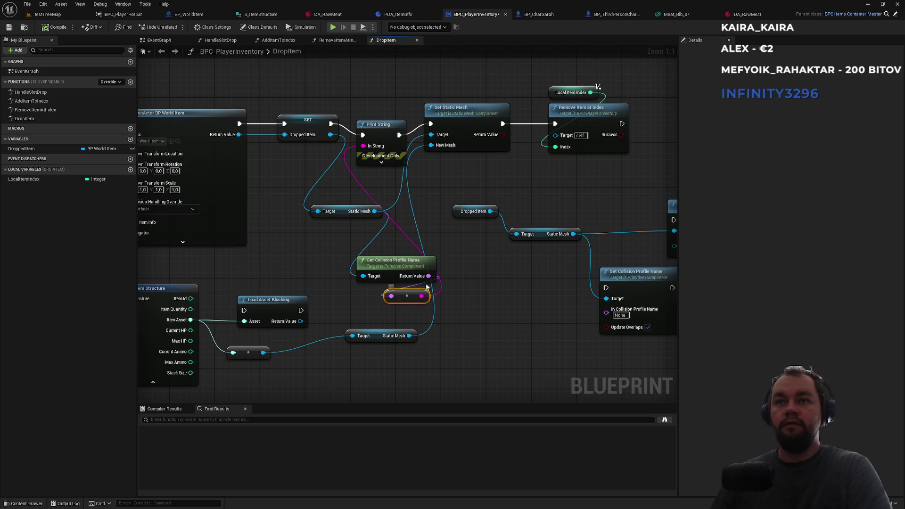
pyautogui.press('Delete')
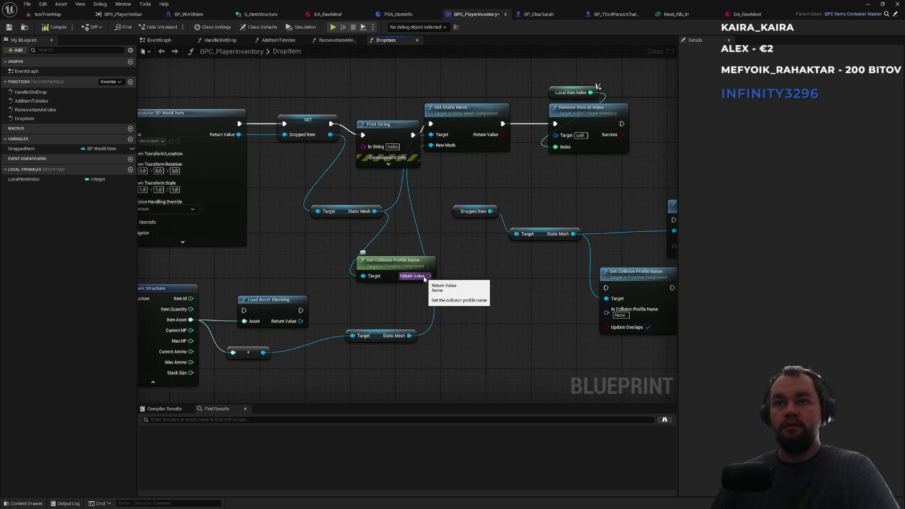
# Step: Promote Get Collision Profile Name's Return Value to a new CollisionProfileName variable
pyautogui.moveTo(424, 279); pyautogui.dragTo(475, 275)
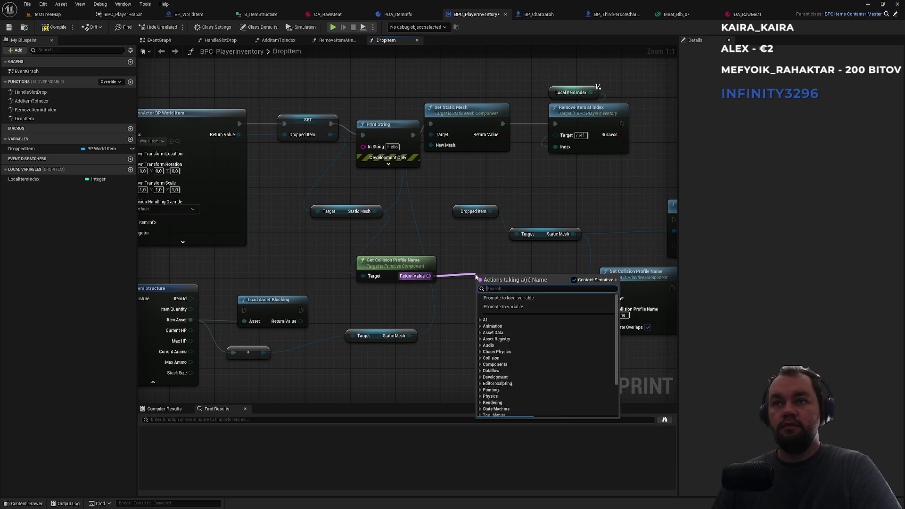
pyautogui.click(502, 307)
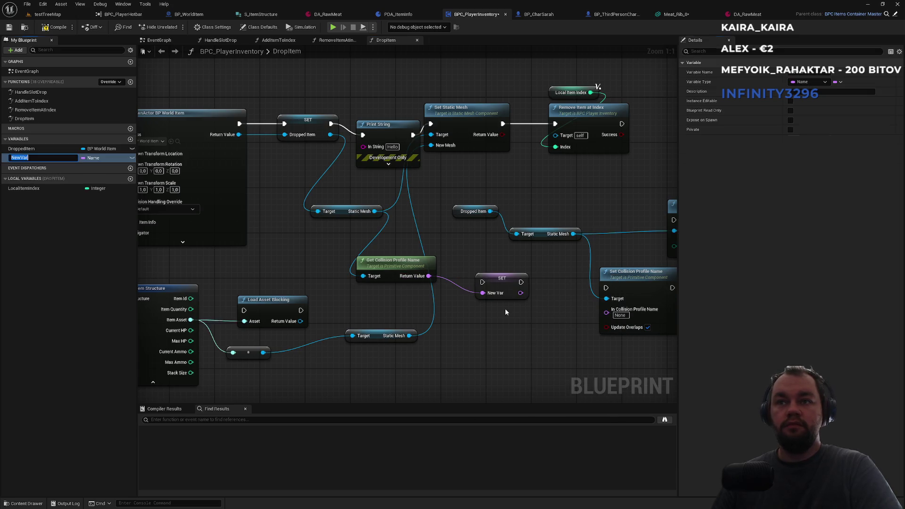
pyautogui.write('CollisionProfileName')
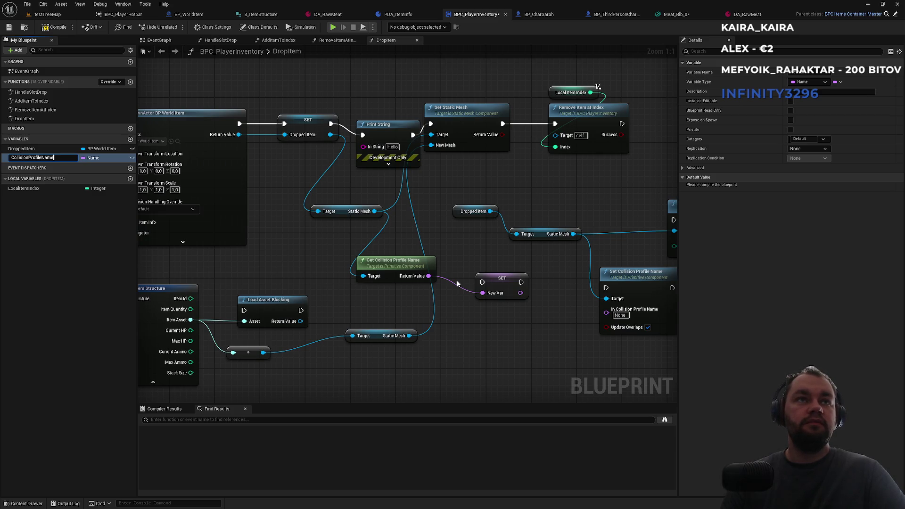
pyautogui.press('Return')
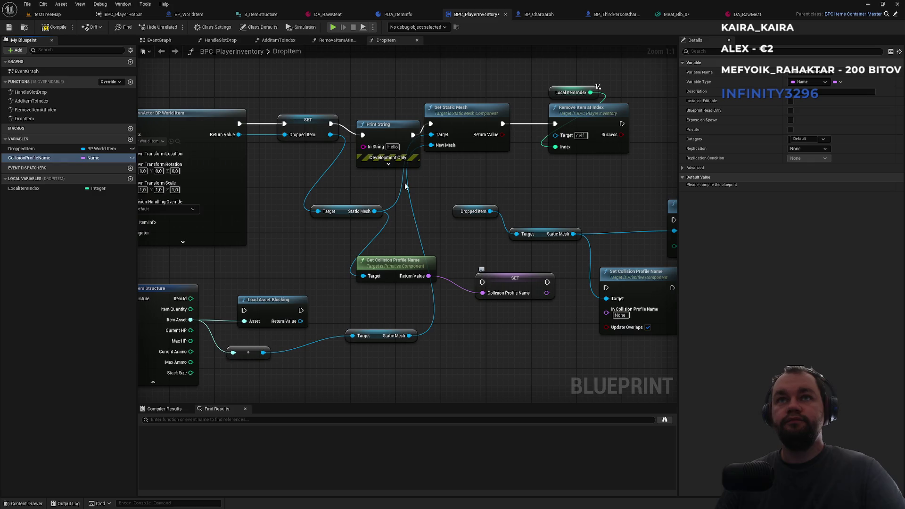
pyautogui.click(384, 124)
# Step: Delete Print String and place the new SET CollisionProfileName node between SET Dropped Item and Set Static Mesh
pyautogui.press('Delete')
pyautogui.moveTo(481, 282); pyautogui.dragTo(333, 128)
pyautogui.moveTo(343, 214); pyautogui.dragTo(309, 159)
pyautogui.moveTo(391, 259); pyautogui.dragTo(312, 169)
pyautogui.click(475, 272)
pyautogui.moveTo(508, 277); pyautogui.dragTo(395, 123)
pyautogui.moveTo(409, 184); pyautogui.dragTo(540, 101)
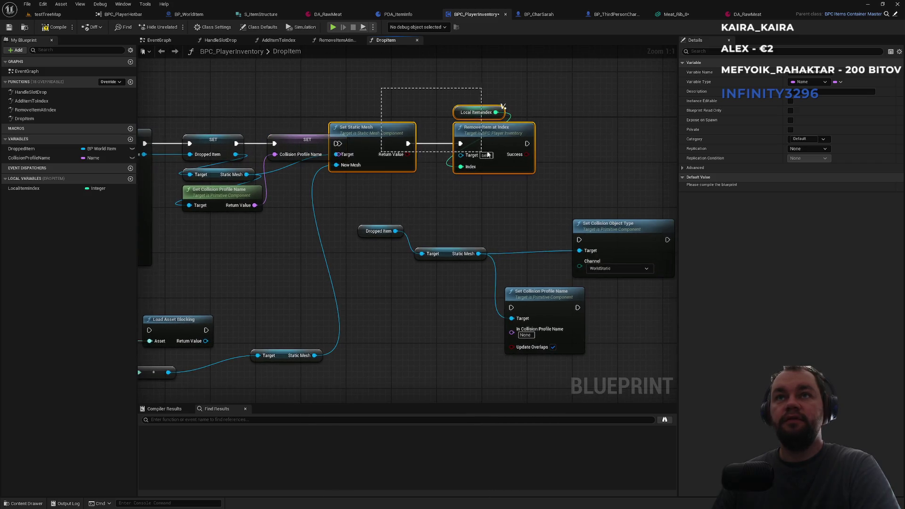
pyautogui.moveTo(400, 140); pyautogui.dragTo(468, 140)
pyautogui.click(364, 128)
# Step: Chain the execution wires so SET runs, then Load Asset Blocking, then Set Static Mesh
pyautogui.moveTo(340, 143); pyautogui.dragTo(404, 144)
pyautogui.moveTo(333, 303); pyautogui.dragTo(331, 283)
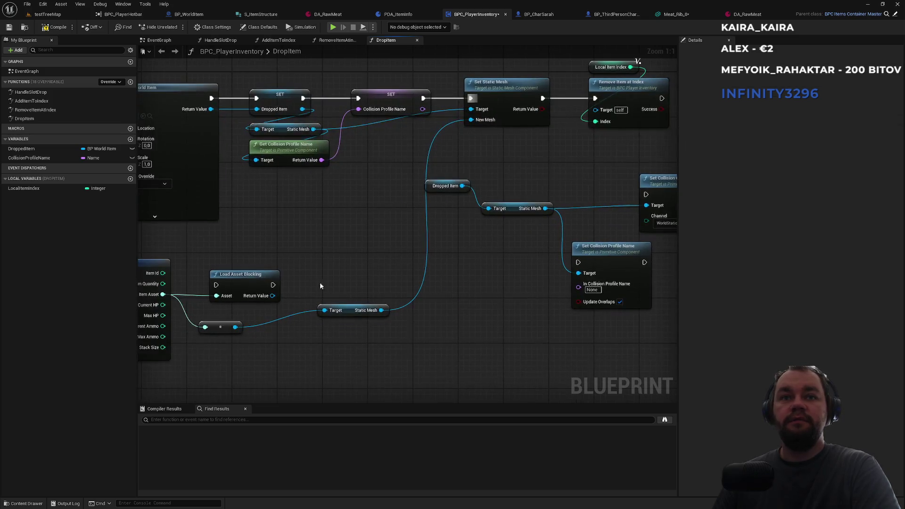
pyautogui.moveTo(222, 286)
pyautogui.mouseDown()
pyautogui.moveTo(347, 121)
pyautogui.moveTo(303, 98)
pyautogui.mouseUp()
pyautogui.moveTo(273, 284)
pyautogui.mouseDown()
pyautogui.moveTo(346, 232)
pyautogui.moveTo(358, 98)
pyautogui.mouseUp()
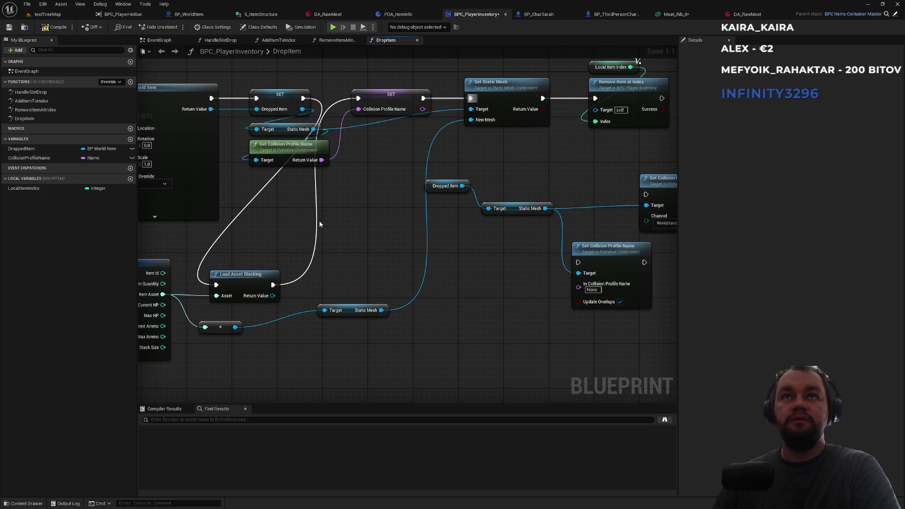
pyautogui.moveTo(250, 274); pyautogui.dragTo(315, 237)
pyautogui.moveTo(391, 233)
pyautogui.mouseDown()
pyautogui.moveTo(403, 225)
pyautogui.moveTo(399, 195)
pyautogui.mouseUp()
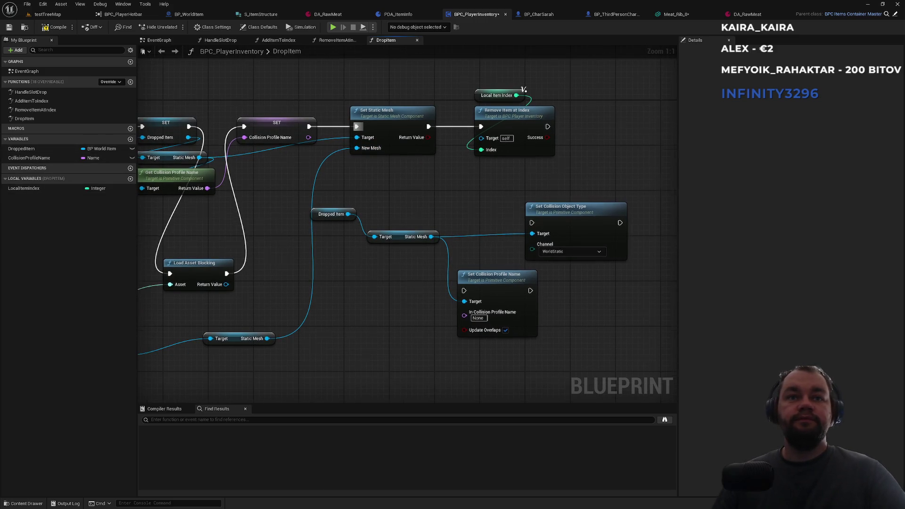
pyautogui.moveTo(280, 242); pyautogui.dragTo(311, 280)
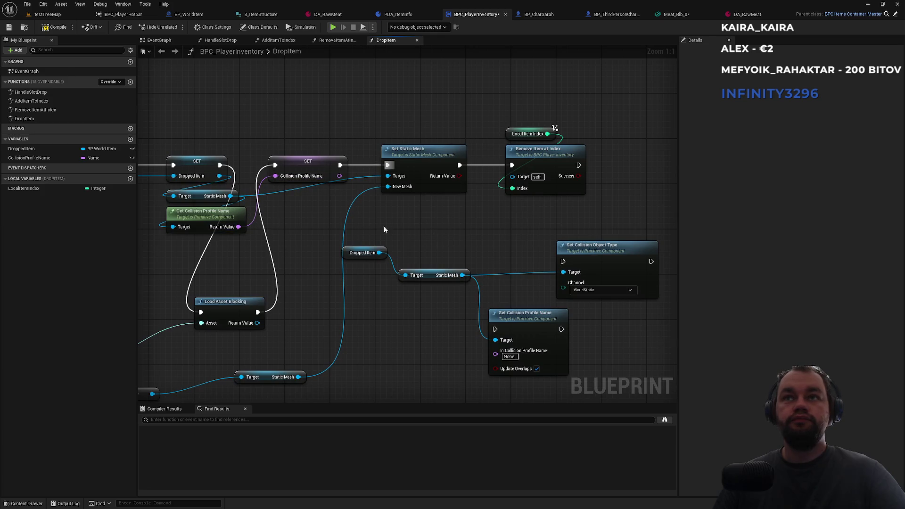
# Step: Feed CollisionProfileName into Set Collision Profile Name and chain it after Set Static Mesh
pyautogui.moveTo(23, 149); pyautogui.dragTo(372, 220)
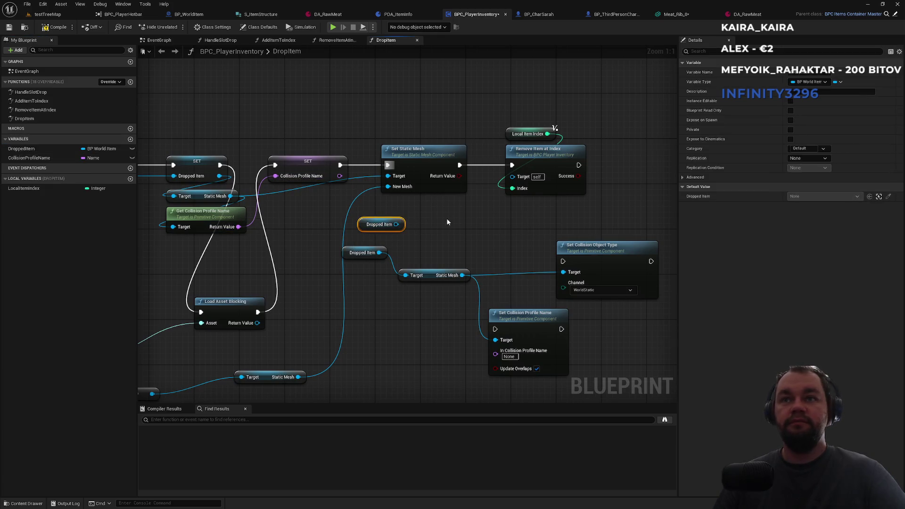
pyautogui.moveTo(434, 278)
pyautogui.mouseDown()
pyautogui.moveTo(369, 246)
pyautogui.moveTo(494, 247)
pyautogui.mouseUp()
pyautogui.click(476, 284)
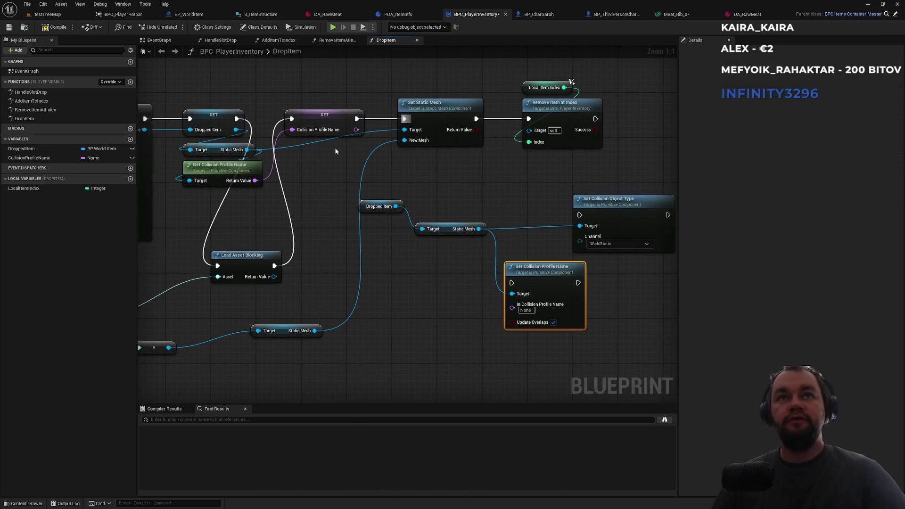
pyautogui.moveTo(29, 158)
pyautogui.mouseDown()
pyautogui.moveTo(471, 308)
pyautogui.moveTo(510, 312)
pyautogui.moveTo(507, 123)
pyautogui.moveTo(475, 118)
pyautogui.mouseUp()
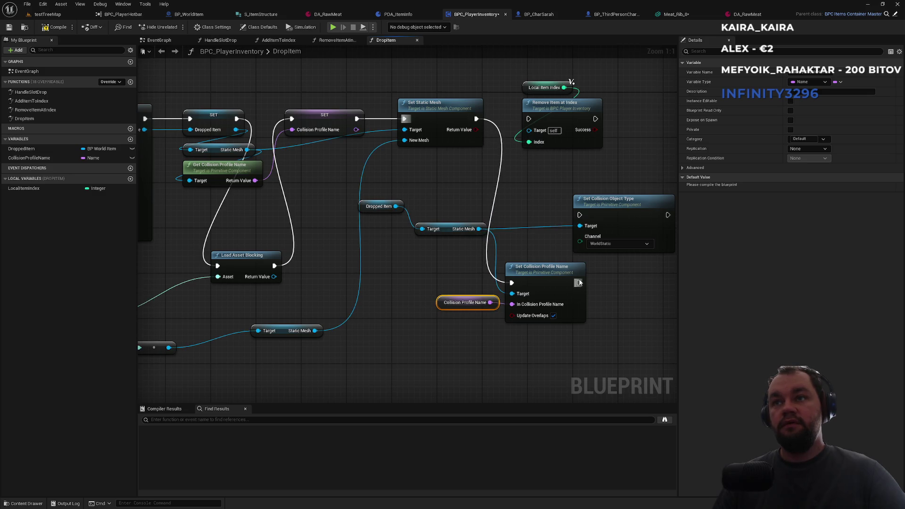
pyautogui.moveTo(579, 283); pyautogui.dragTo(529, 119)
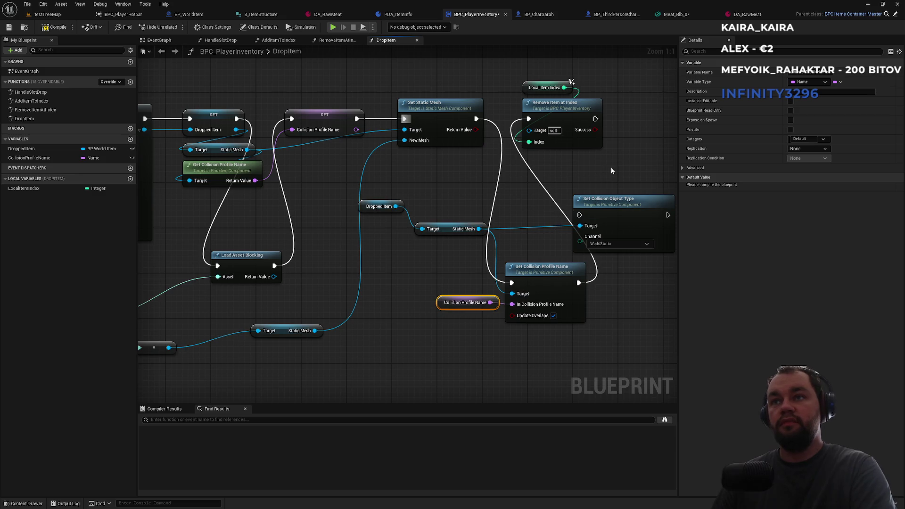
# Step: Delete the Set Collision Object Type node and switch to the testTreeMap level
pyautogui.click(589, 220)
pyautogui.press('Delete')
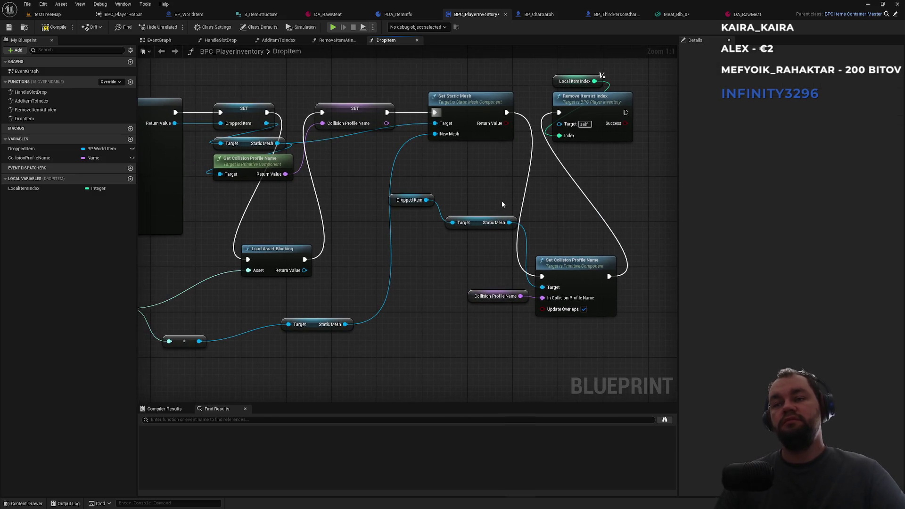
pyautogui.click(46, 15)
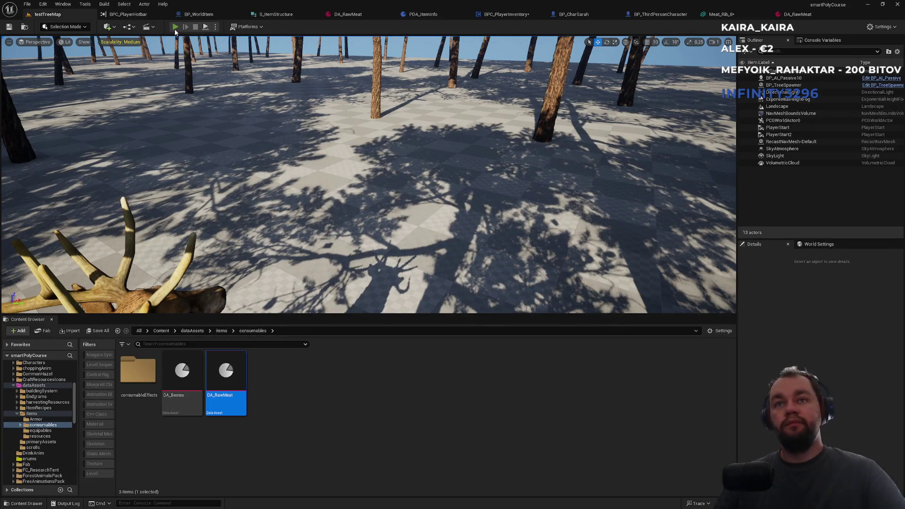
pyautogui.click(175, 29)
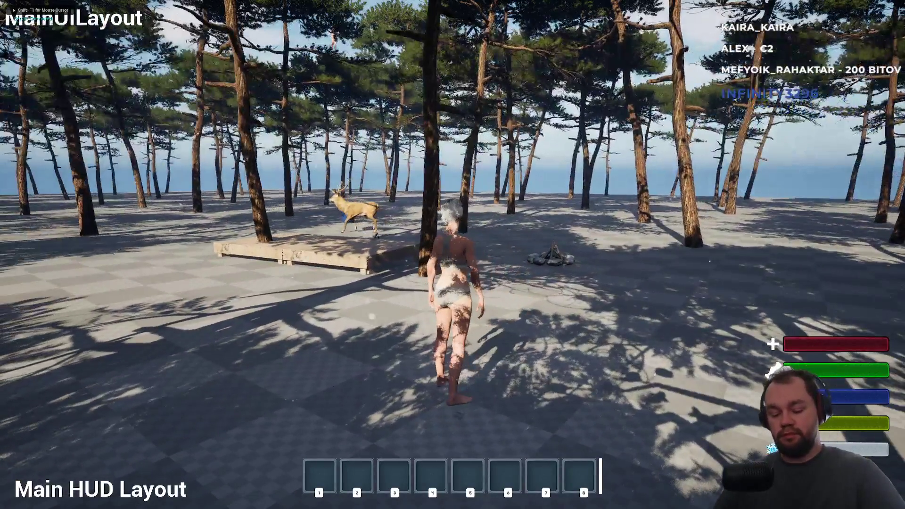
pyautogui.press('i')
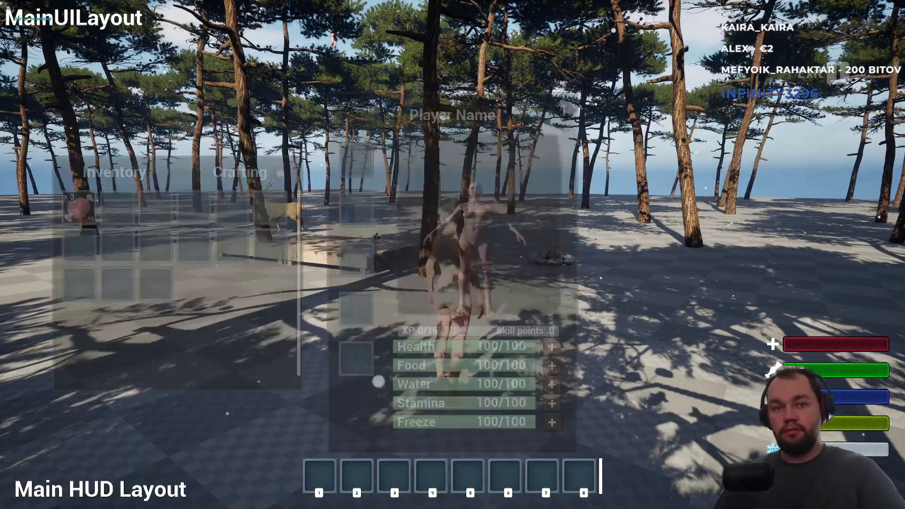
pyautogui.press('i')
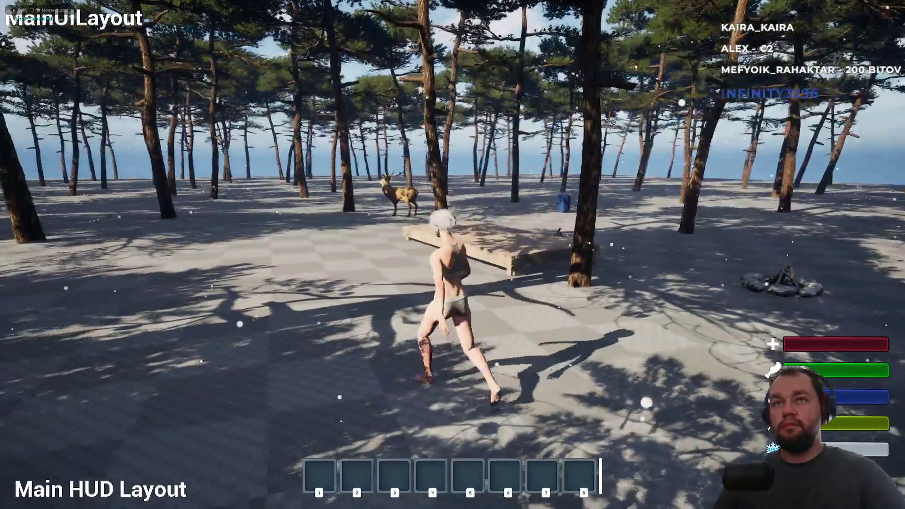
pyautogui.press('space')
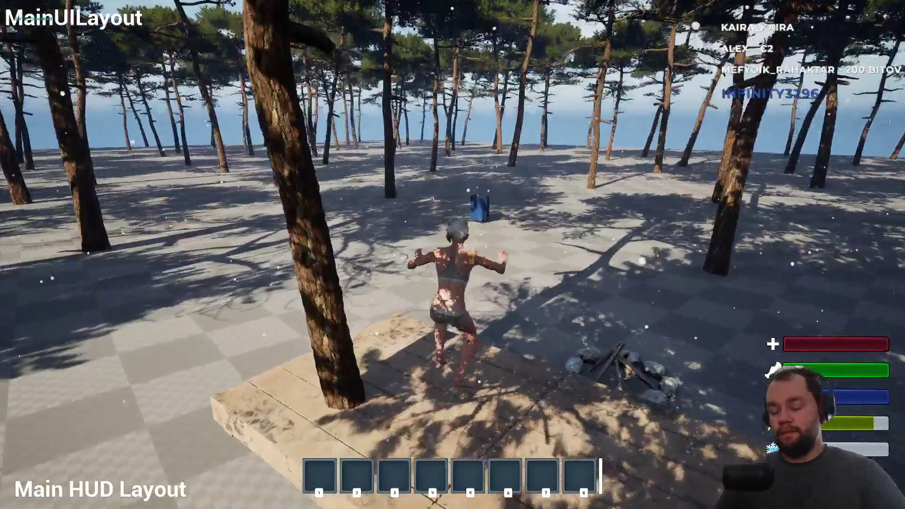
pyautogui.press('Escape')
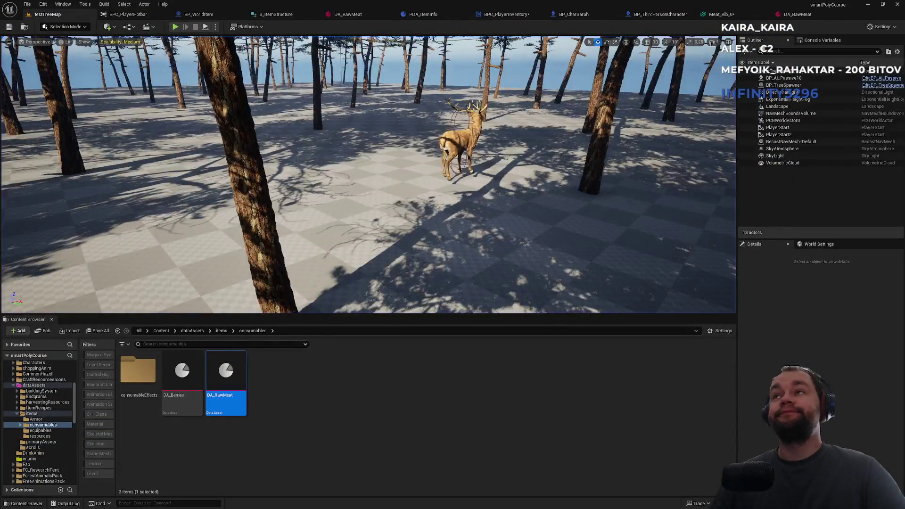
# Step: Set BP_WorldItem's StaticMesh collision to Custom ignoring WorldDynamic, Pawn and PhysicsBody, then play-test testTreeMap
pyautogui.click(732, 14)
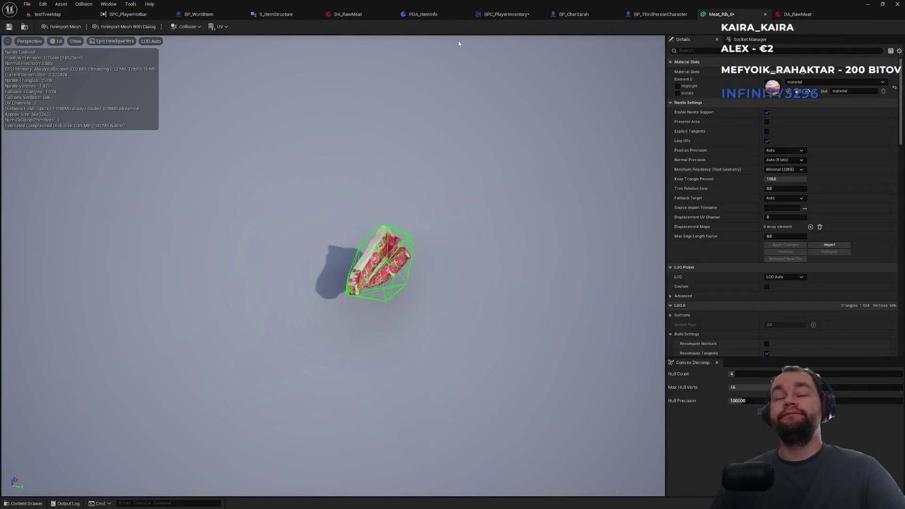
pyautogui.click(421, 15)
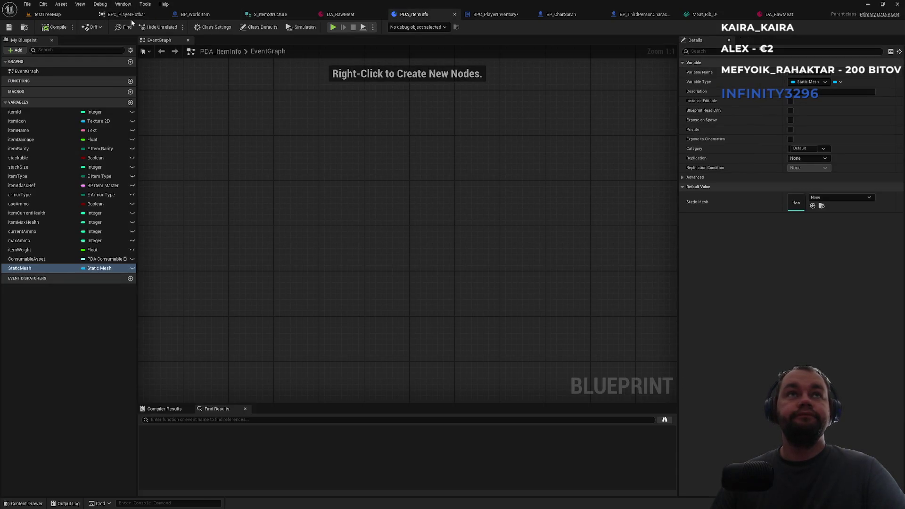
pyautogui.click(198, 19)
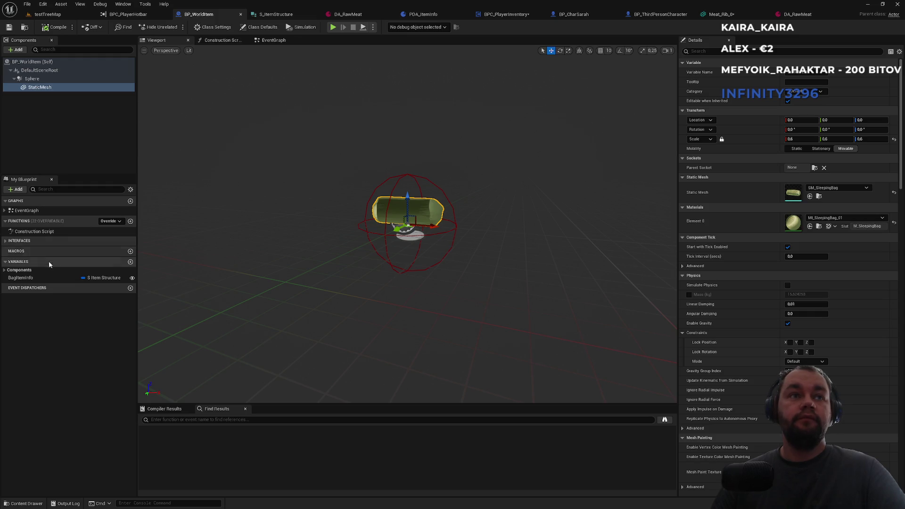
pyautogui.click(40, 87)
pyautogui.click(715, 52)
pyautogui.write('ll')
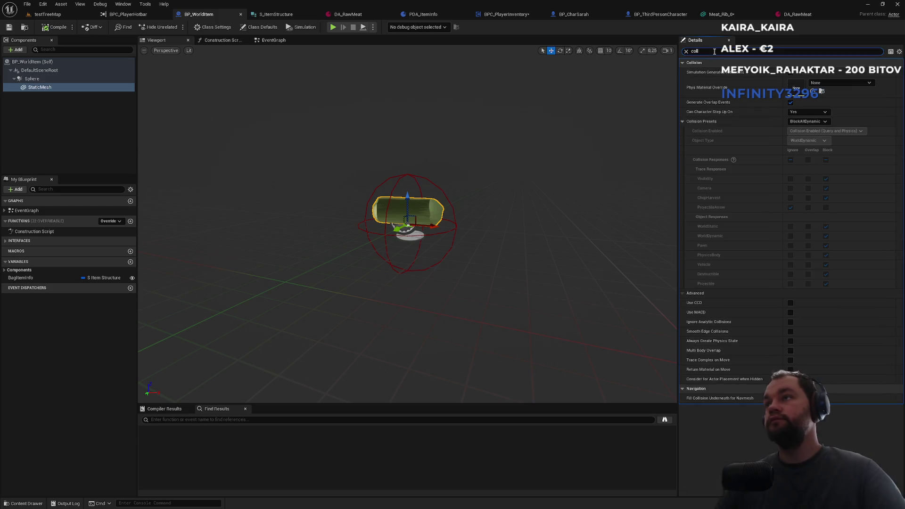
pyautogui.click(807, 121)
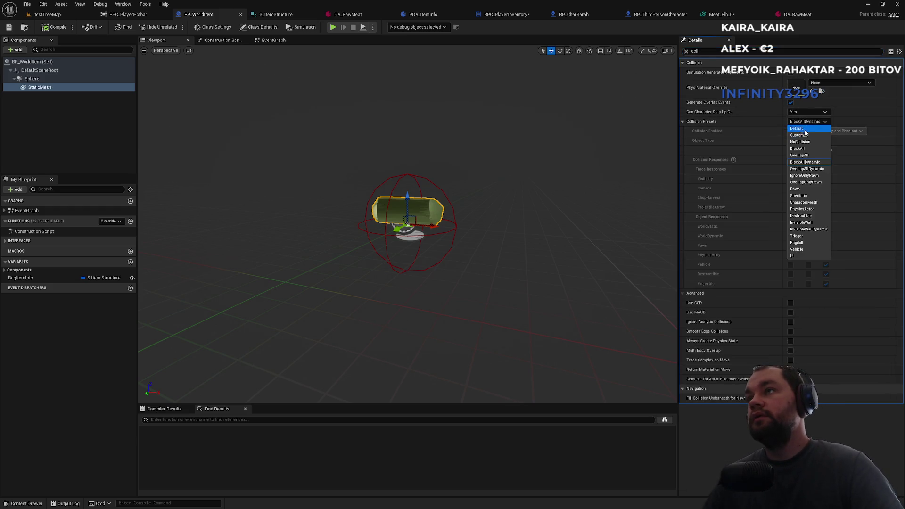
pyautogui.click(802, 135)
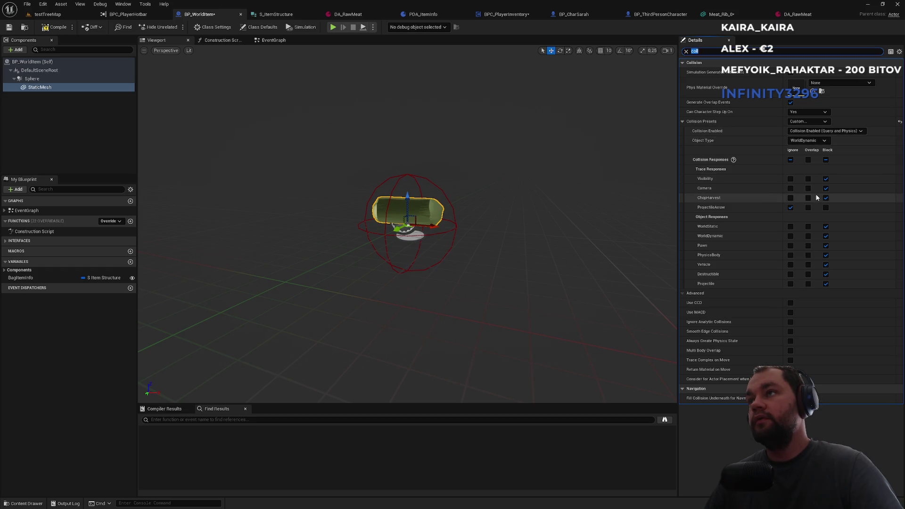
pyautogui.click(790, 246)
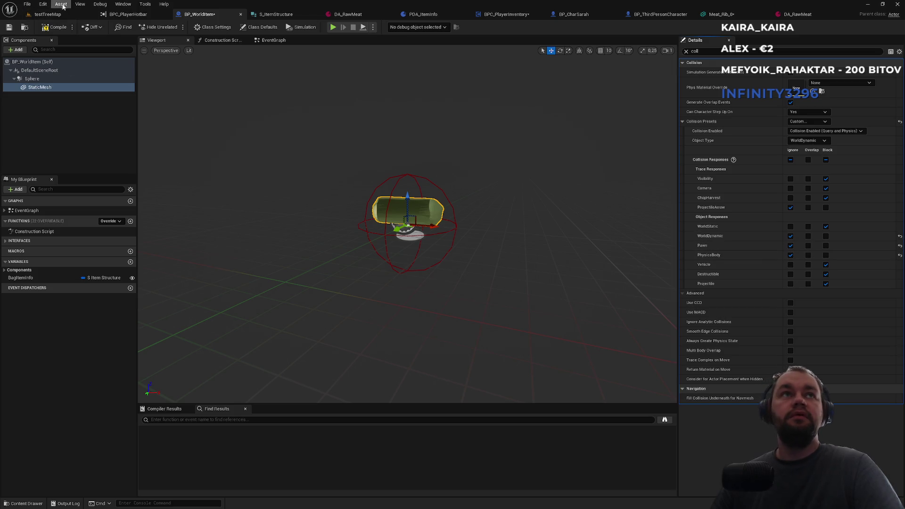
pyautogui.click(47, 14)
pyautogui.click(174, 27)
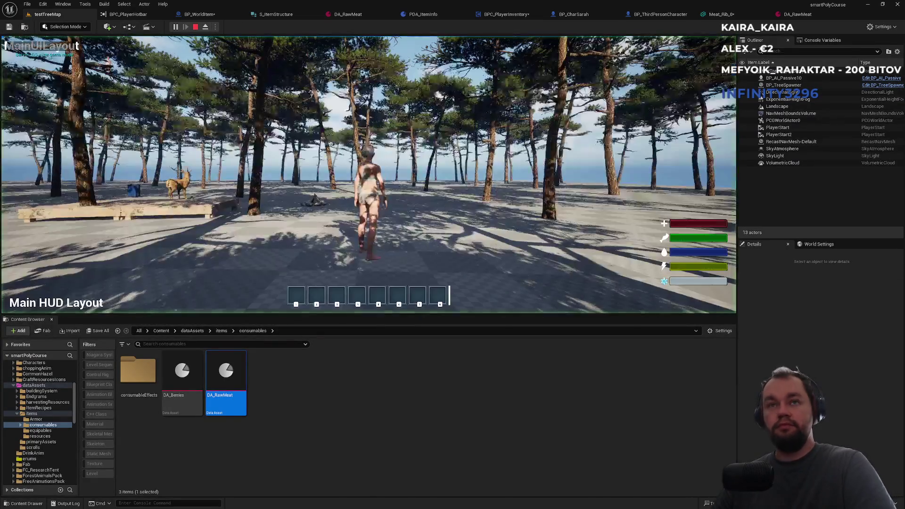
# Step: In fullscreen play, drop the x4 raw meat stack from the inventory and walk away from it
pyautogui.press('F11')
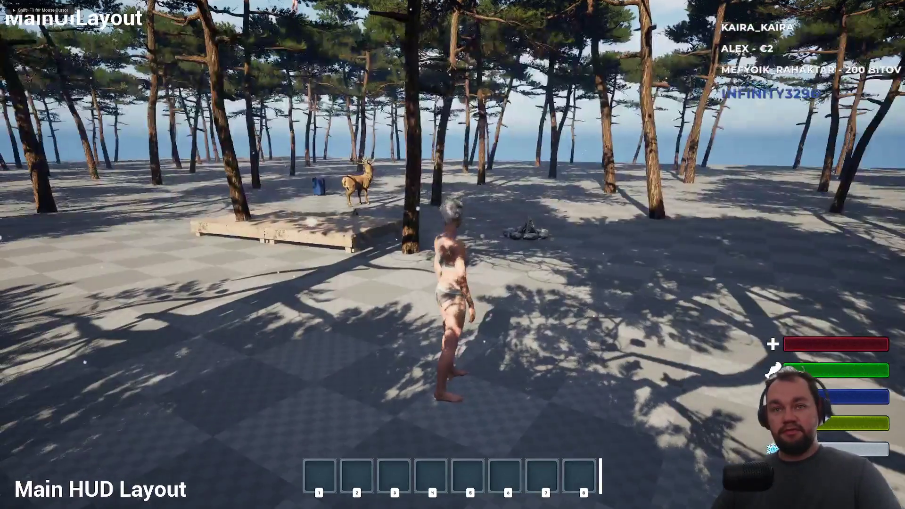
pyautogui.press('Tab')
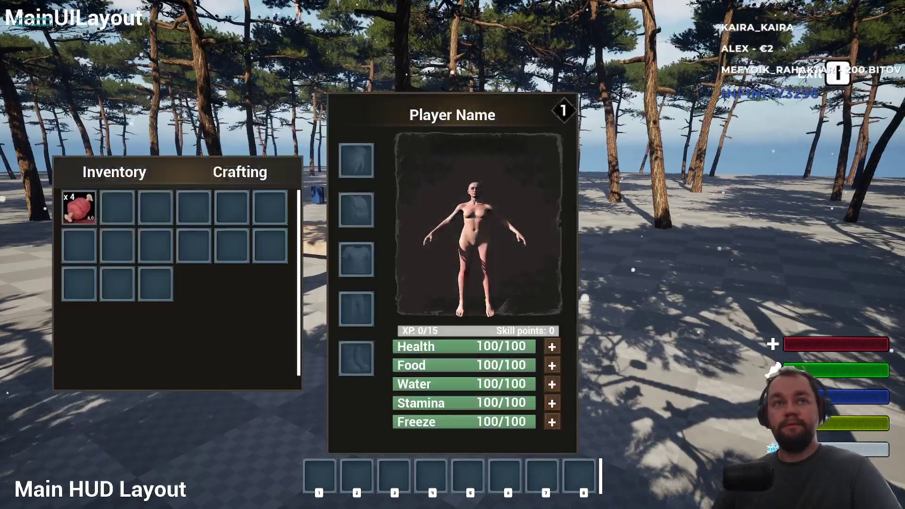
pyautogui.rightClick(84, 210)
pyautogui.click(98, 214)
pyautogui.press('Tab')
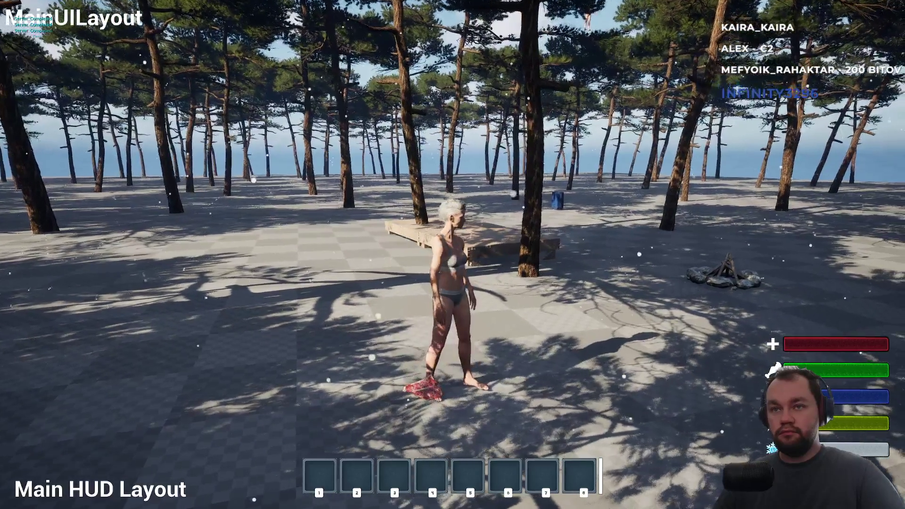
pyautogui.press('s')
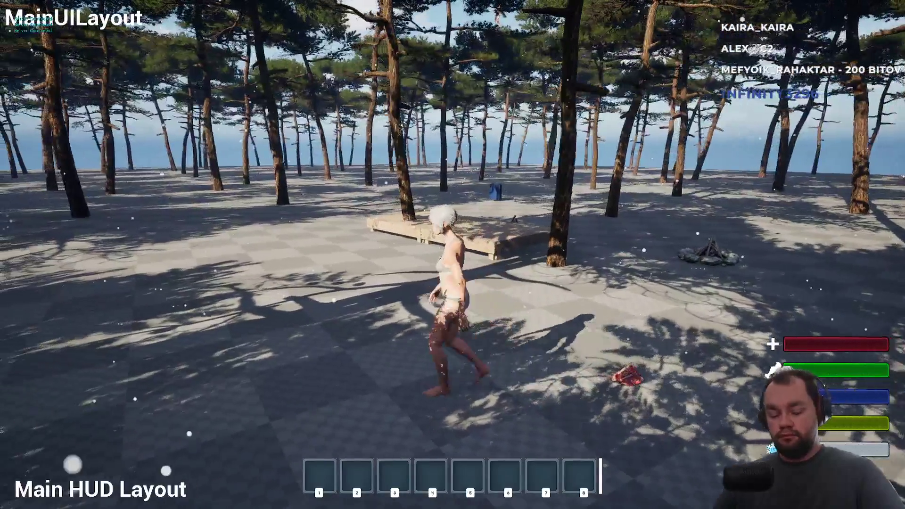
# Step: Walk back to the dropped raw meat and pick both stacks up again
pyautogui.press('i')
pyautogui.rightClick(81, 205)
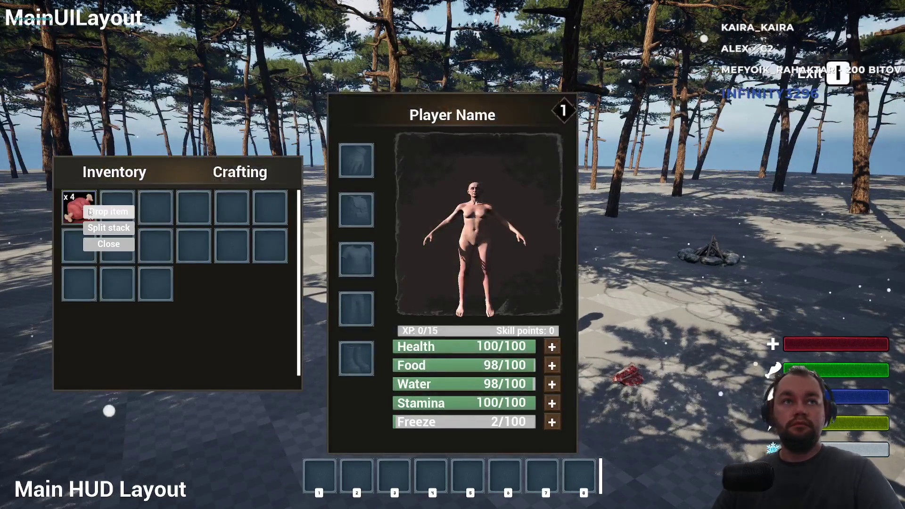
pyautogui.press('i')
pyautogui.press('s')
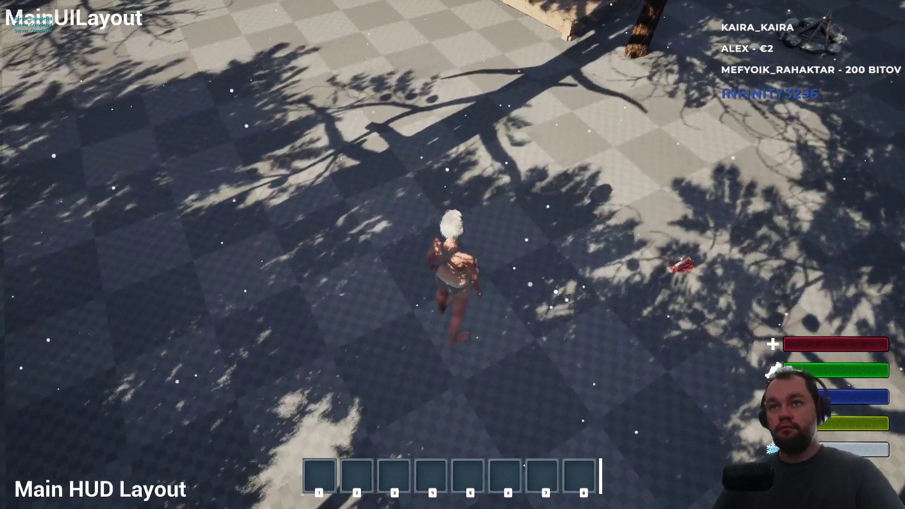
pyautogui.press('e')
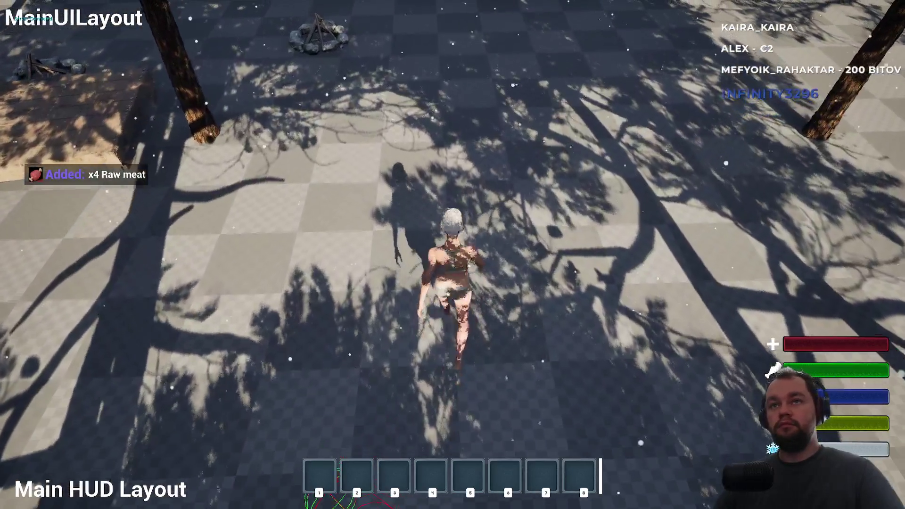
pyautogui.press('e')
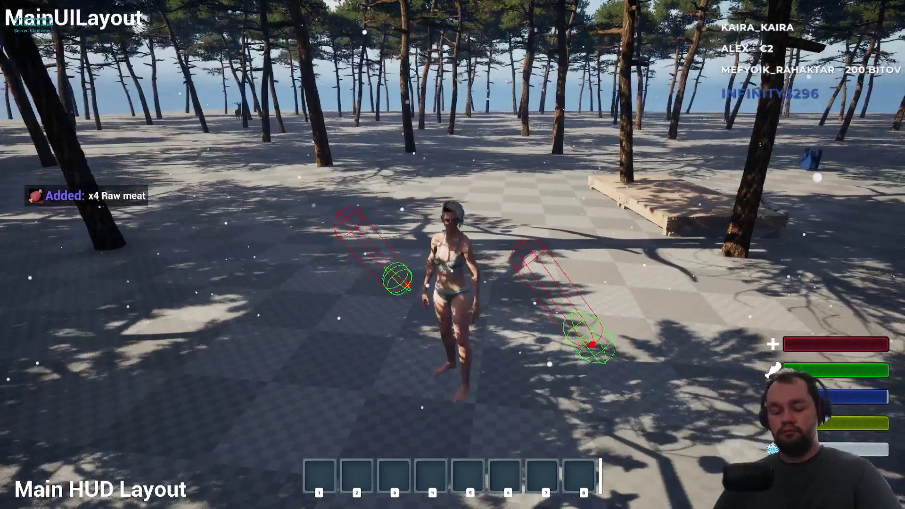
# Step: Drop the second Raw meat stack from the inventory and pick it back up
pyautogui.press('Tab')
pyautogui.press('Tab')
pyautogui.press('Tab')
pyautogui.press('Tab')
pyautogui.press('Tab')
pyautogui.rightClick(116, 204)
pyautogui.click(132, 238)
pyautogui.press('Tab')
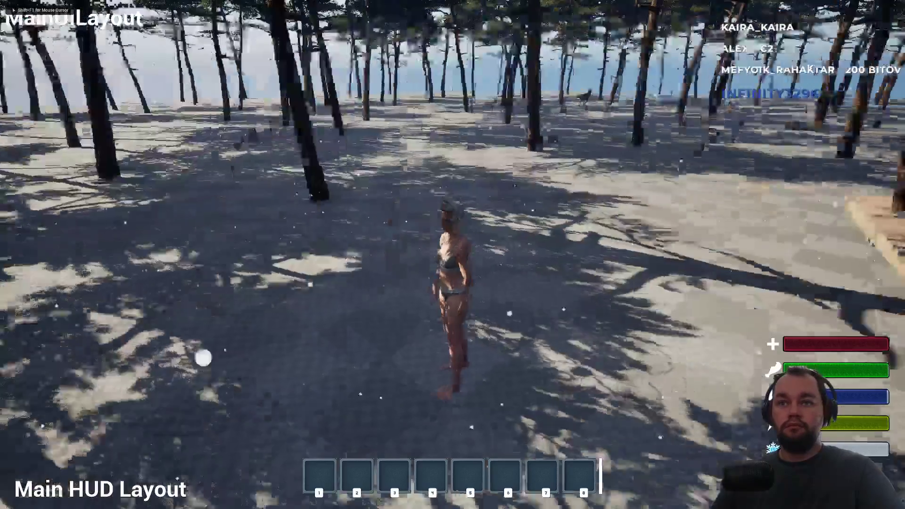
pyautogui.press('e')
# Step: Drop the Raw meat once more, walk away, and stop the play session
pyautogui.press('Tab')
pyautogui.rightClick(89, 215)
pyautogui.click(106, 250)
pyautogui.press('Tab')
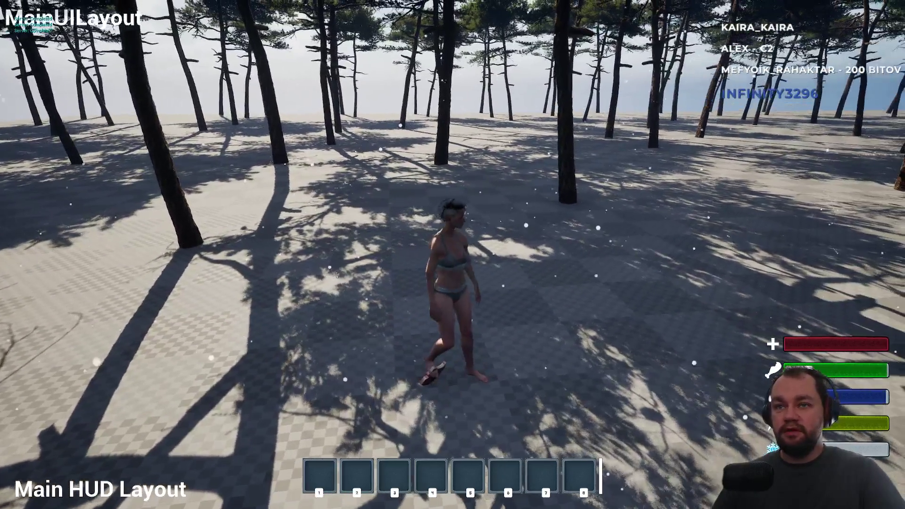
pyautogui.press('w')
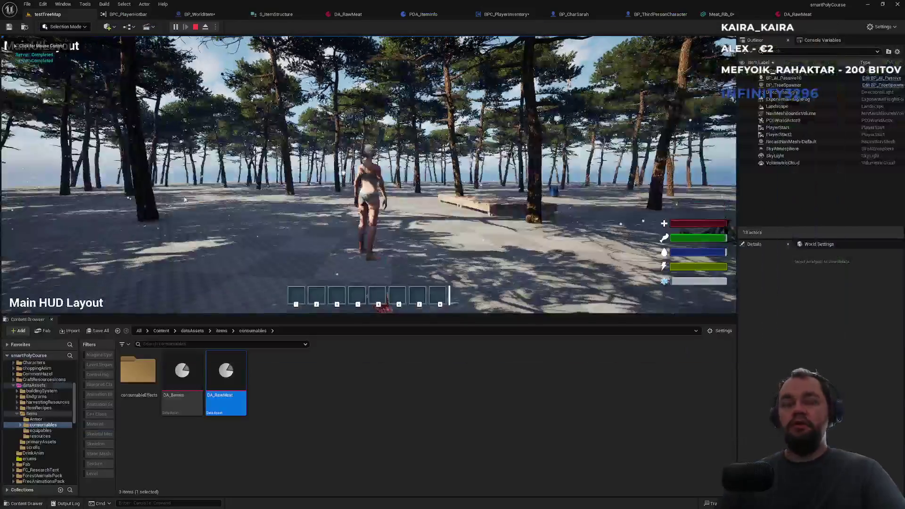
pyautogui.press('Escape')
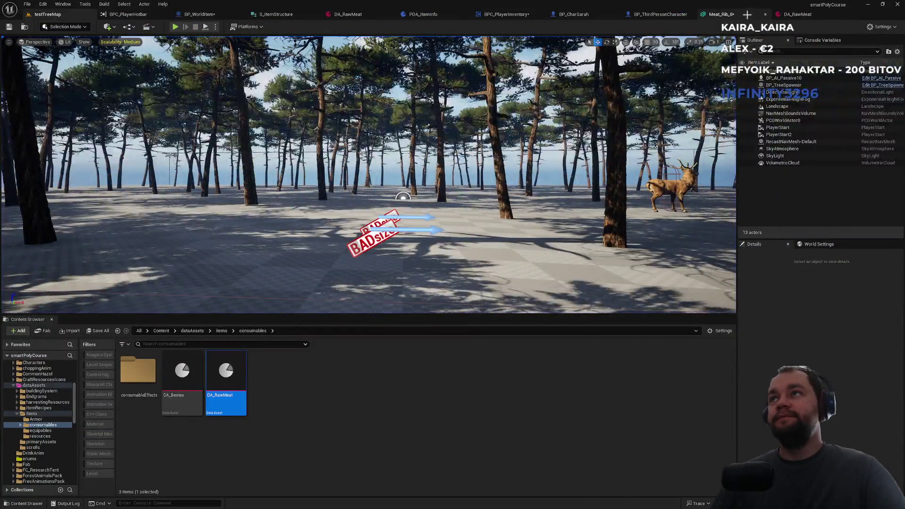
# Step: Go through the open asset tabs to BPC_PlayerInventory's DropItem graph
pyautogui.click(742, 14)
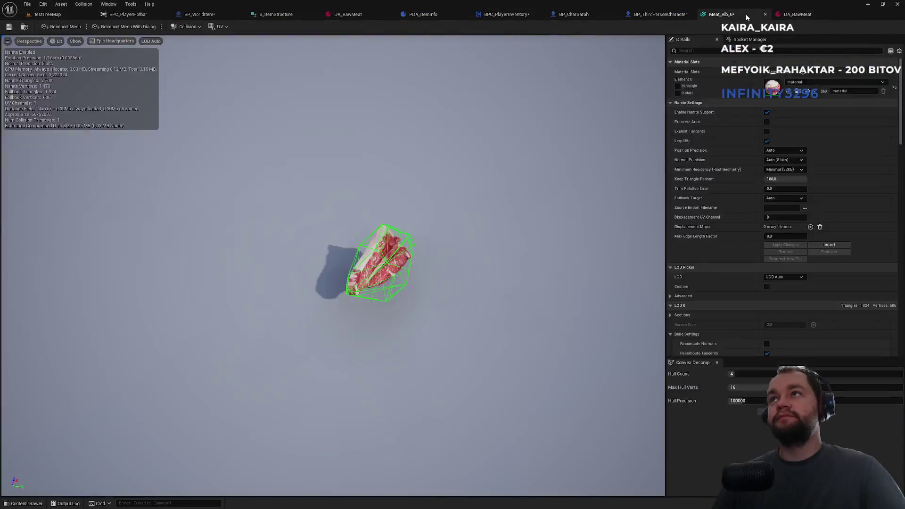
pyautogui.click(658, 15)
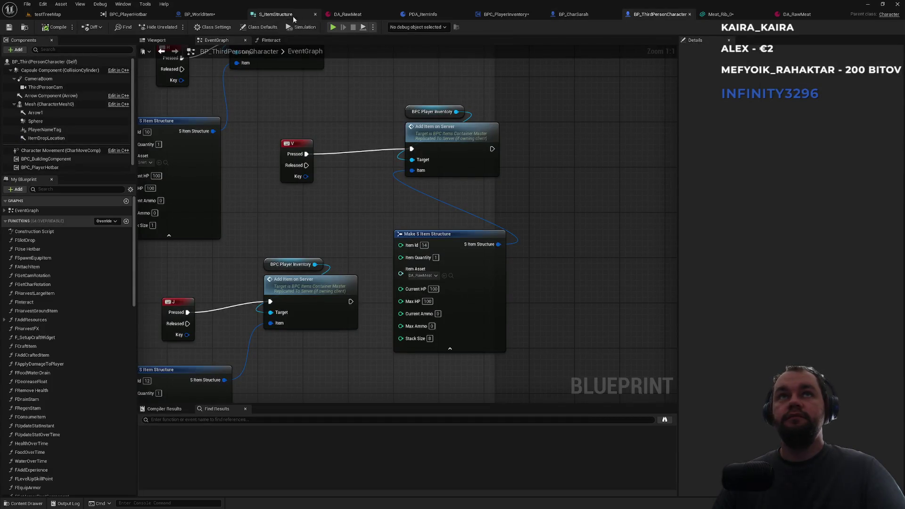
pyautogui.click(219, 16)
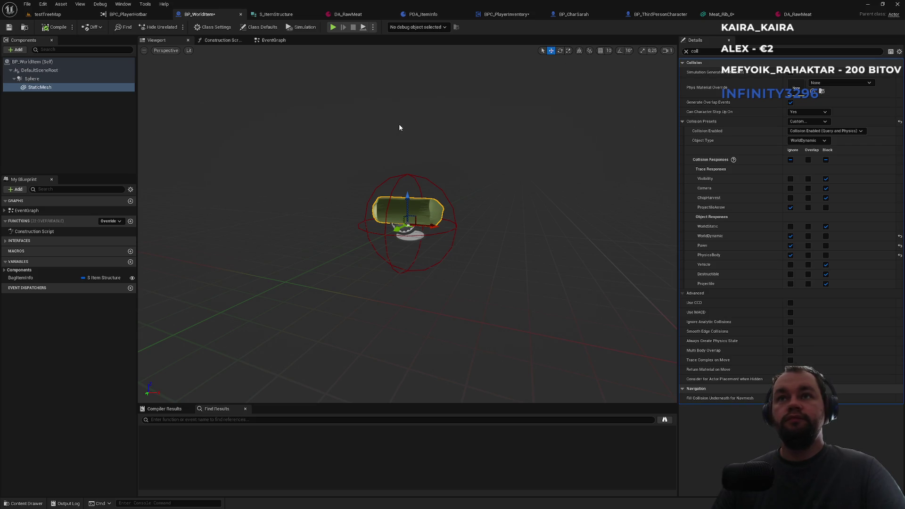
pyautogui.click(285, 15)
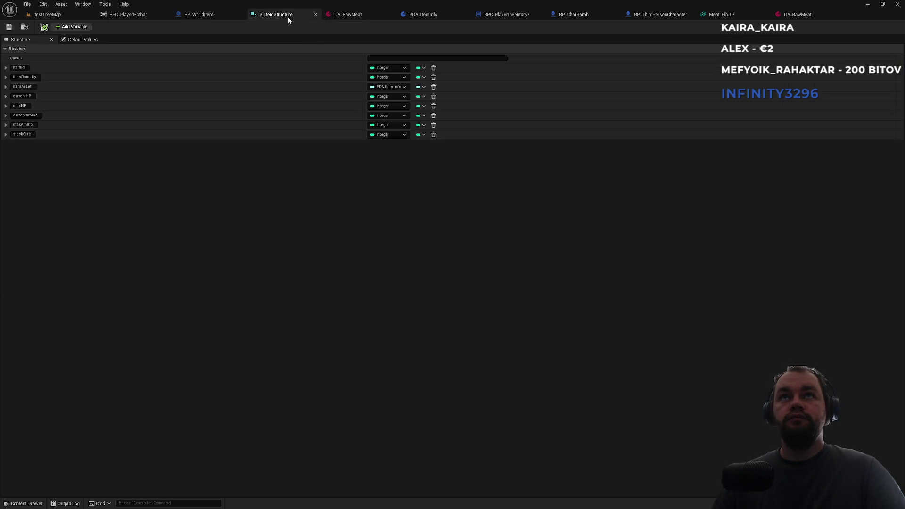
pyautogui.click(352, 17)
pyautogui.click(504, 19)
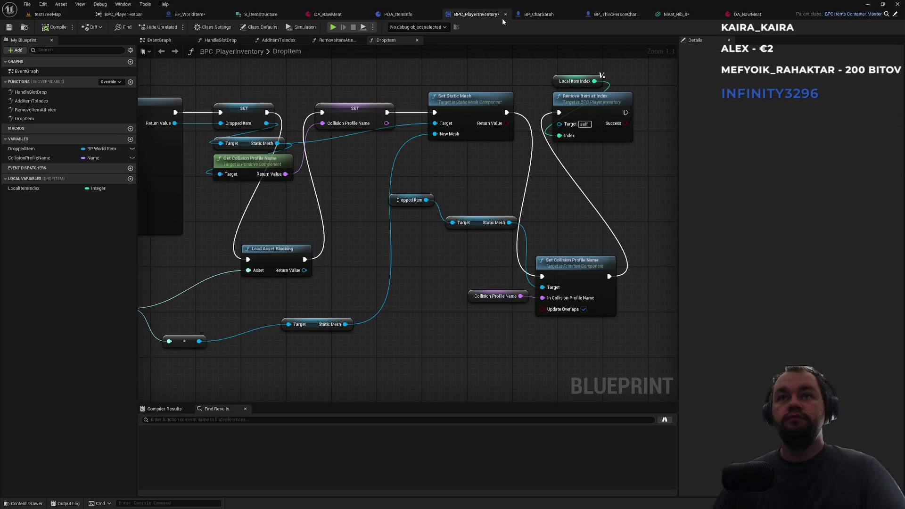
pyautogui.scroll(-2, 520, 234)
# Step: Rearrange Remove Item at Index, Set Collision Profile Name and the Dropped Item and Collision Profile Name getters
pyautogui.moveTo(530, 131); pyautogui.dragTo(471, 203)
pyautogui.moveTo(537, 177); pyautogui.dragTo(598, 174)
pyautogui.moveTo(459, 296)
pyautogui.mouseDown()
pyautogui.moveTo(506, 245)
pyautogui.moveTo(483, 172)
pyautogui.mouseUp()
pyautogui.click(317, 273)
pyautogui.moveTo(335, 251); pyautogui.dragTo(420, 278)
pyautogui.moveTo(367, 265)
pyautogui.mouseDown()
pyautogui.moveTo(445, 144)
pyautogui.moveTo(374, 196)
pyautogui.mouseUp()
pyautogui.press('Escape')
pyautogui.moveTo(389, 266); pyautogui.dragTo(470, 161)
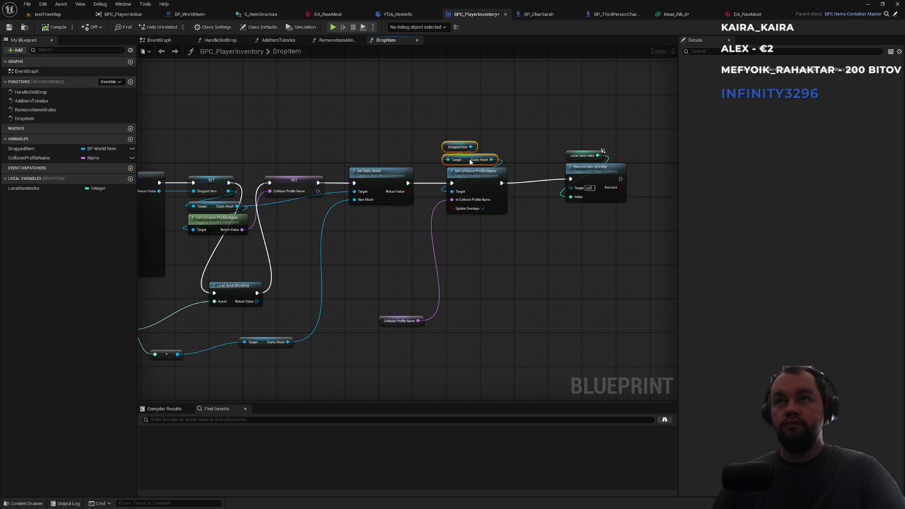
pyautogui.moveTo(380, 324)
pyautogui.mouseDown()
pyautogui.moveTo(384, 227)
pyautogui.moveTo(392, 228)
pyautogui.mouseUp()
pyautogui.moveTo(631, 147); pyautogui.dragTo(580, 208)
pyautogui.moveTo(594, 178); pyautogui.dragTo(563, 182)
# Step: Shift the middle node group right, aligning Load Asset Blocking and the Static Mesh getter on the execution line
pyautogui.scroll(1, 480, 307)
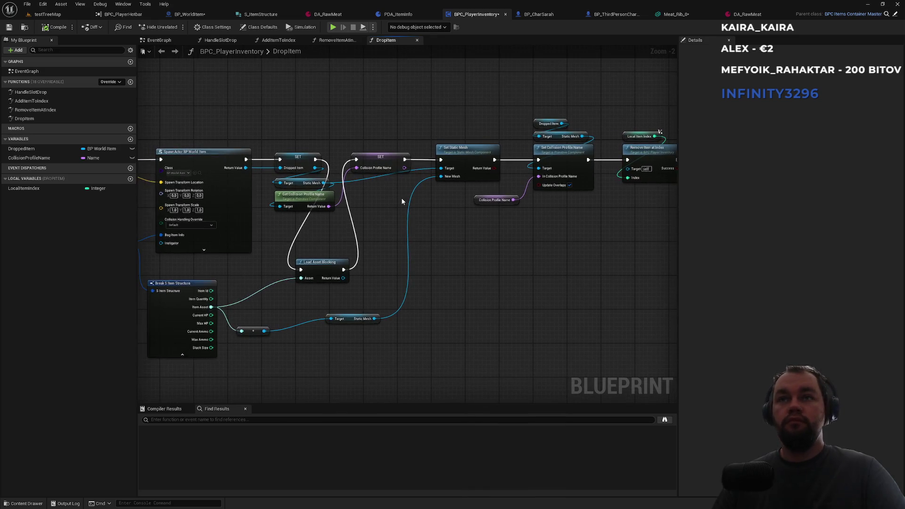
pyautogui.scroll(1, 507, 210)
pyautogui.scroll(-2, 278, 277)
pyautogui.moveTo(278, 277); pyautogui.dragTo(402, 216)
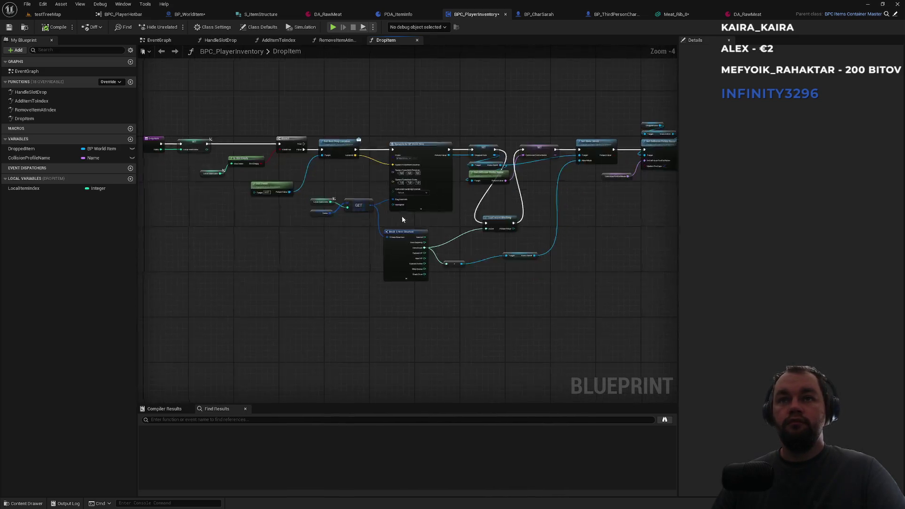
pyautogui.scroll(2, 401, 216)
pyautogui.moveTo(514, 232)
pyautogui.mouseDown()
pyautogui.moveTo(427, 232)
pyautogui.moveTo(312, 340)
pyautogui.moveTo(309, 258)
pyautogui.mouseUp()
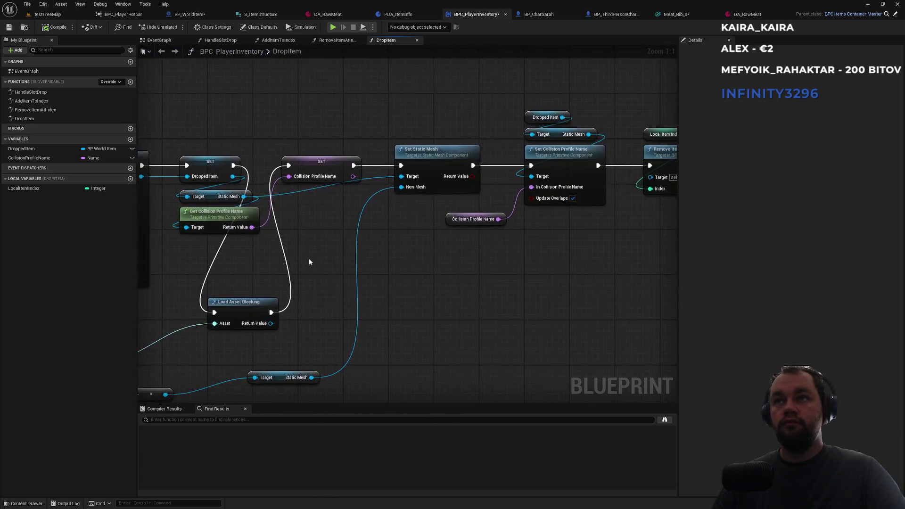
pyautogui.scroll(-3, 309, 258)
pyautogui.moveTo(309, 142); pyautogui.dragTo(582, 238)
pyautogui.moveTo(327, 197); pyautogui.dragTo(421, 195)
pyautogui.click(387, 168)
pyautogui.moveTo(261, 298)
pyautogui.mouseDown()
pyautogui.moveTo(277, 285)
pyautogui.moveTo(319, 192)
pyautogui.moveTo(299, 195)
pyautogui.moveTo(310, 198)
pyautogui.moveTo(323, 239)
pyautogui.moveTo(303, 256)
pyautogui.mouseUp()
pyautogui.moveTo(394, 253)
pyautogui.mouseDown()
pyautogui.moveTo(478, 171)
pyautogui.moveTo(441, 189)
pyautogui.moveTo(406, 170)
pyautogui.mouseUp()
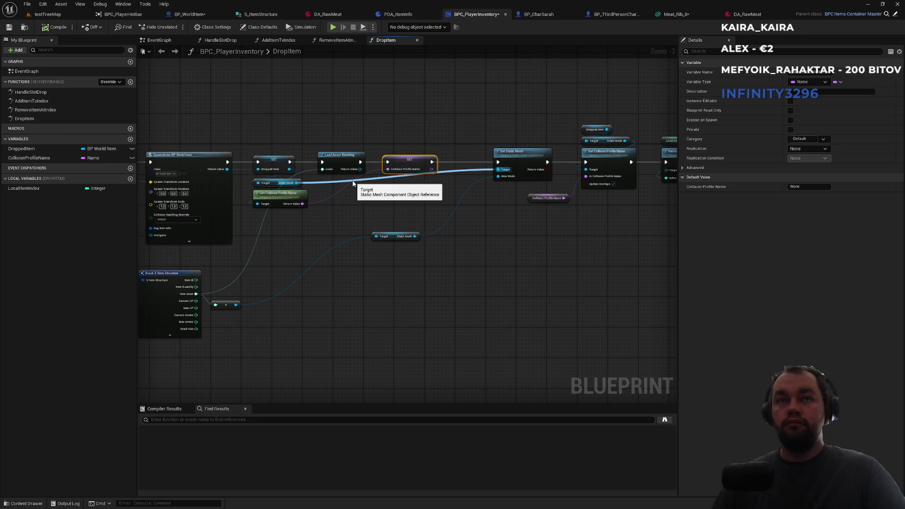
pyautogui.scroll(3, 353, 183)
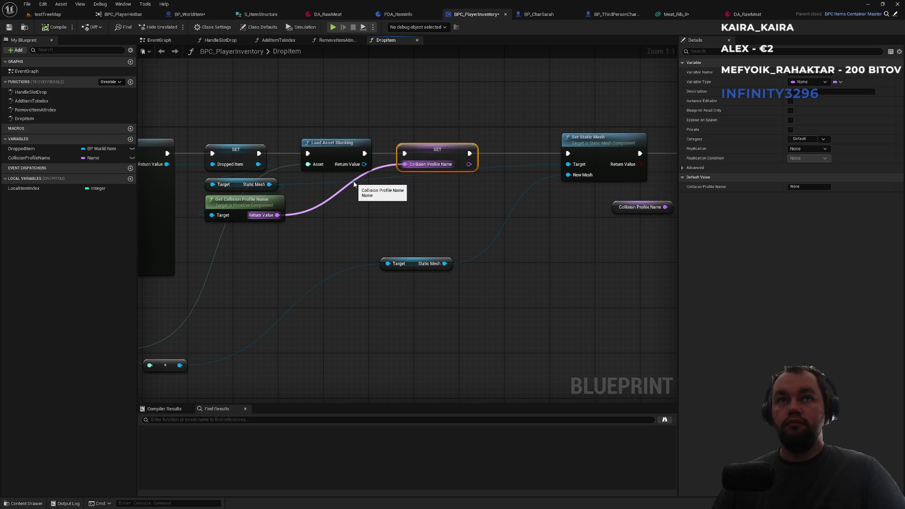
pyautogui.click(366, 179)
# Step: Duplicate the Dropped Item > Static Mesh getters and wire them into Set Static Mesh's Target
pyautogui.moveTo(501, 132); pyautogui.dragTo(556, 148)
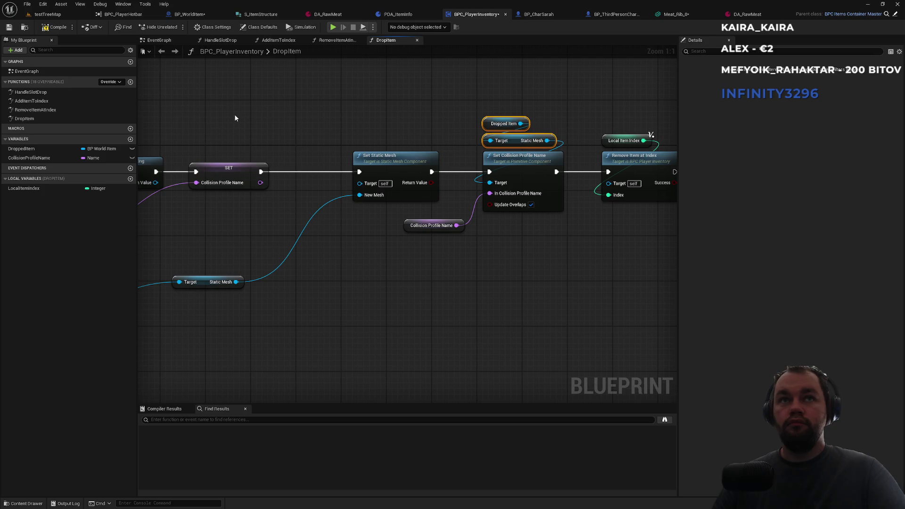
pyautogui.hotkey('ctrl', 'v')
pyautogui.moveTo(477, 122)
pyautogui.mouseDown()
pyautogui.moveTo(537, 141)
pyautogui.moveTo(422, 187)
pyautogui.mouseUp()
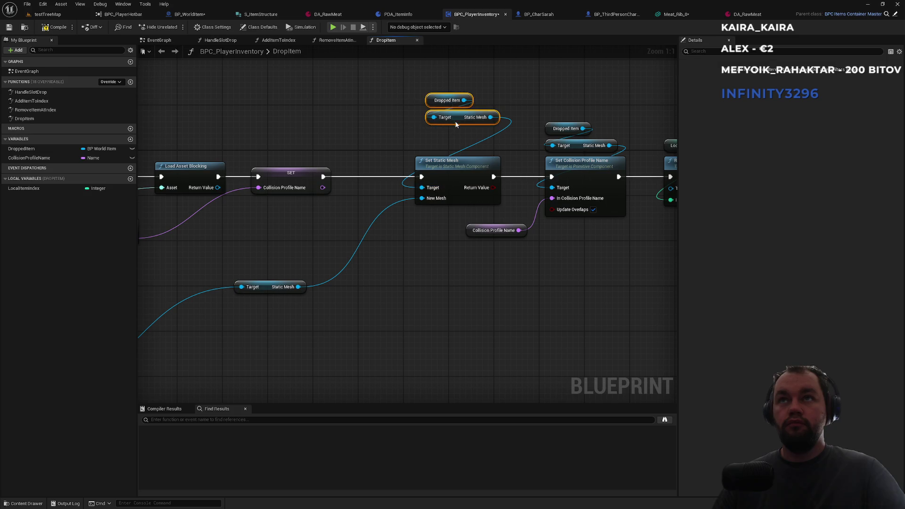
pyautogui.moveTo(456, 121); pyautogui.dragTo(444, 150)
pyautogui.click(370, 124)
pyautogui.moveTo(480, 112); pyautogui.dragTo(415, 113)
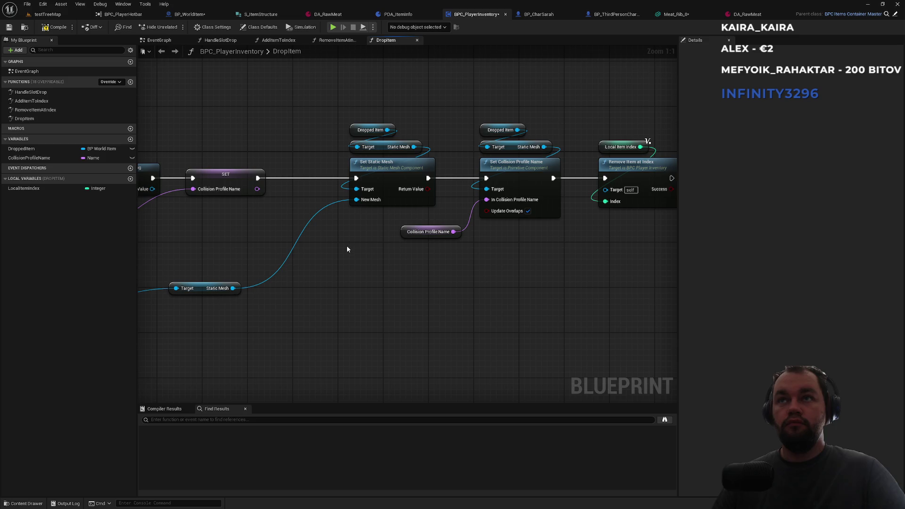
pyautogui.moveTo(332, 271); pyautogui.dragTo(370, 271)
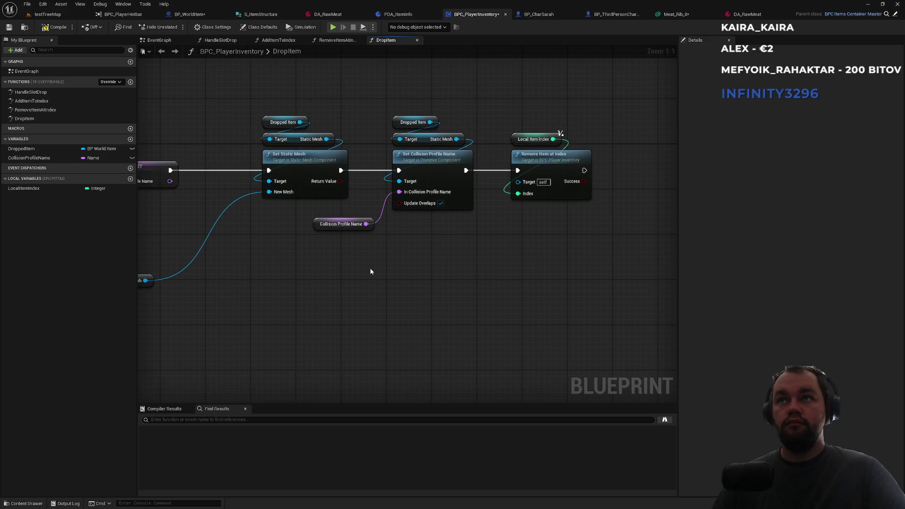
pyautogui.click(47, 14)
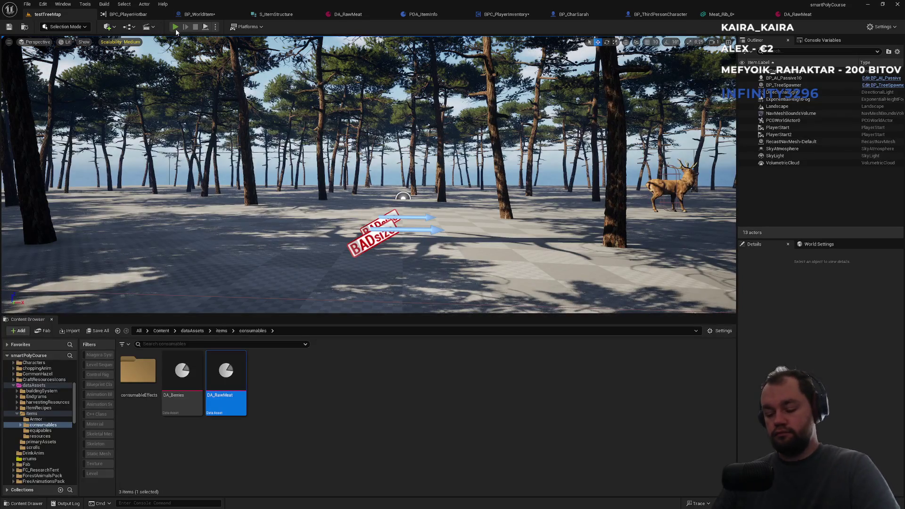
# Step: Start a play session, drop the meat from the inventory, and walk onto the wooden platform
pyautogui.click(176, 30)
pyautogui.press('F11')
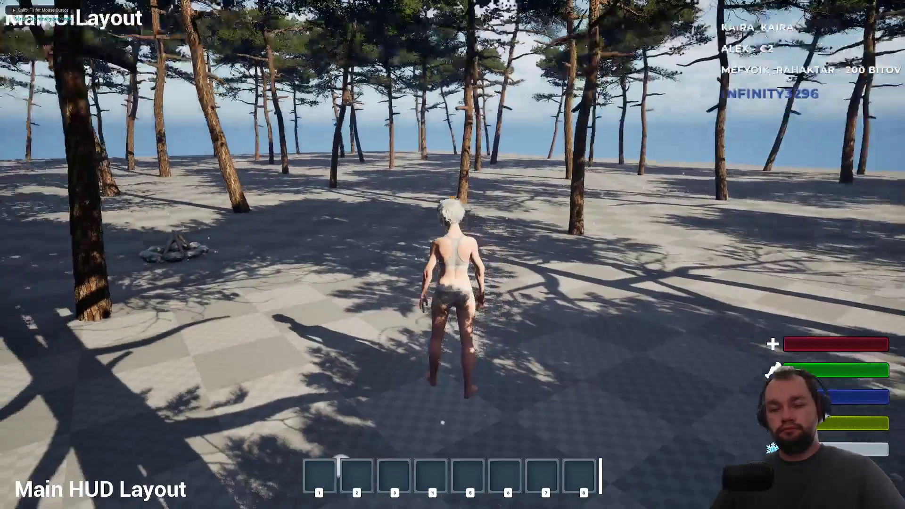
pyautogui.press('i')
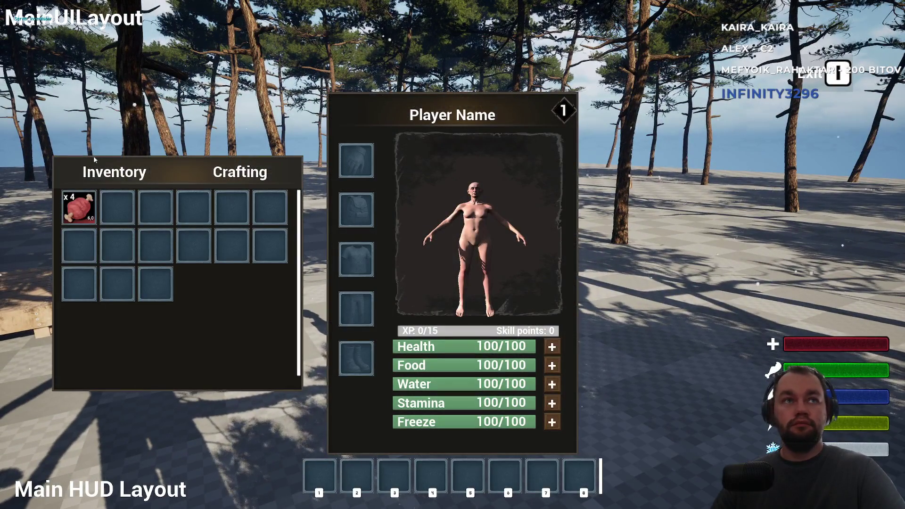
pyautogui.rightClick(79, 208)
pyautogui.click(103, 221)
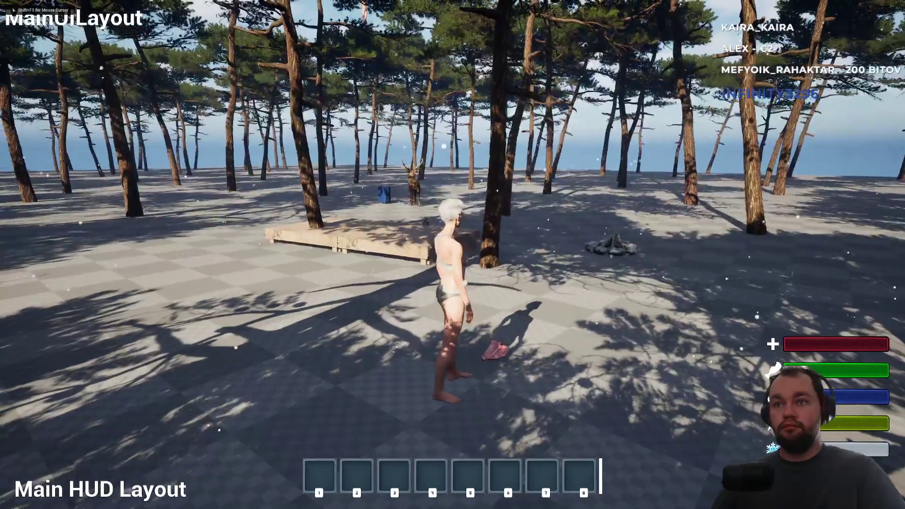
pyautogui.press('w')
pyautogui.press('w')
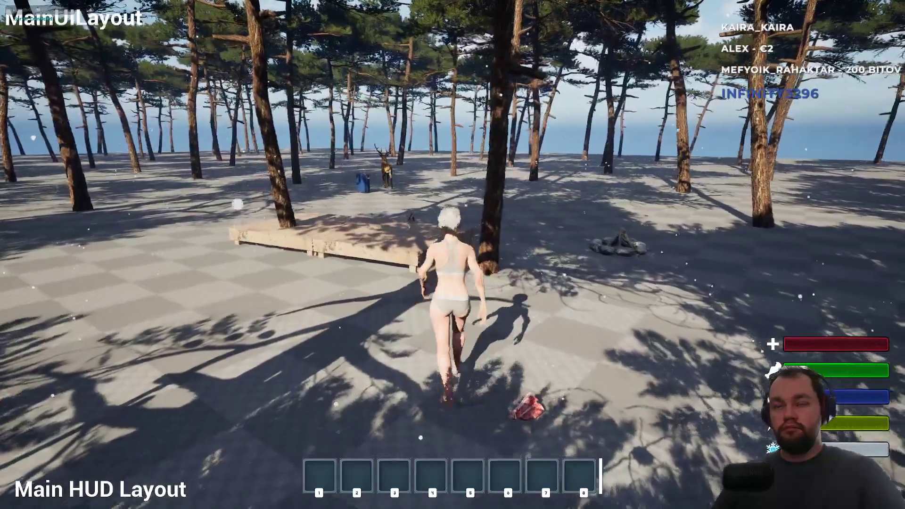
pyautogui.press('space')
# Step: Drop another raw meat item on the platform, end the session, and open BPC_PlayerHotbar
pyautogui.press('Tab')
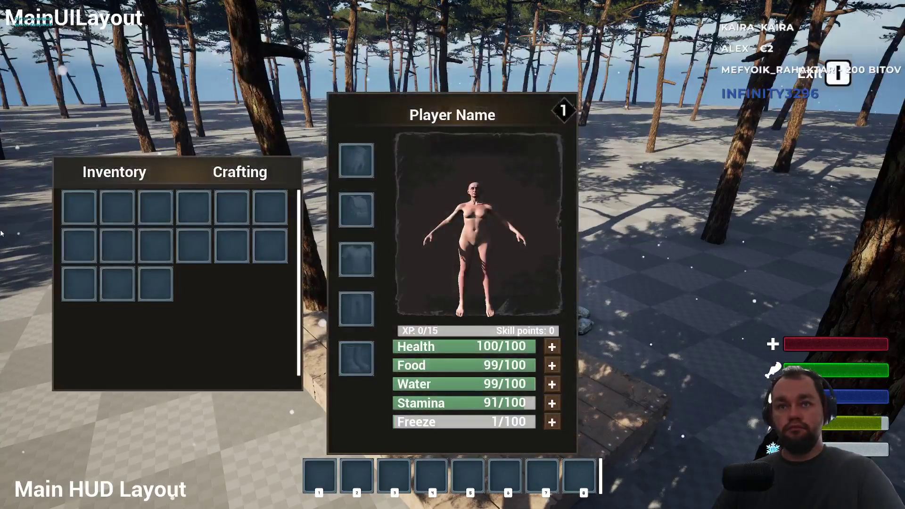
pyautogui.press('Tab')
pyautogui.press('Tab')
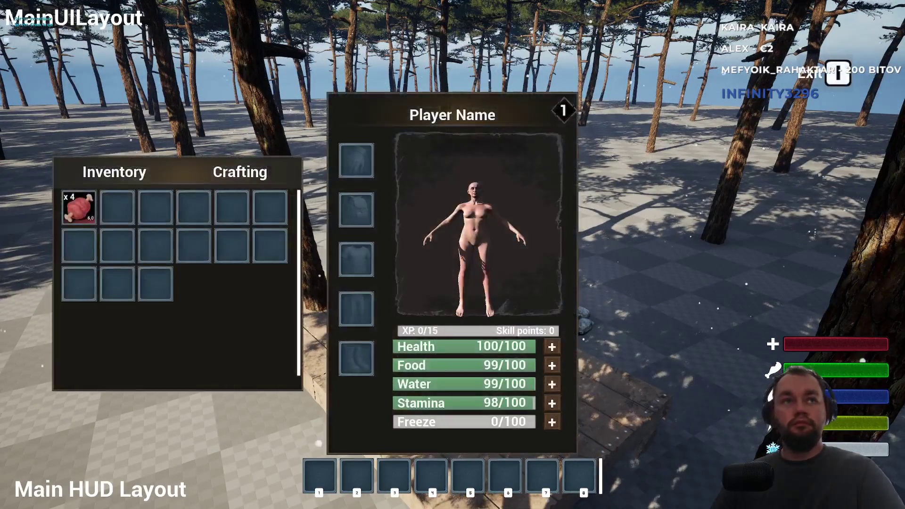
pyautogui.rightClick(77, 204)
pyautogui.click(101, 234)
pyautogui.press('Tab')
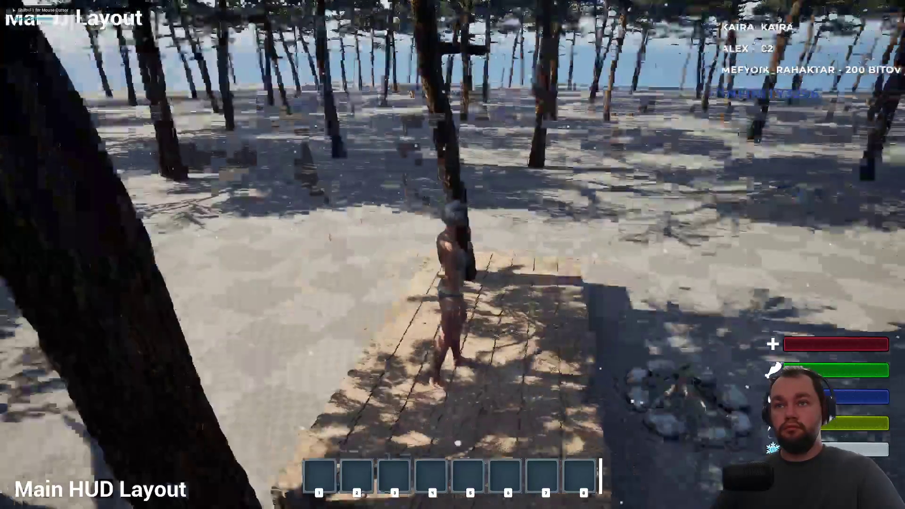
pyautogui.press('s')
pyautogui.press('s')
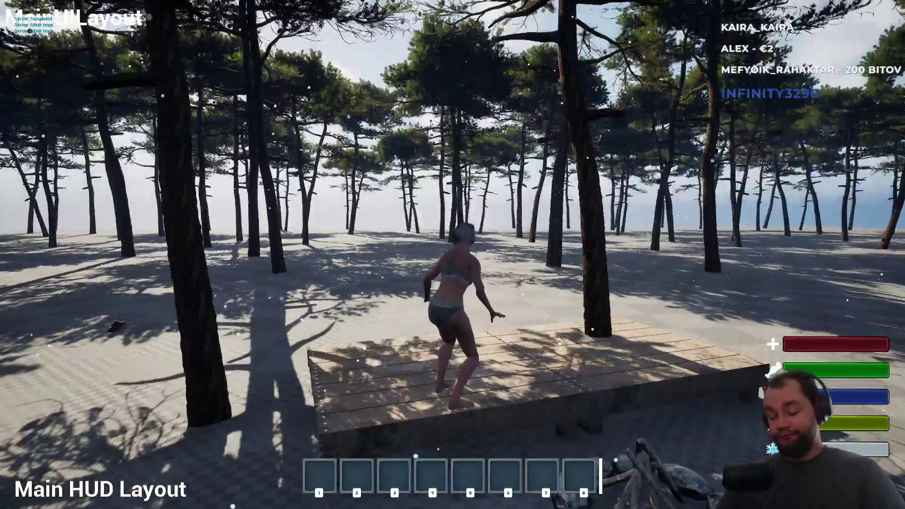
pyautogui.press('Escape')
pyautogui.moveTo(234, 78)
pyautogui.mouseDown()
pyautogui.moveTo(203, 82)
pyautogui.moveTo(235, 77)
pyautogui.mouseUp()
pyautogui.click(146, 14)
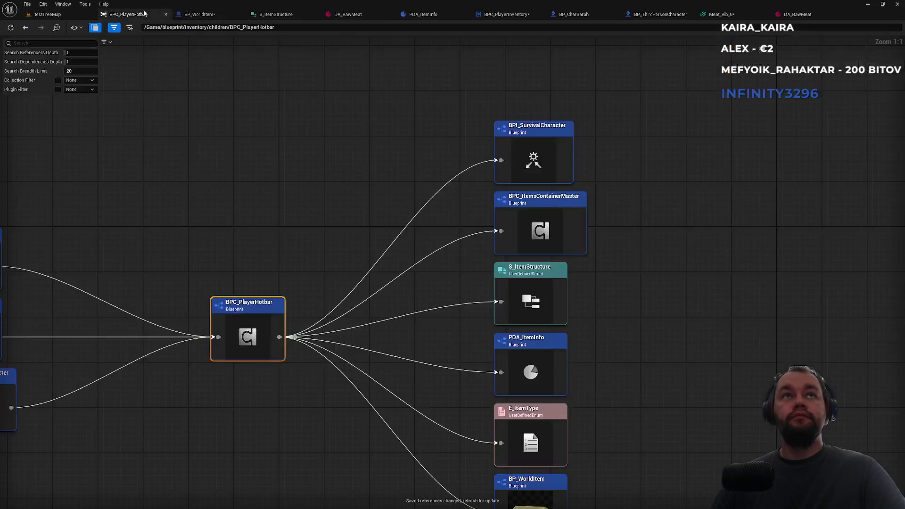
# Step: Review BP_WorldItem's StaticMesh collision settings, then return to the running testTreeMap game
pyautogui.click(232, 14)
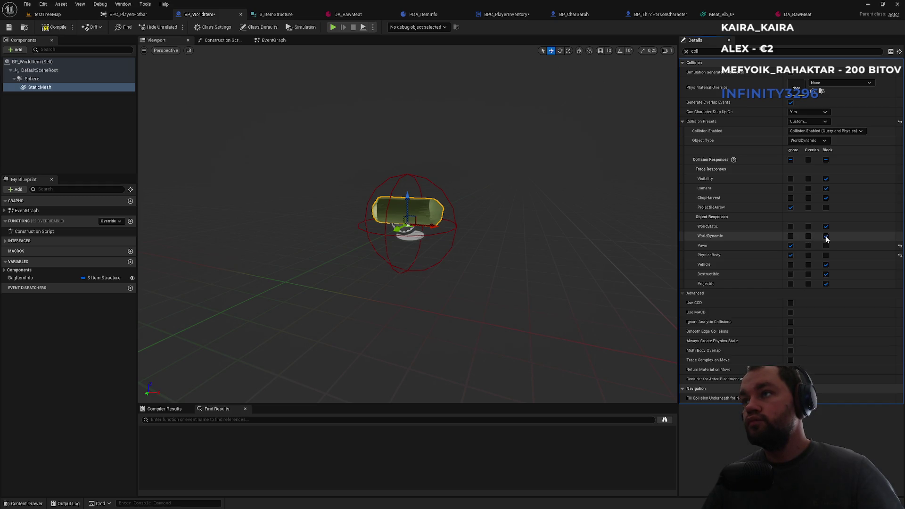
pyautogui.click(65, 18)
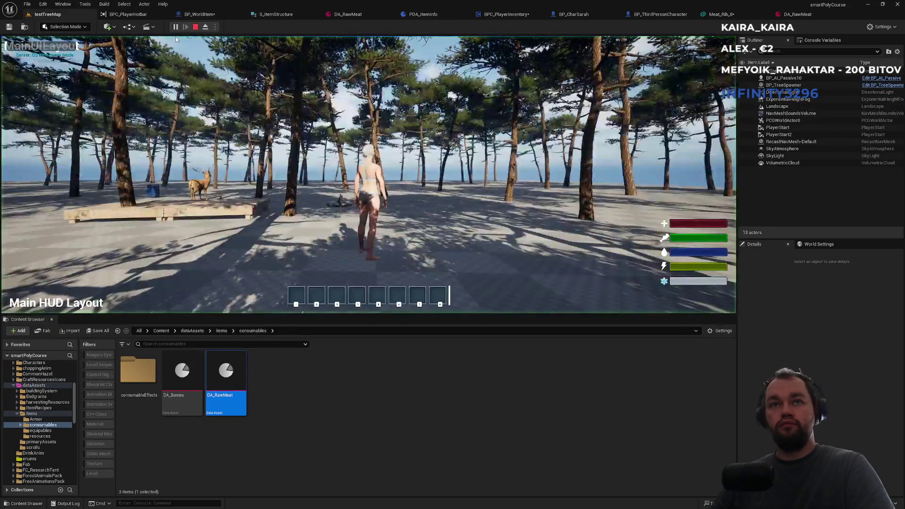
# Step: Return to the running game and drop a raw meat item from the inventory
pyautogui.click(176, 39)
pyautogui.press('F11')
pyautogui.press('i')
pyautogui.rightClick(80, 207)
pyautogui.click(118, 248)
pyautogui.press('i')
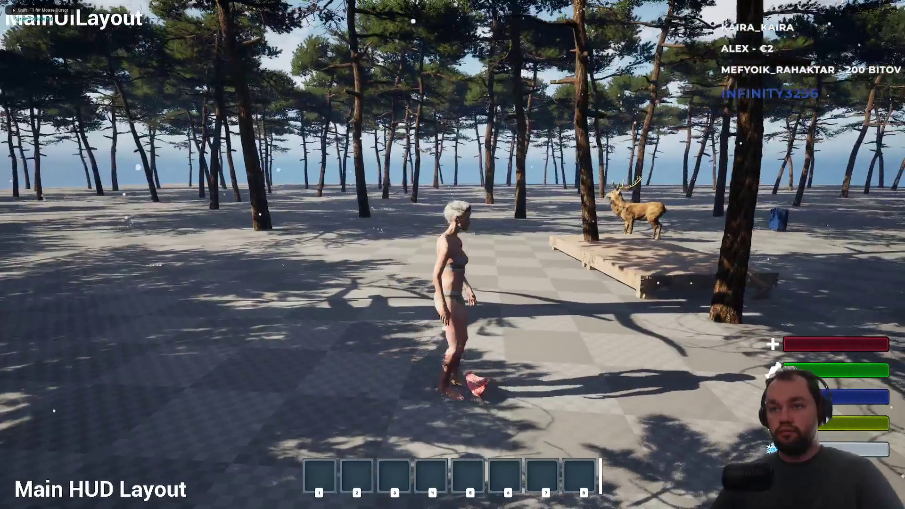
# Step: Drop a second raw meat item near the character and walk toward the deer
pyautogui.press('w')
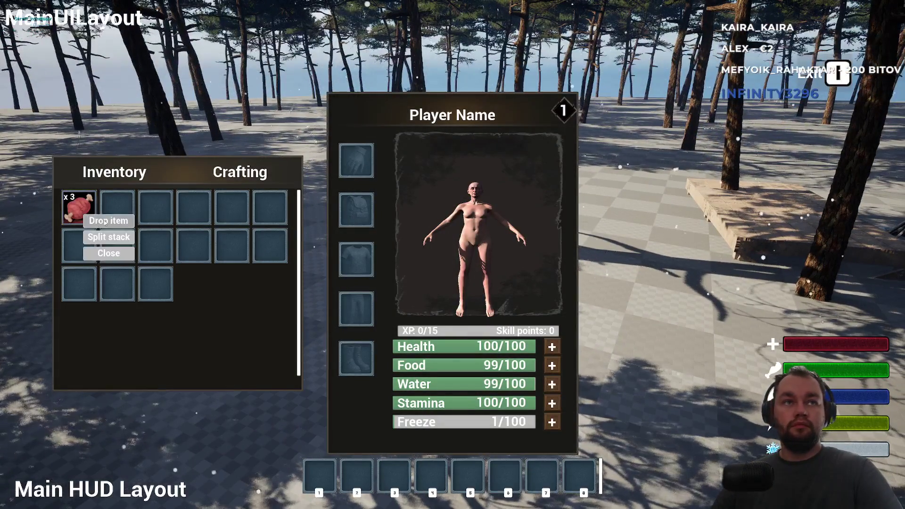
pyautogui.click(105, 221)
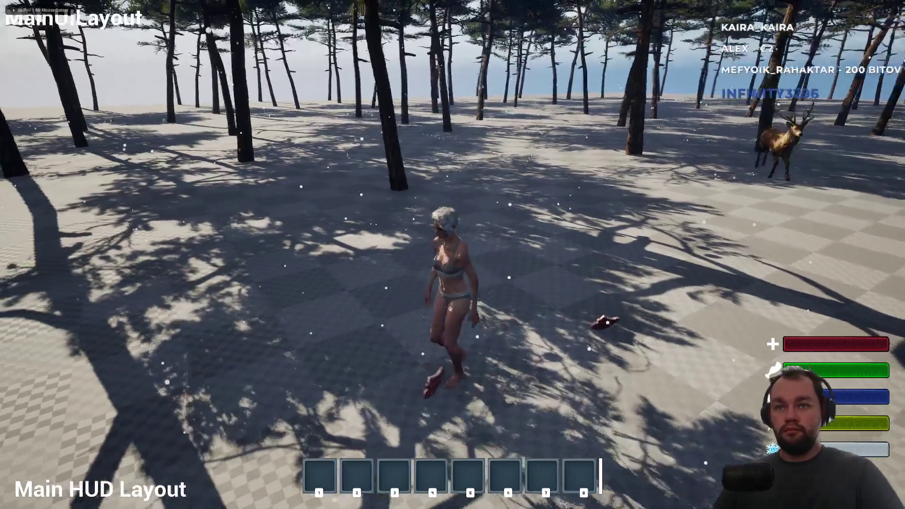
pyautogui.press('w')
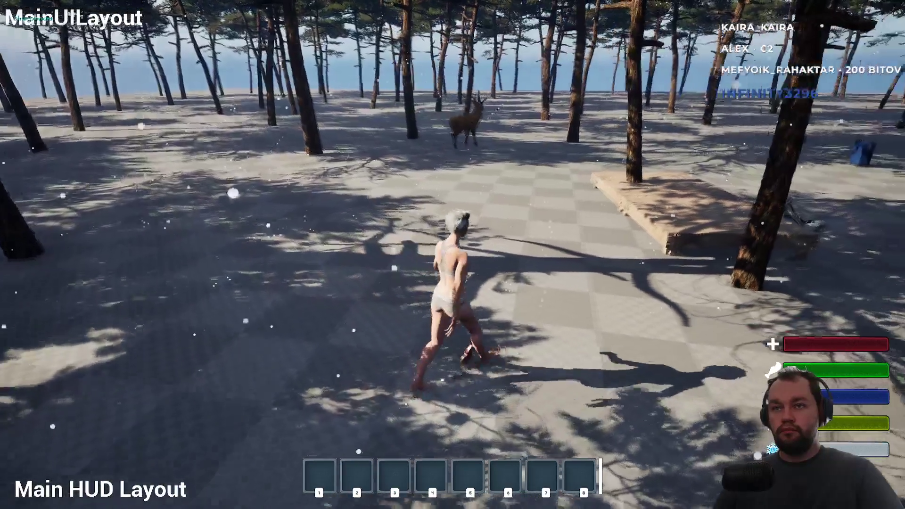
pyautogui.press('w')
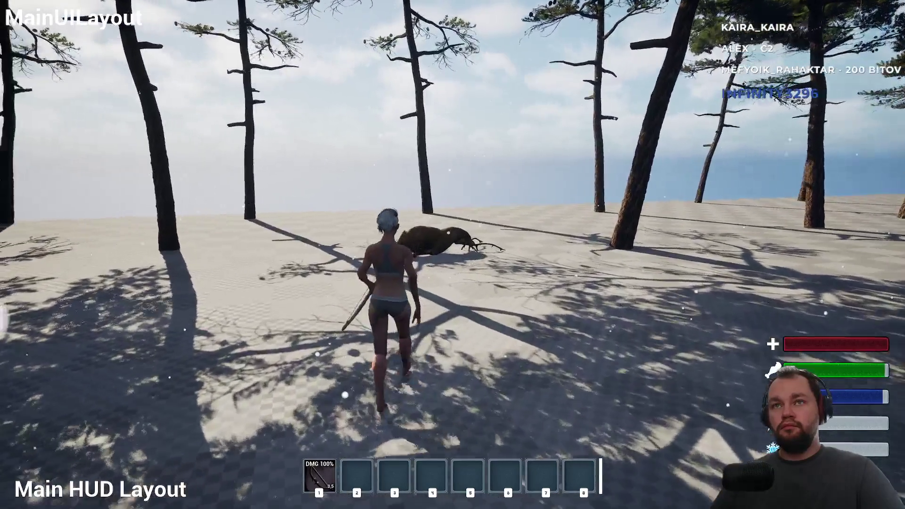
# Step: Walk up to the fallen deer and equip the knife from hotbar slot 2
pyautogui.press('w')
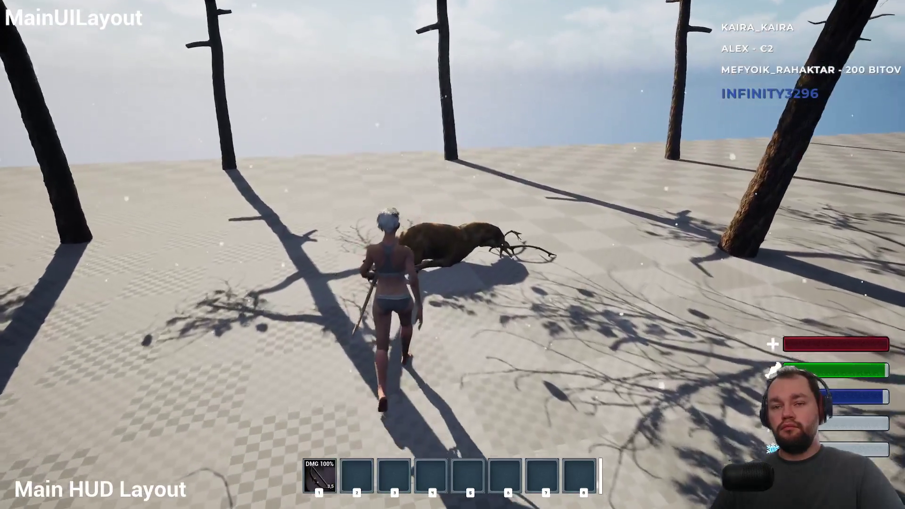
pyautogui.press('e')
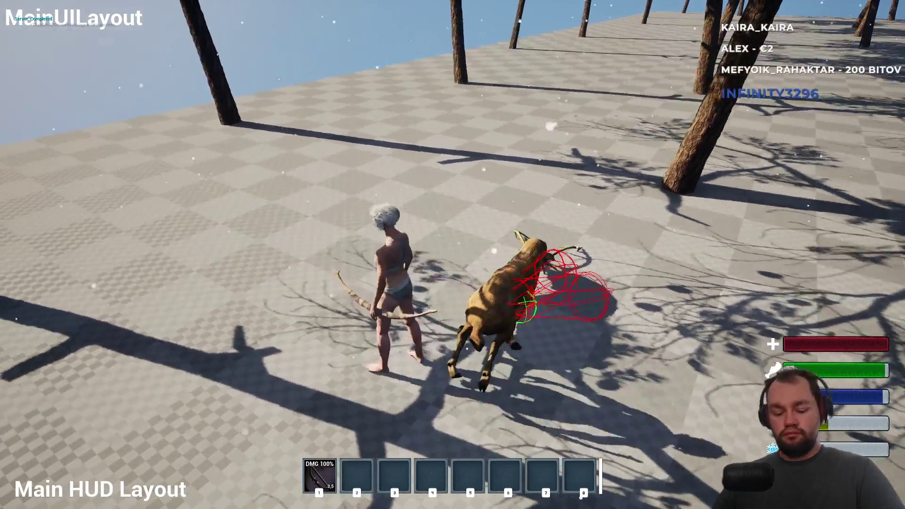
pyautogui.press('2')
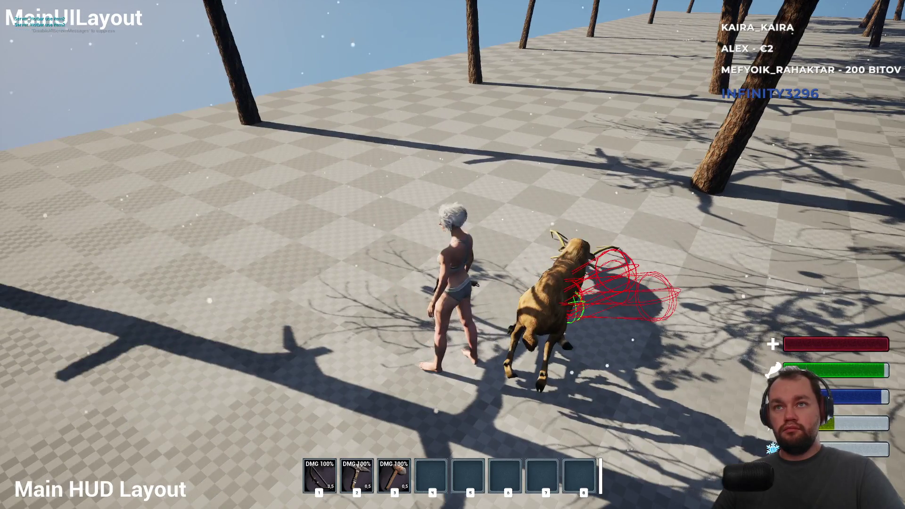
# Step: Harvest the deer five times, then check the inventory for raw meat stacks of 8 and 5
pyautogui.press('e')
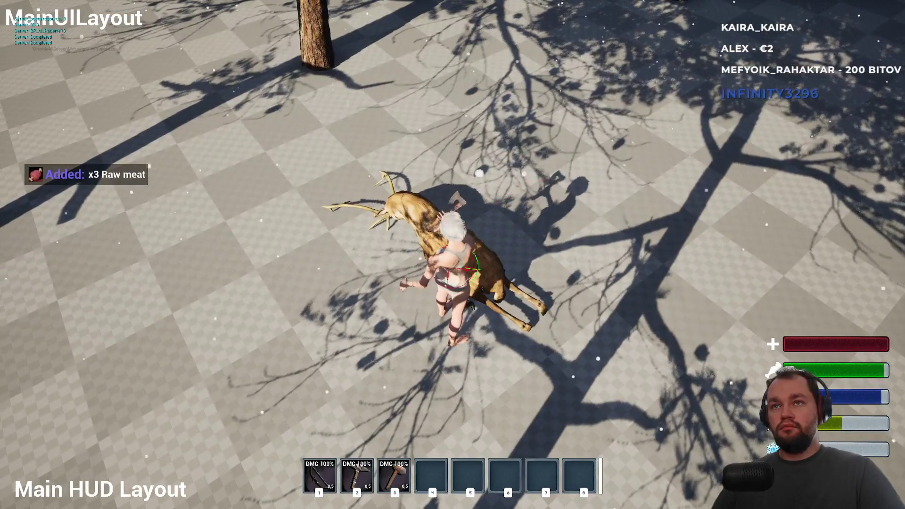
pyautogui.press('e')
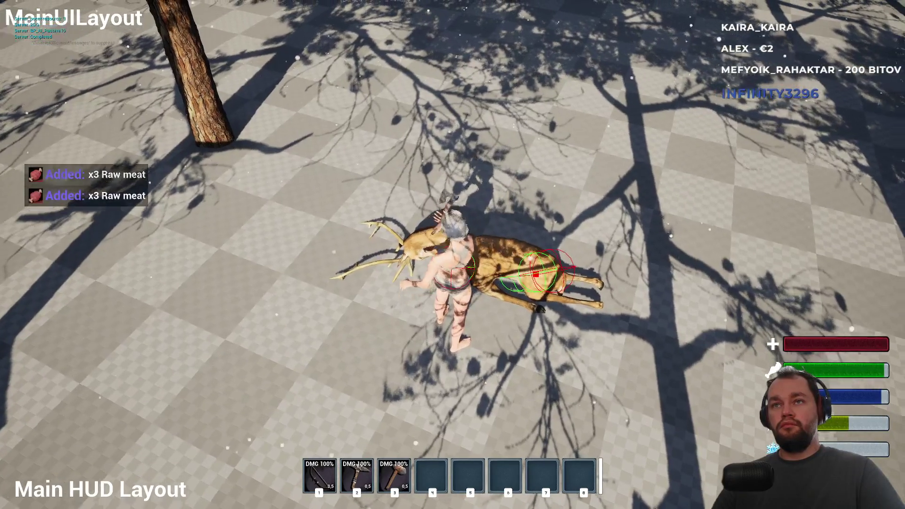
pyautogui.press('e')
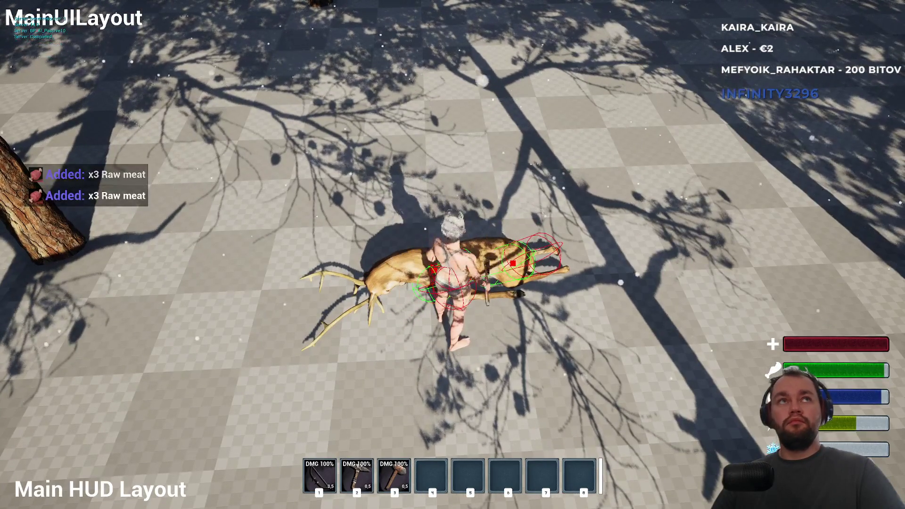
pyautogui.press('e')
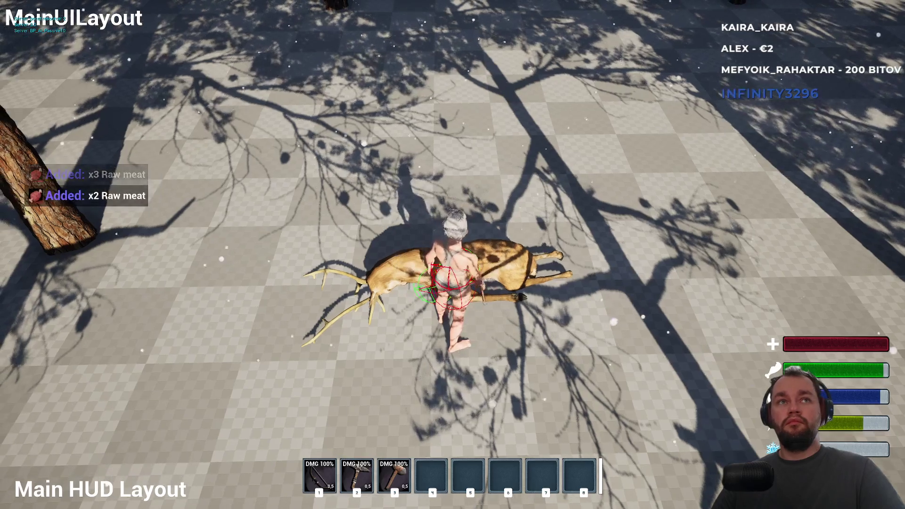
pyautogui.press('e')
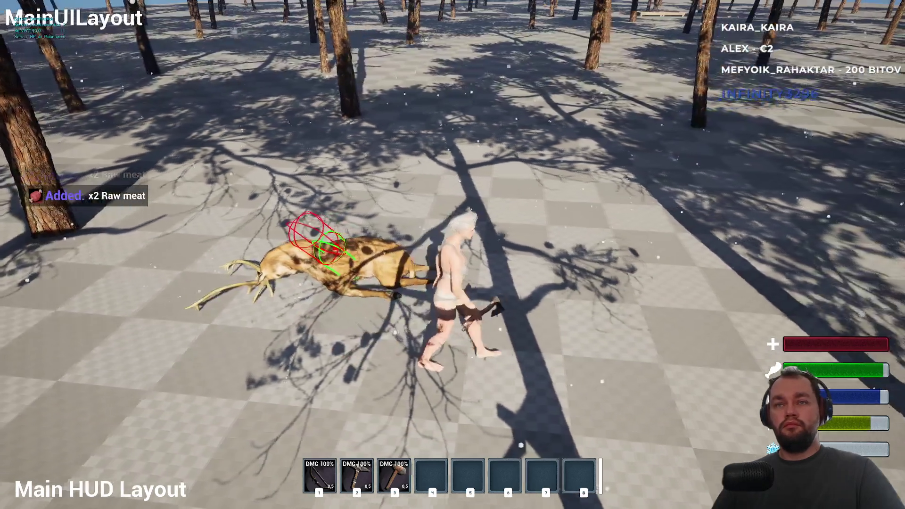
pyautogui.press('i')
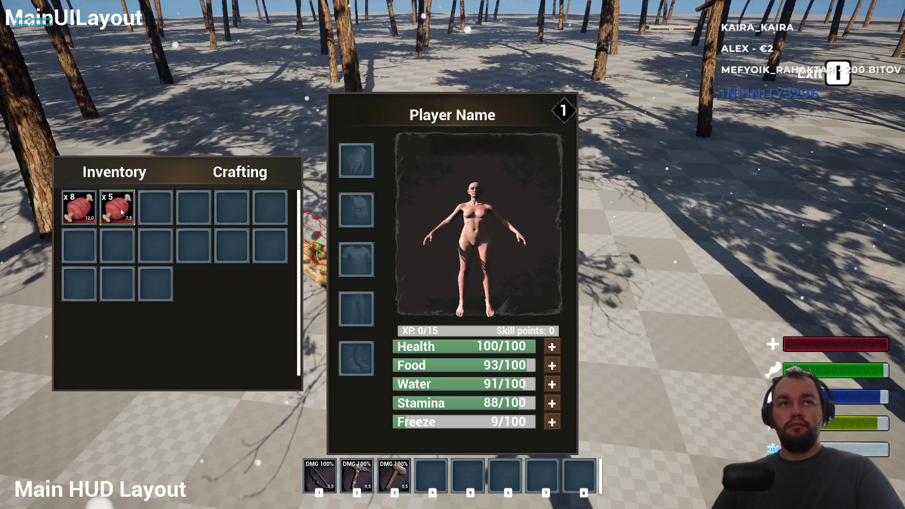
pyautogui.press('i')
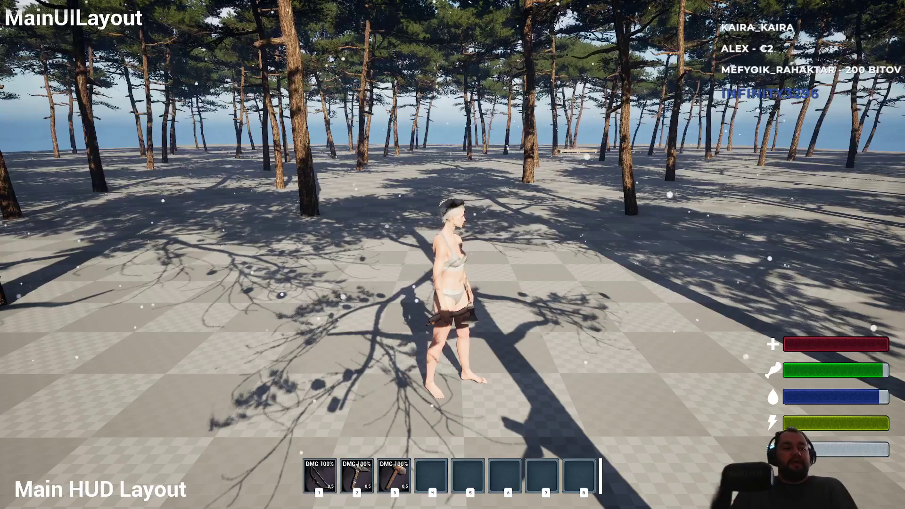
# Step: Drop a raw meat stack from the inventory onto the ground
pyautogui.press('i')
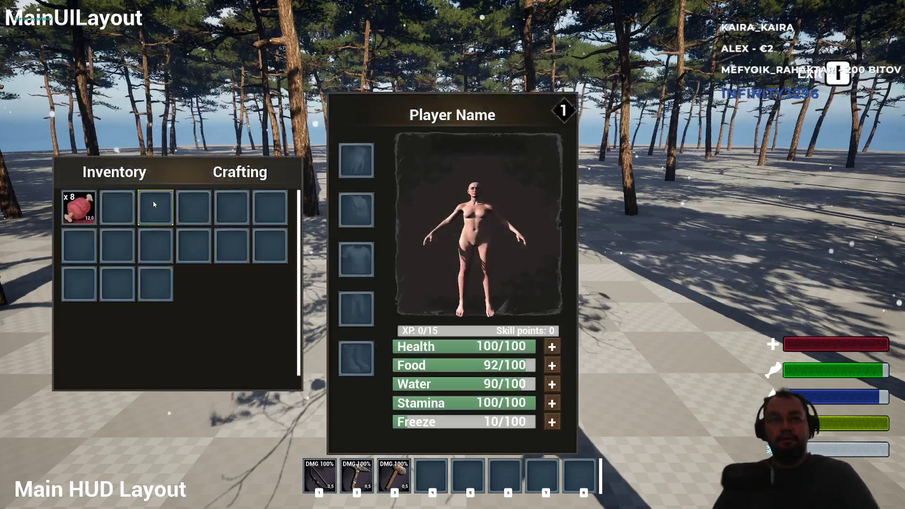
pyautogui.rightClick(97, 215)
pyautogui.click(107, 223)
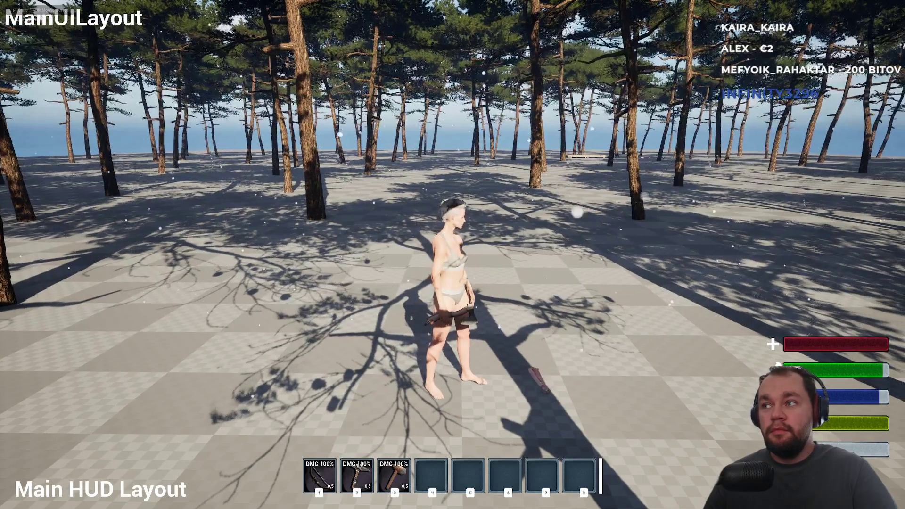
# Step: Roam the shoreline and pine forest collecting x3 and x4 meat, then return the game to the editor
pyautogui.press('w')
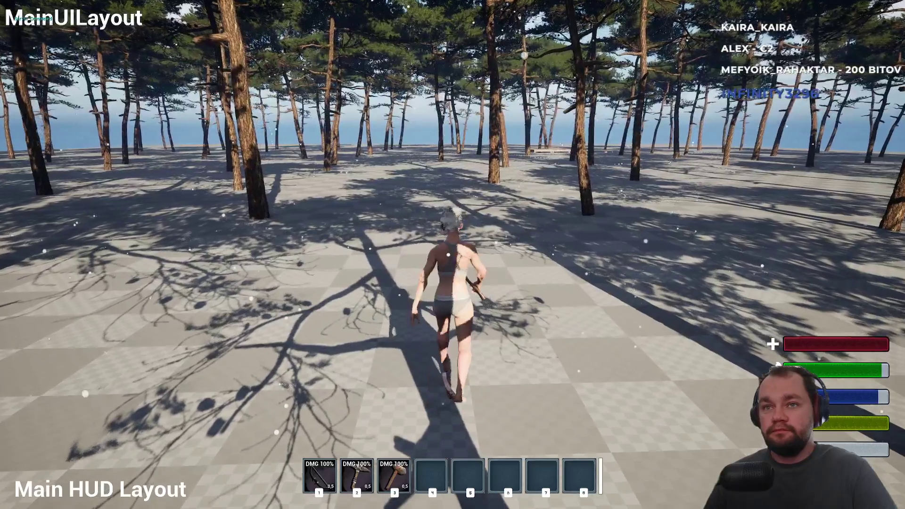
pyautogui.press('d')
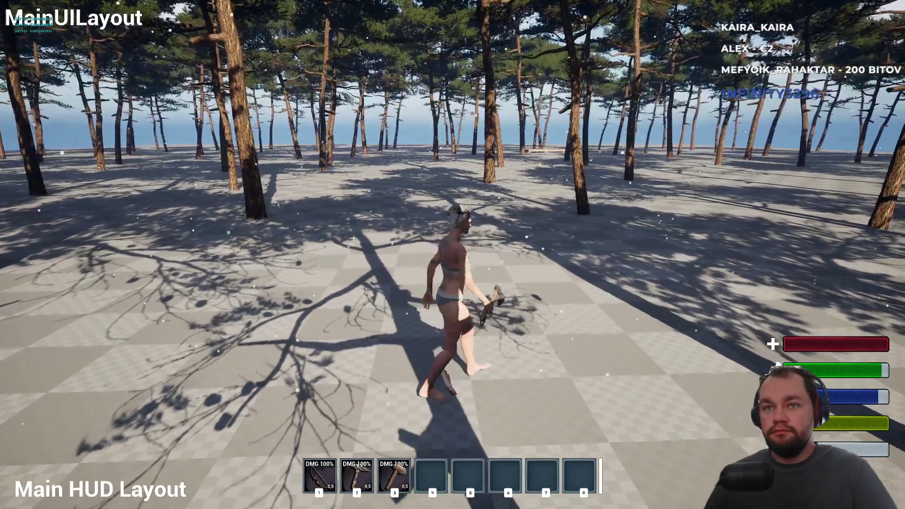
pyautogui.press('w')
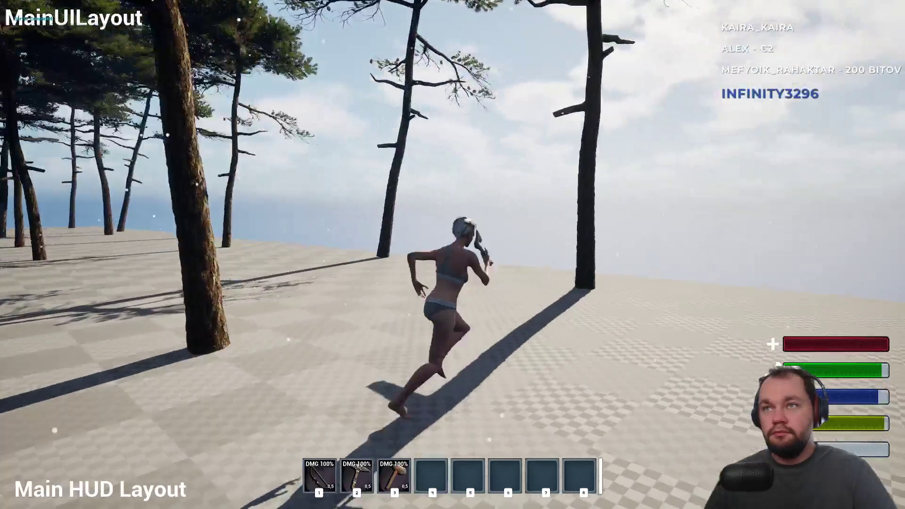
pyautogui.press('s')
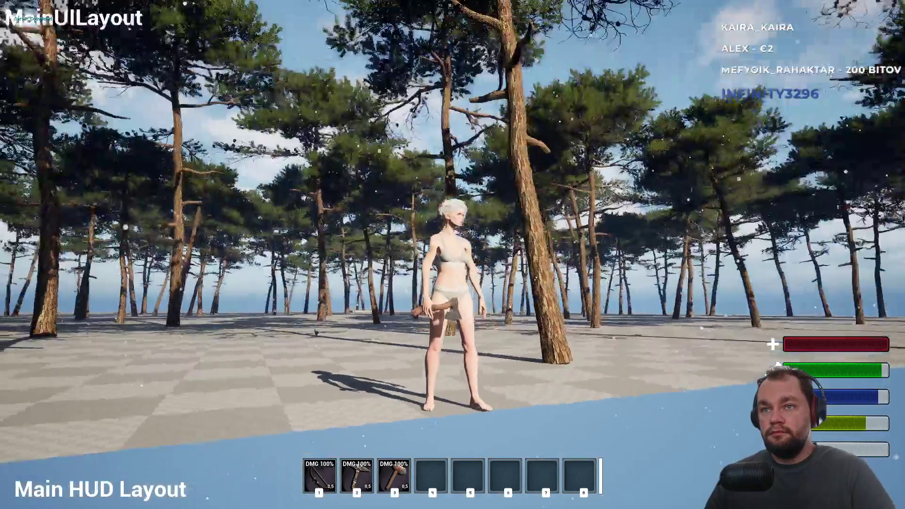
pyautogui.press('w')
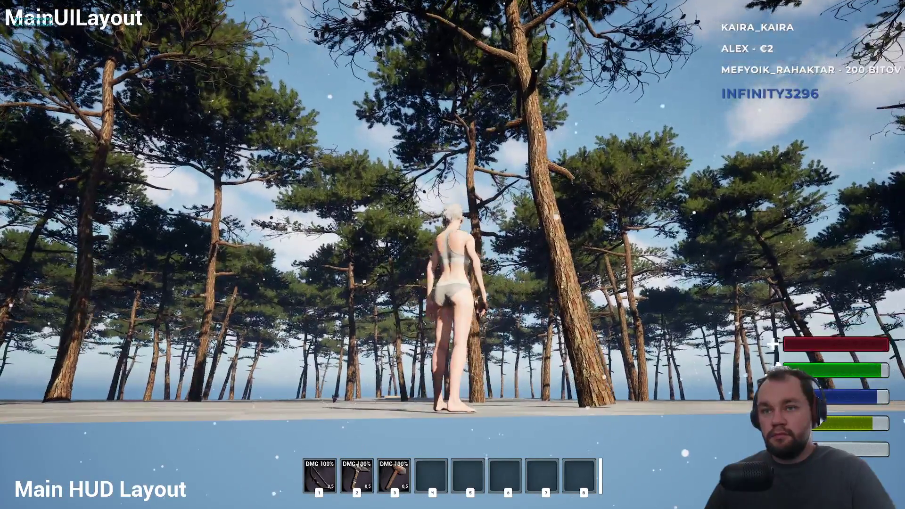
pyautogui.press('w')
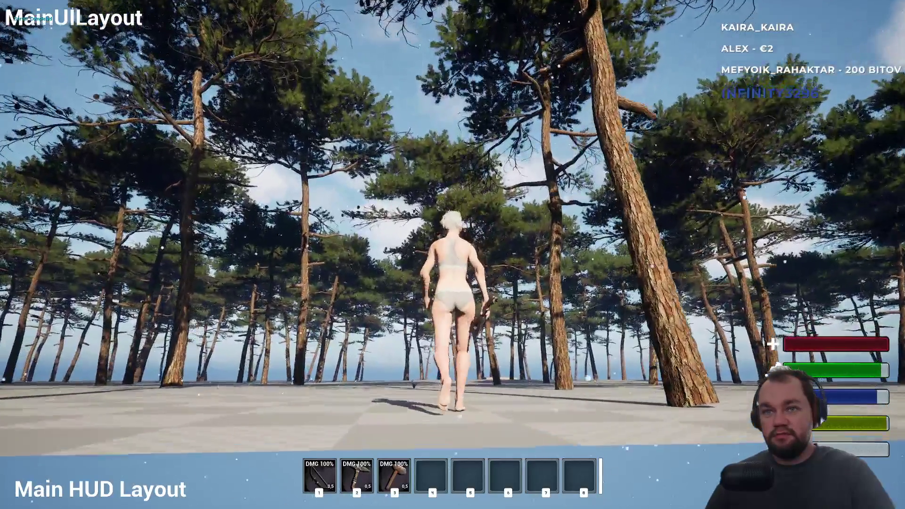
pyautogui.press('shift')
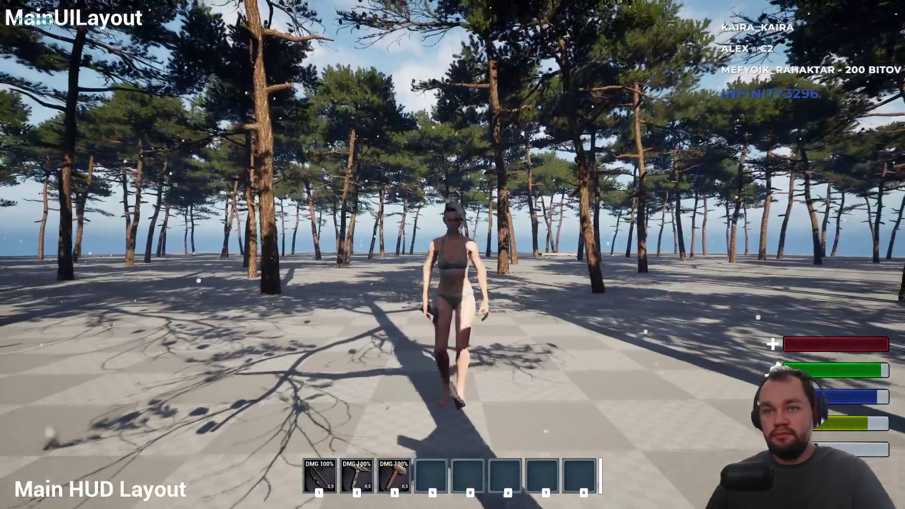
pyautogui.press('w')
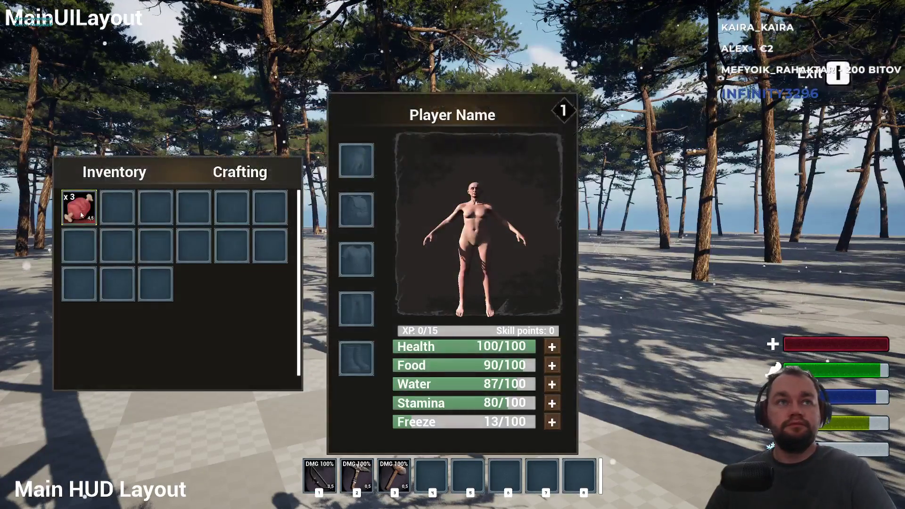
pyautogui.press('i')
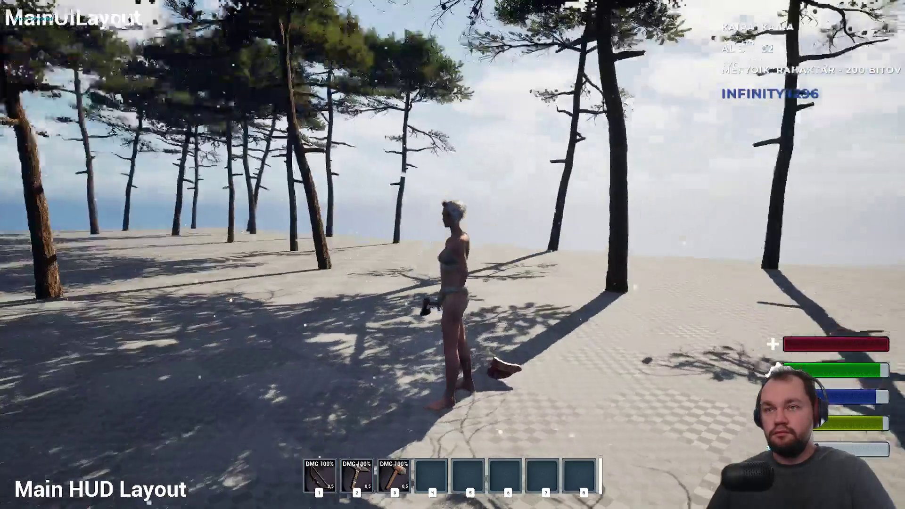
pyautogui.press('w')
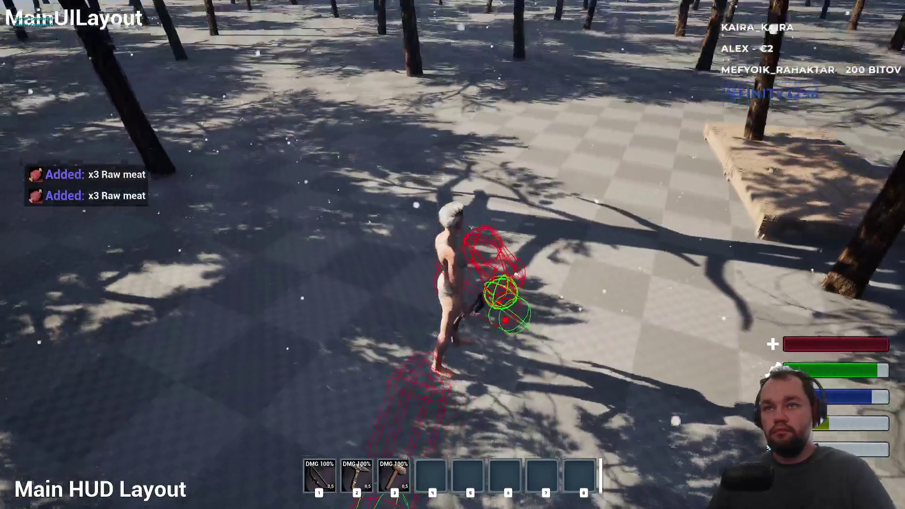
pyautogui.hotkey('shift', 'F1')
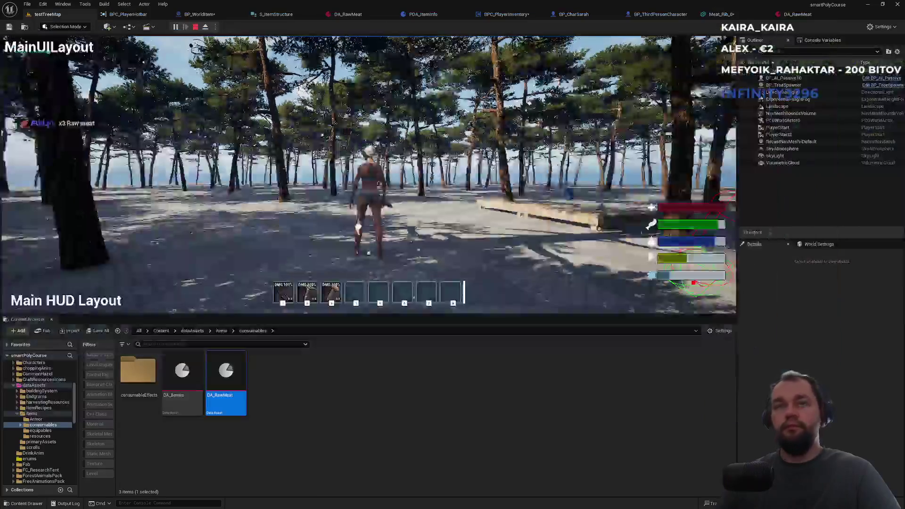
# Step: Stop the play test, review BP_WorldItem and Meat_Rib_0's collision hulls, then go back to testTreeMap
pyautogui.press('Escape')
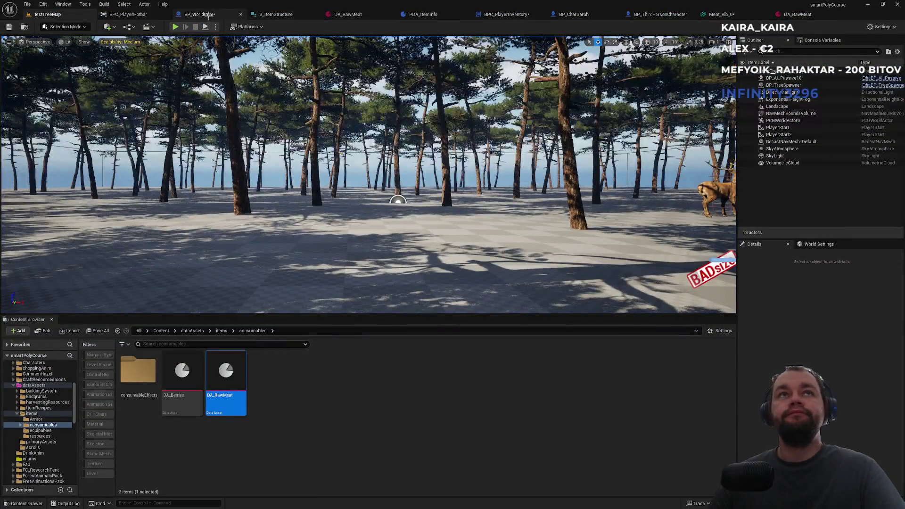
pyautogui.click(208, 14)
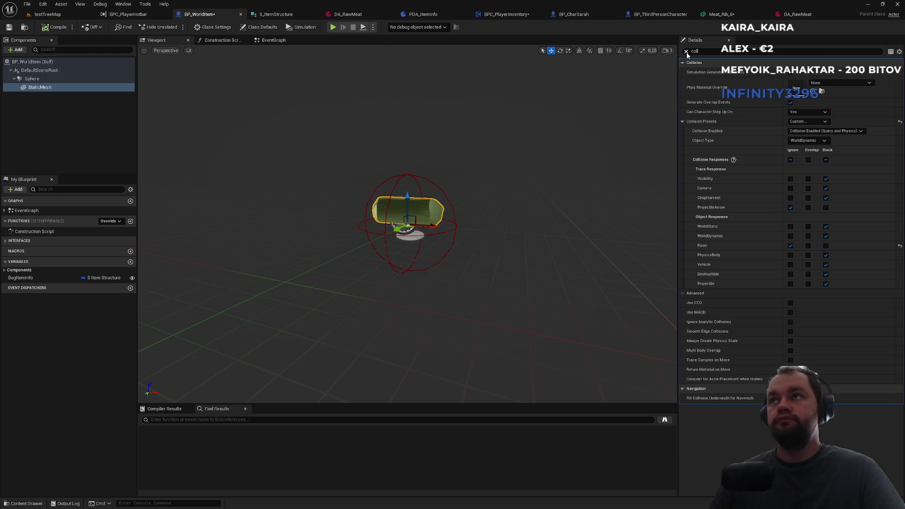
pyautogui.click(726, 15)
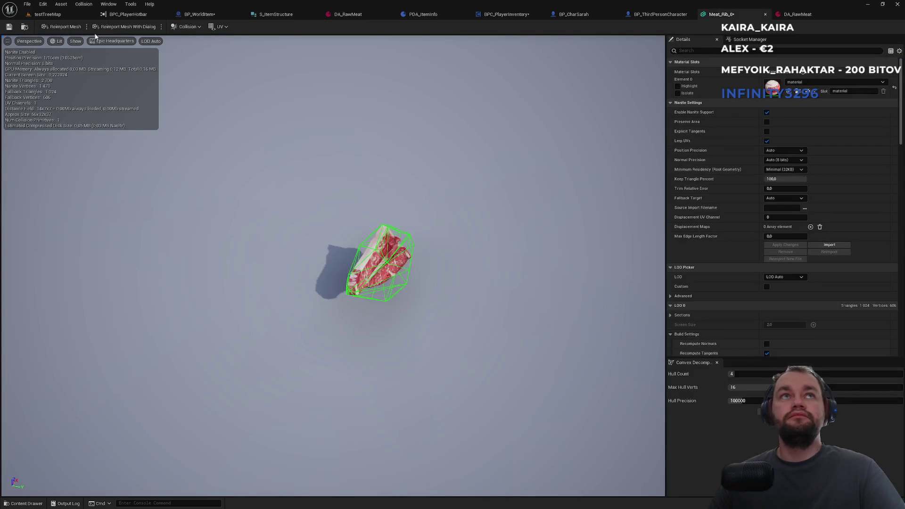
pyautogui.click(25, 27)
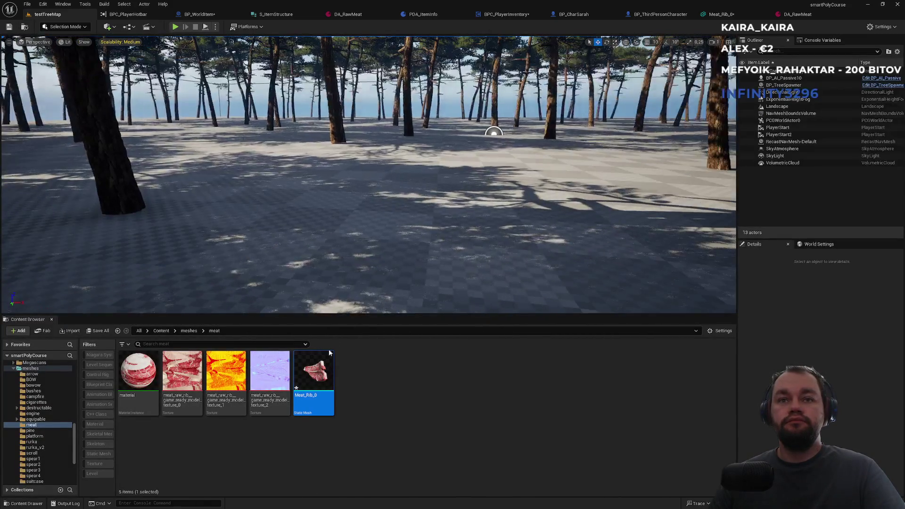
# Step: Drop a Meat_Rib_0 actor into testTreeMap and enter Modeling Mode with the XForm tools shown
pyautogui.moveTo(361, 241); pyautogui.dragTo(361, 241)
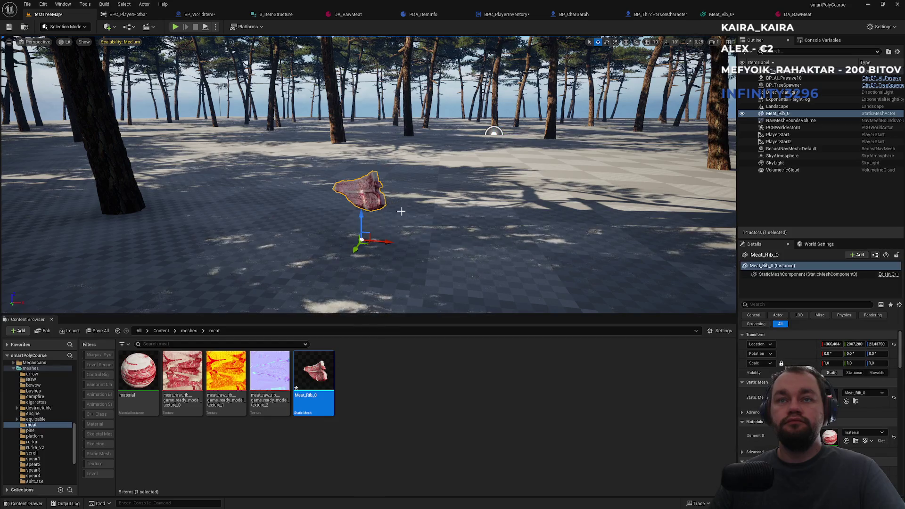
pyautogui.moveTo(396, 214); pyautogui.dragTo(395, 215)
pyautogui.click(70, 27)
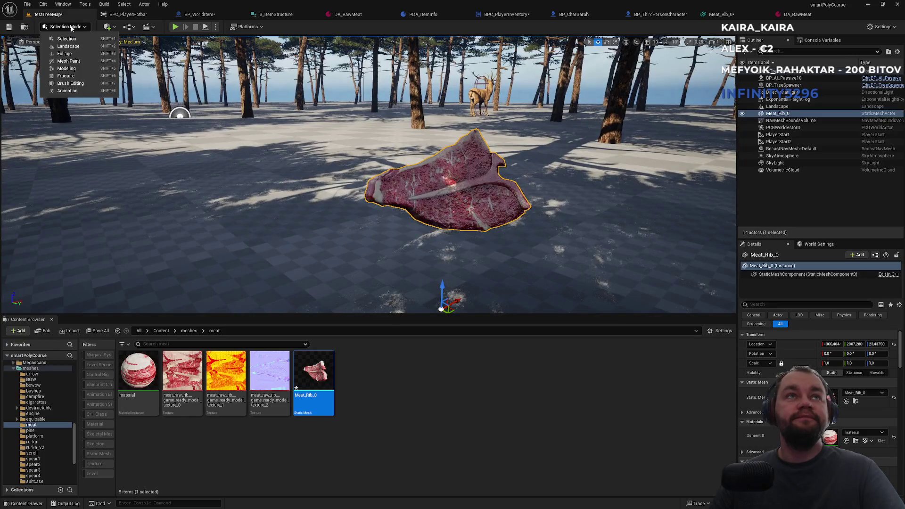
pyautogui.click(75, 69)
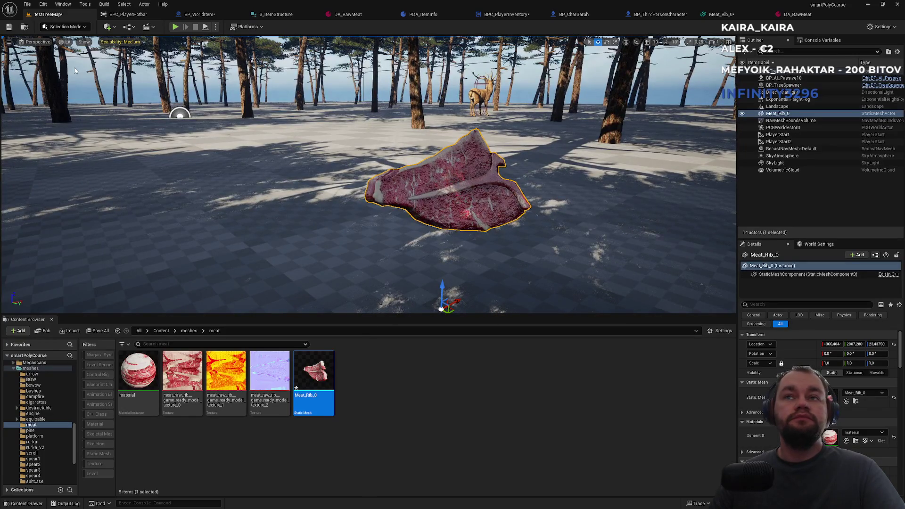
pyautogui.click(13, 91)
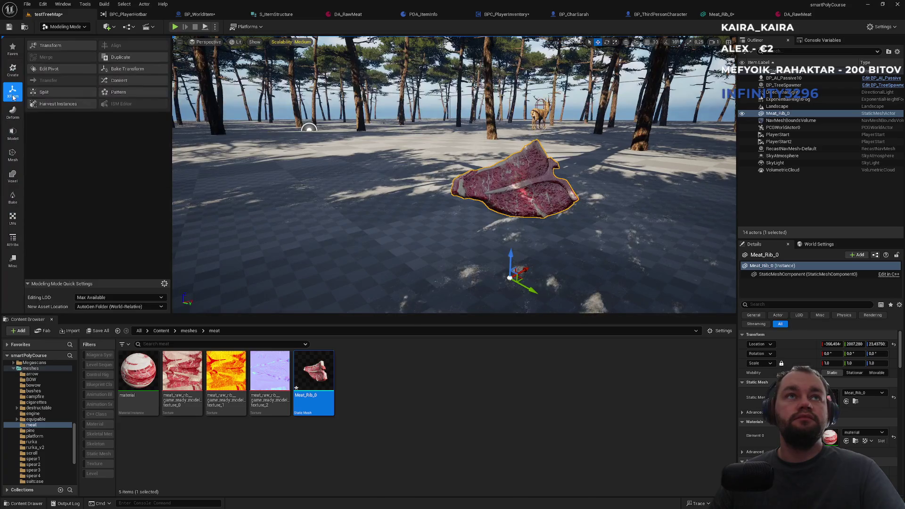
# Step: Raise Meat_Rib_0's pivot with the Edit Pivot tool and accept the change
pyautogui.moveTo(330, 212); pyautogui.dragTo(377, 208)
pyautogui.click(59, 67)
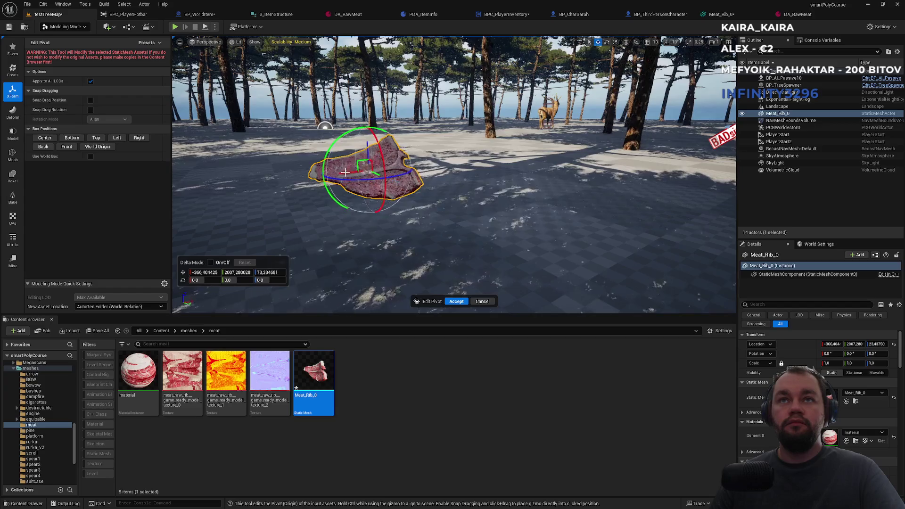
pyautogui.moveTo(321, 196); pyautogui.dragTo(349, 202)
pyautogui.click(456, 302)
# Step: Delete the placed Meat_Rib_0 actor from the level
pyautogui.moveTo(456, 302)
pyautogui.mouseDown()
pyautogui.moveTo(462, 283)
pyautogui.moveTo(480, 297)
pyautogui.mouseUp()
pyautogui.moveTo(638, 180); pyautogui.dragTo(631, 182)
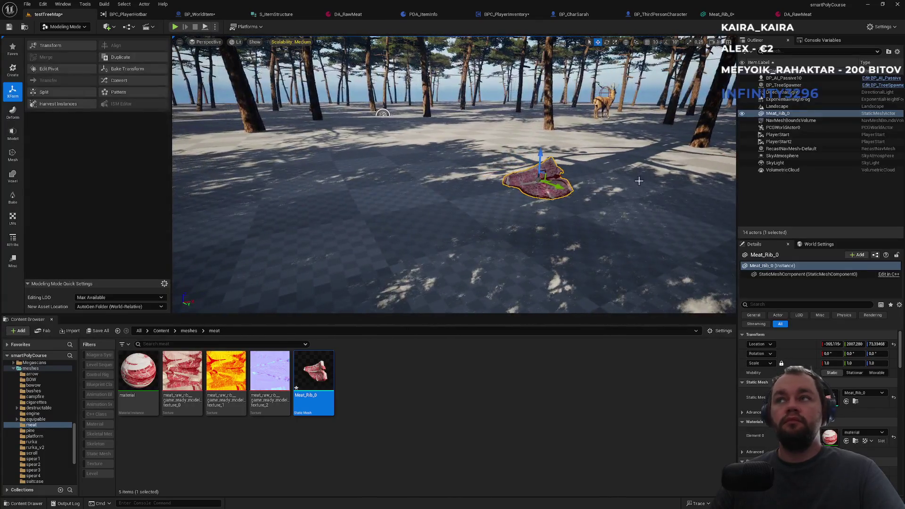
pyautogui.press('Delete')
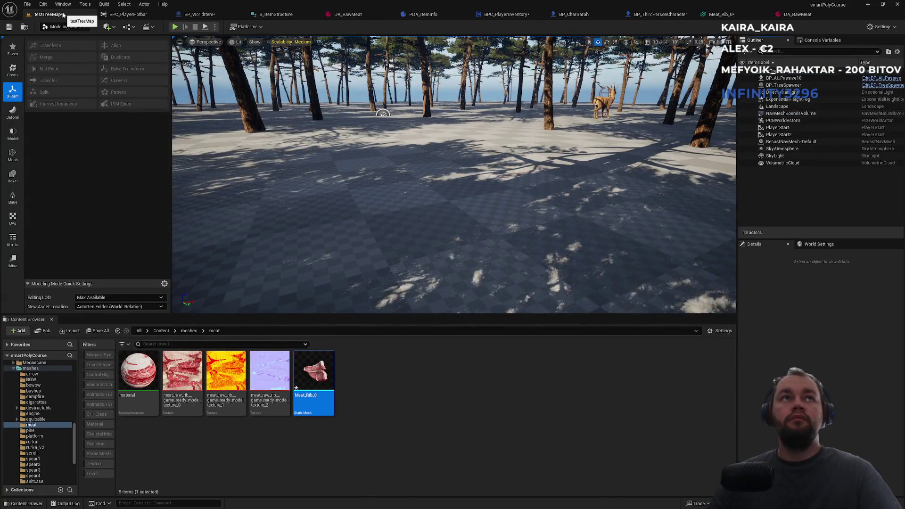
# Step: Start a fullscreen play test and drop the raw meat from the inventory onto the ground
pyautogui.click(175, 26)
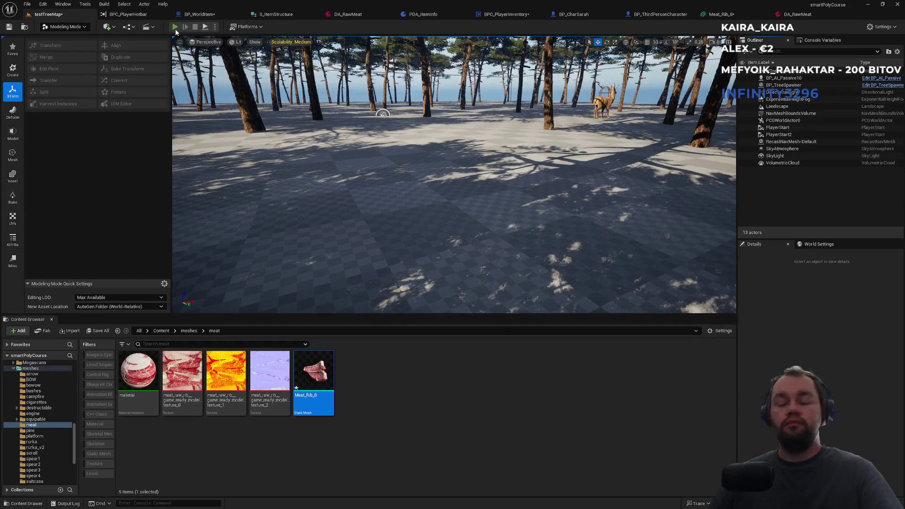
pyautogui.press('F11')
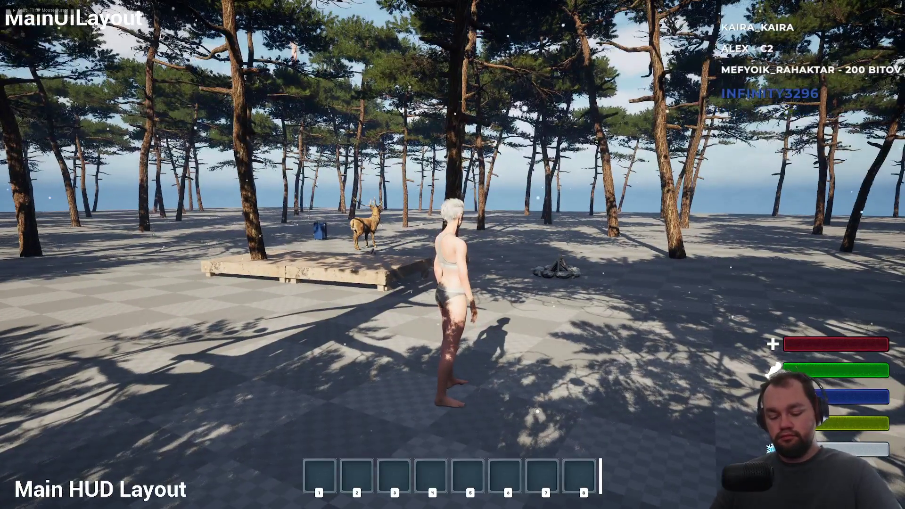
pyautogui.press('Tab')
pyautogui.press('Tab')
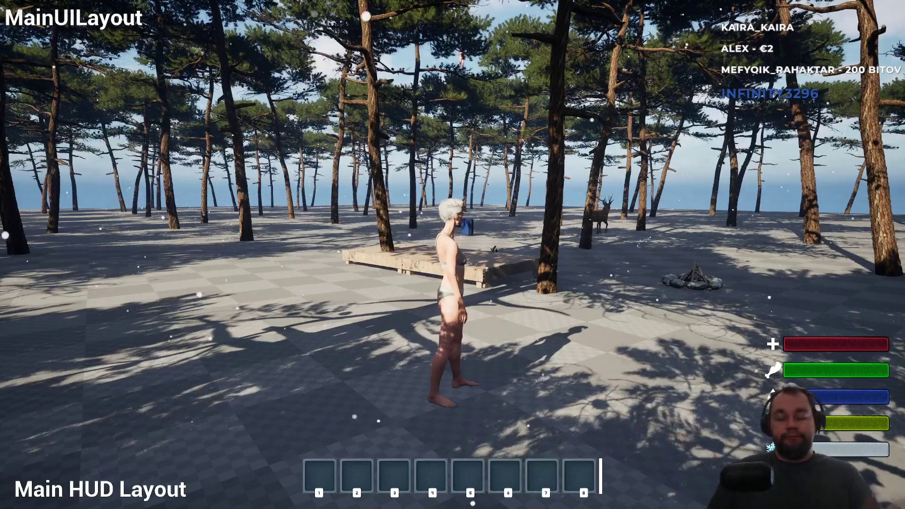
pyautogui.press('Tab')
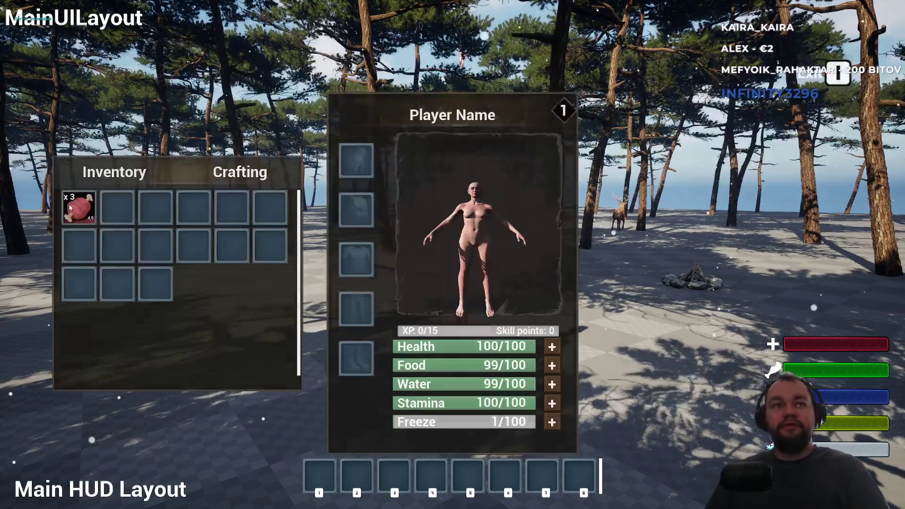
pyautogui.rightClick(78, 207)
pyautogui.click(113, 224)
pyautogui.press('Tab')
# Step: Walk past the campfire, detach the camera, and enter 'show colision' in the console
pyautogui.press('w')
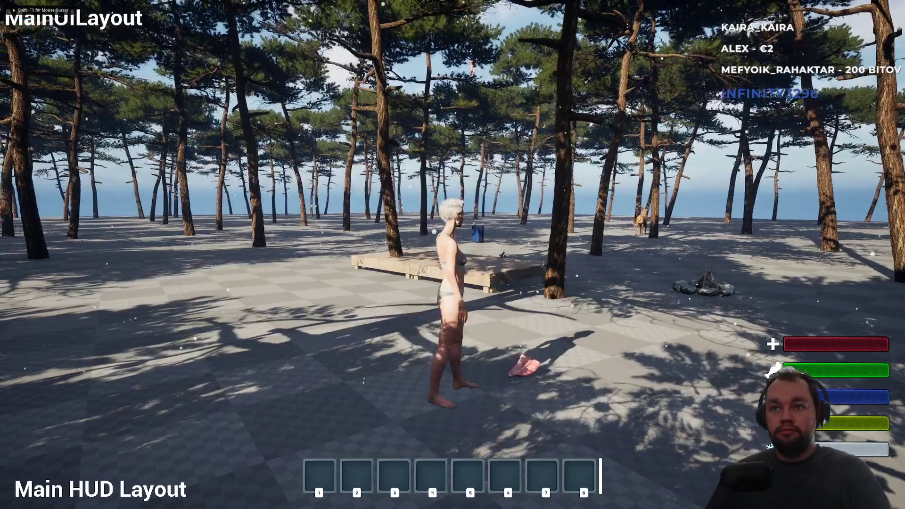
pyautogui.press('w')
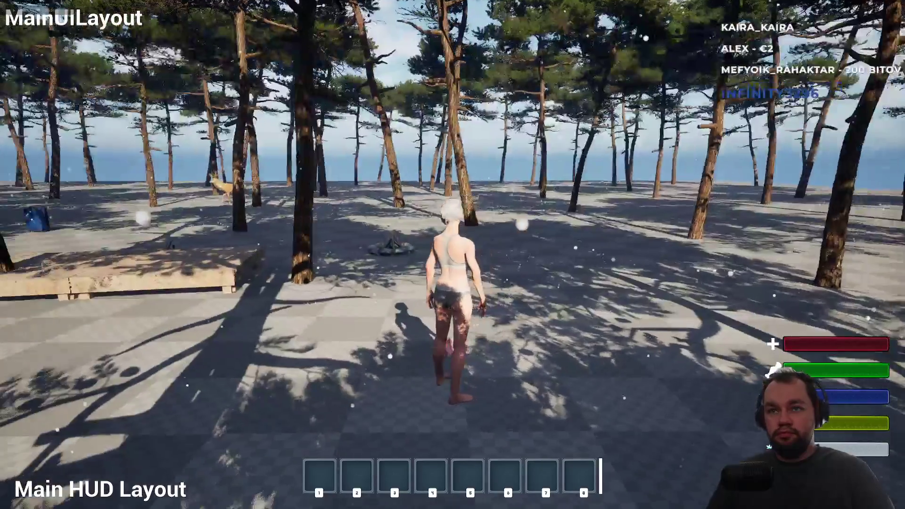
pyautogui.press(';')
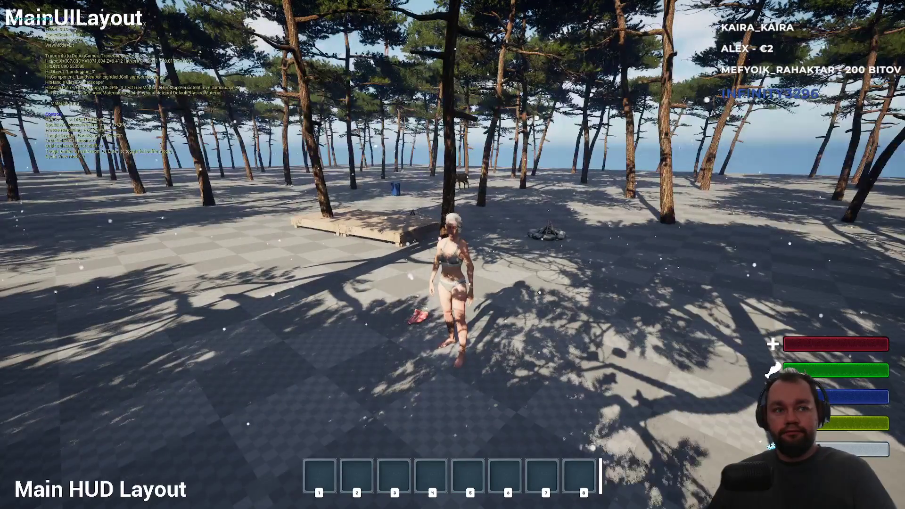
pyautogui.press('BackSpace')
pyautogui.press('`')
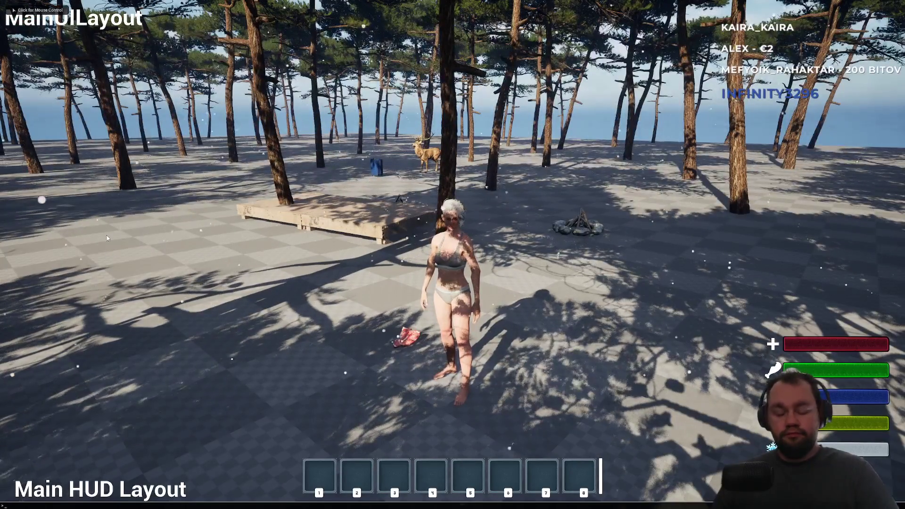
pyautogui.write('show col')
pyautogui.write('ision')
# Step: Turn on collision display, then walk over and pick up the dropped raw meat
pyautogui.press('Return')
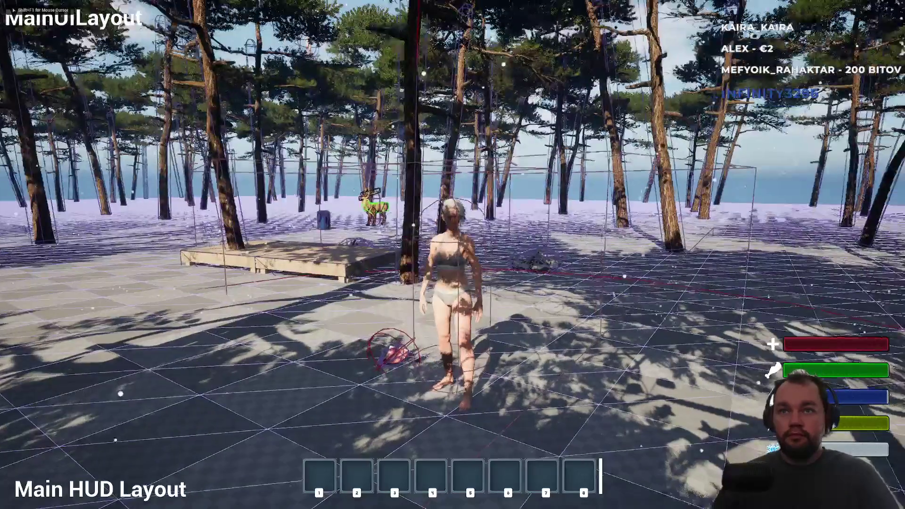
pyautogui.press('a')
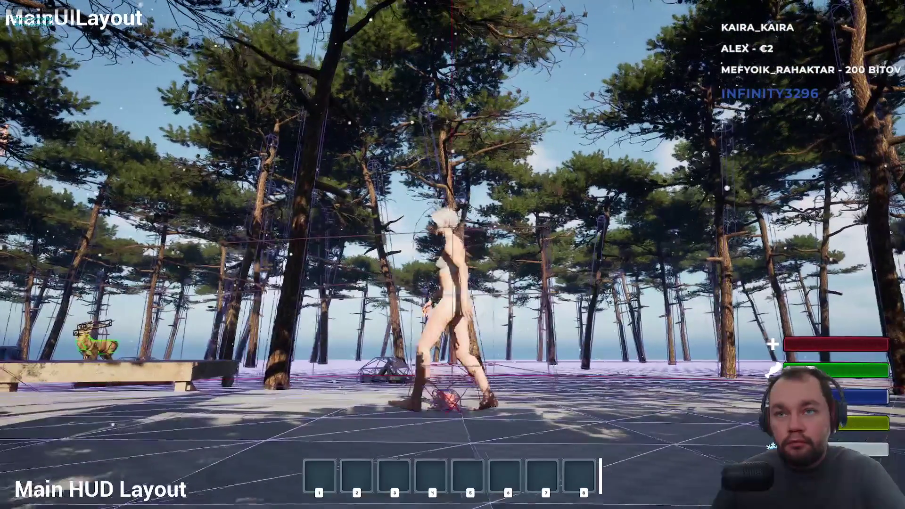
pyautogui.press('w')
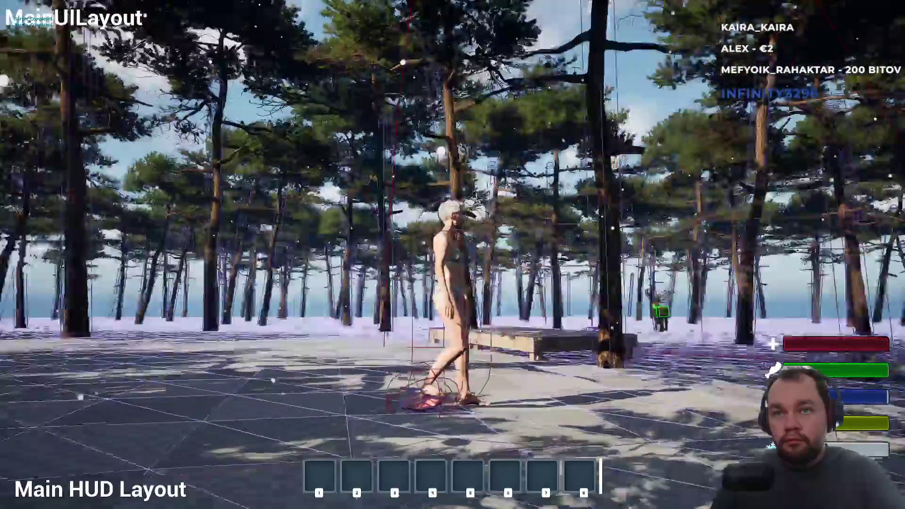
pyautogui.press('w')
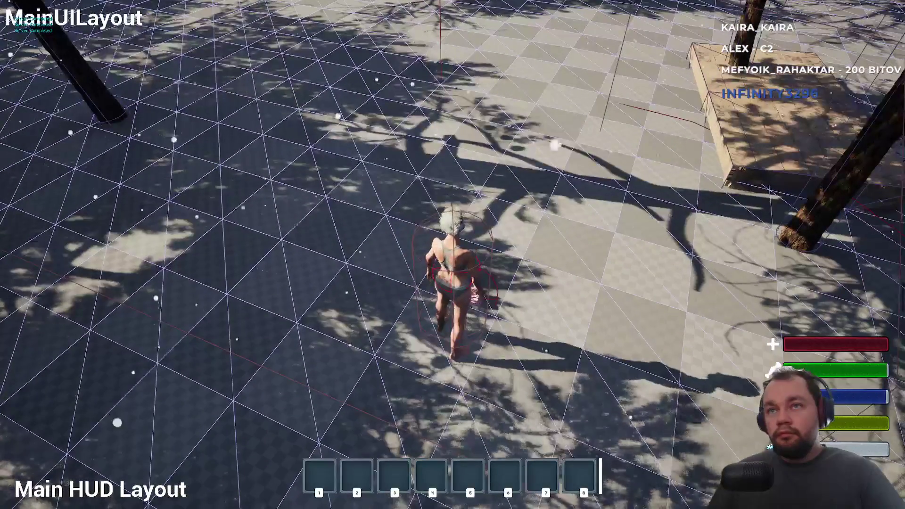
pyautogui.press('e')
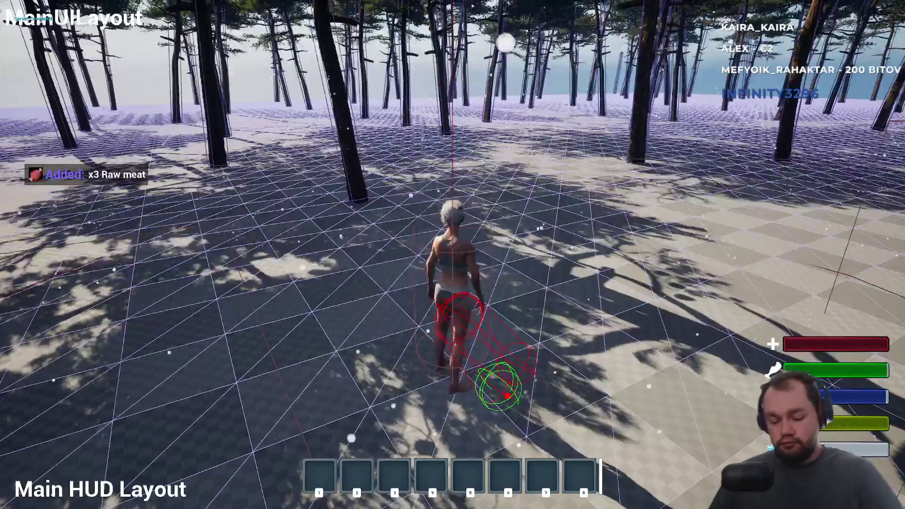
# Step: Drop the raw meat from the inventory and run into the forest
pyautogui.press('i')
pyautogui.rightClick(73, 195)
pyautogui.click(109, 215)
pyautogui.press('i')
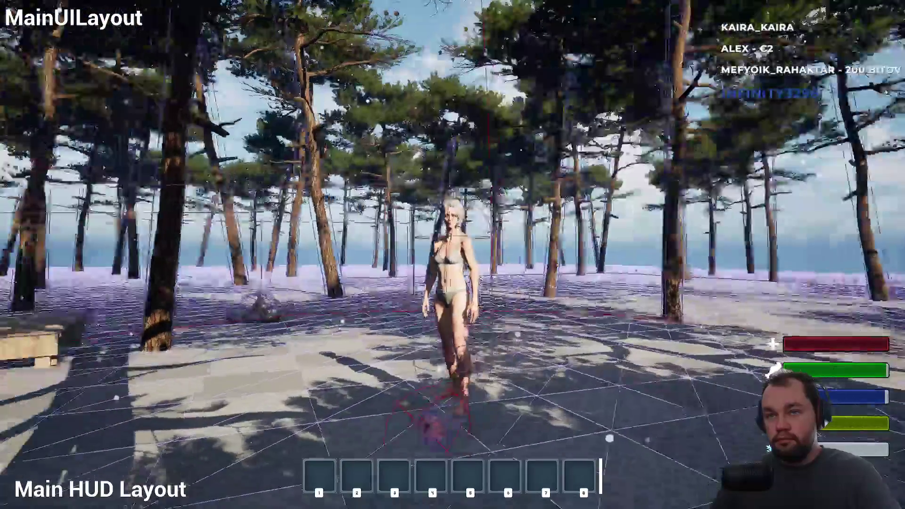
pyautogui.press('w')
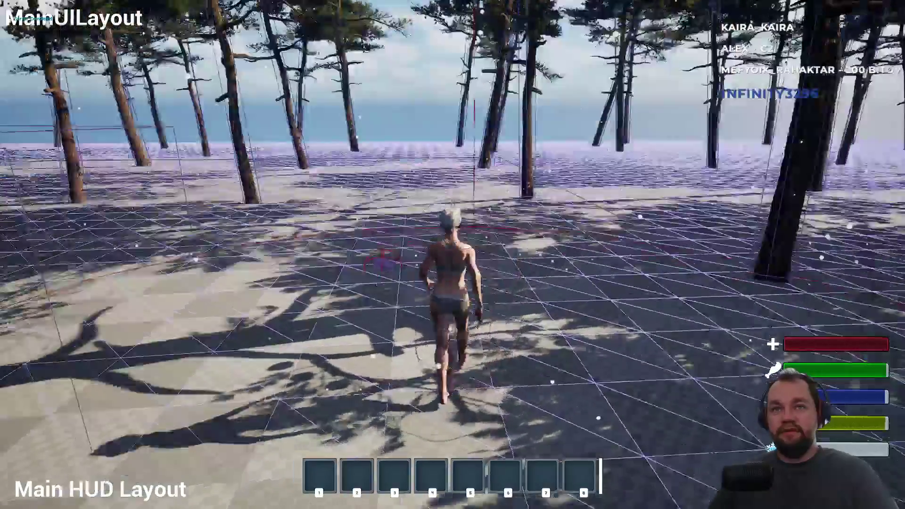
pyautogui.press('i')
pyautogui.press('i')
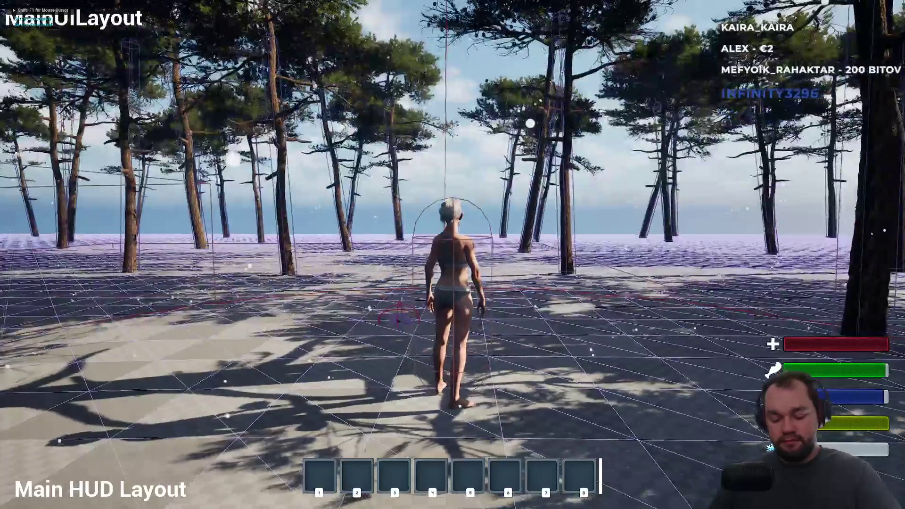
pyautogui.press('i')
pyautogui.rightClick(91, 208)
pyautogui.press('i')
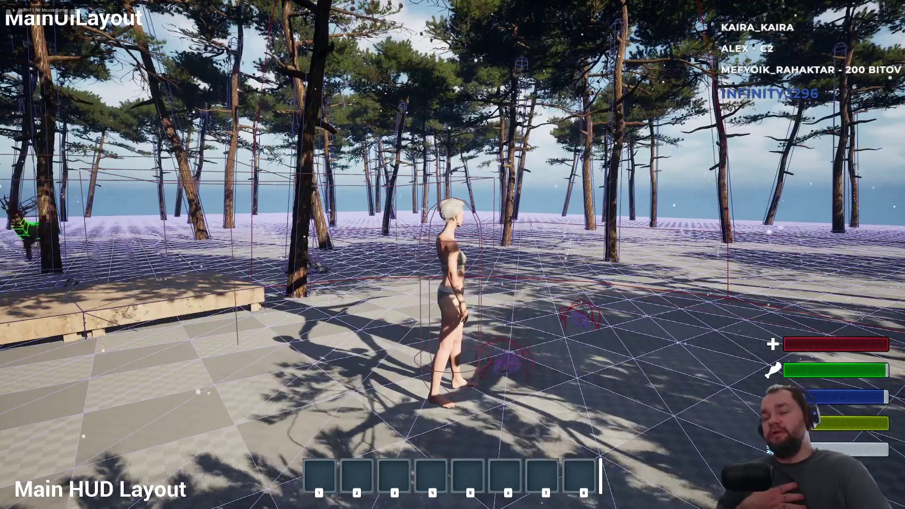
pyautogui.press('w')
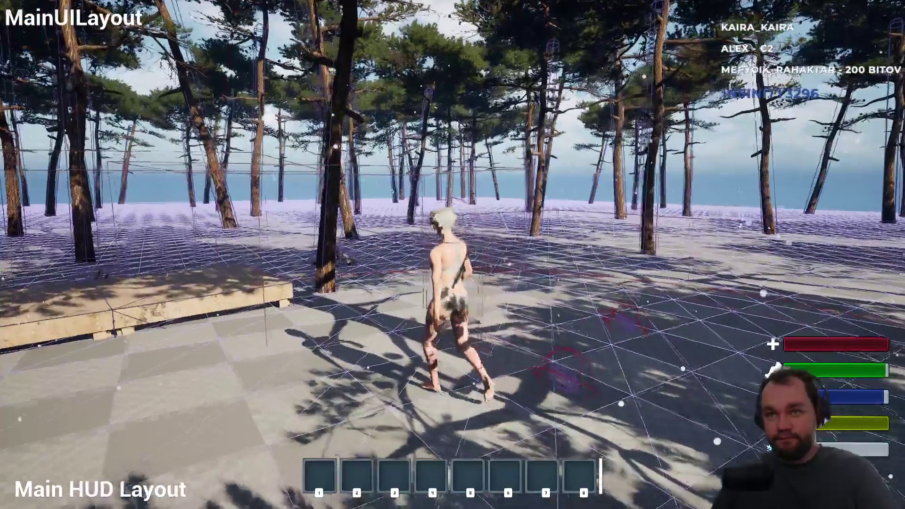
# Step: Drop two more raw meat stacks from the inventory onto the ground
pyautogui.press('i')
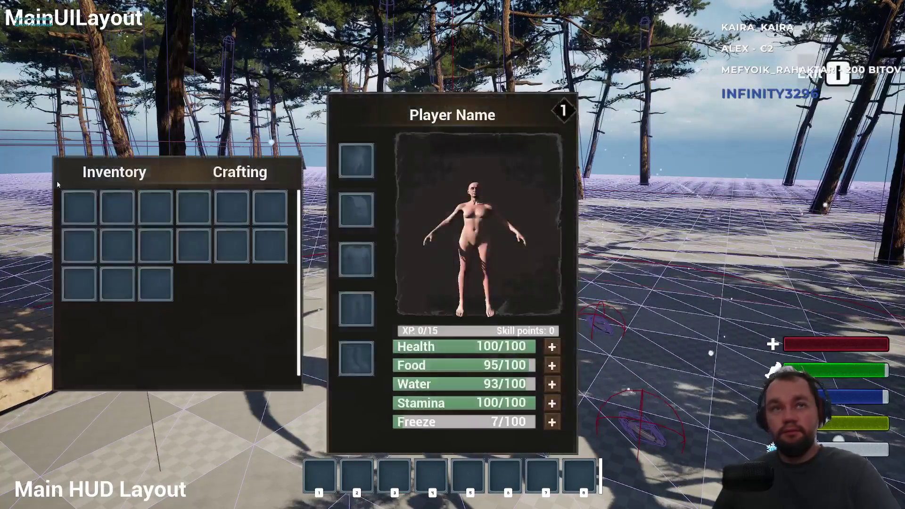
pyautogui.press('i')
pyautogui.press('i')
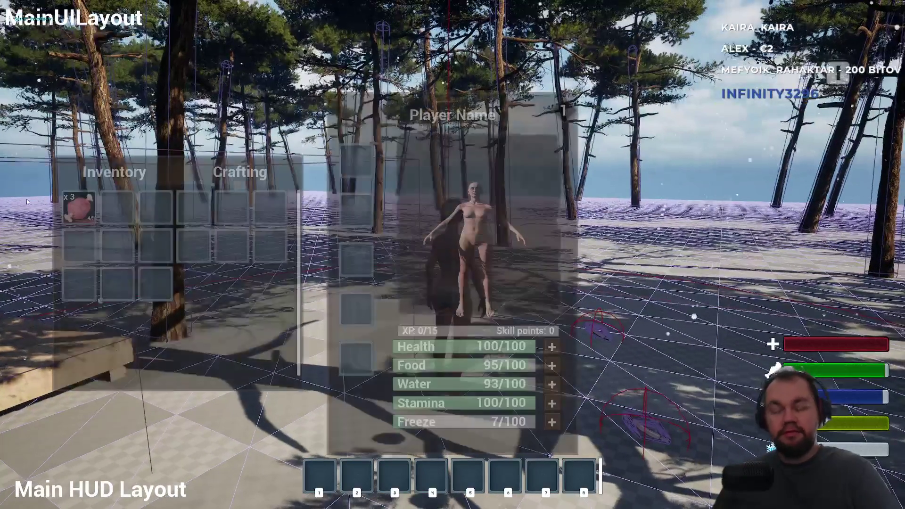
pyautogui.rightClick(84, 211)
pyautogui.press('i')
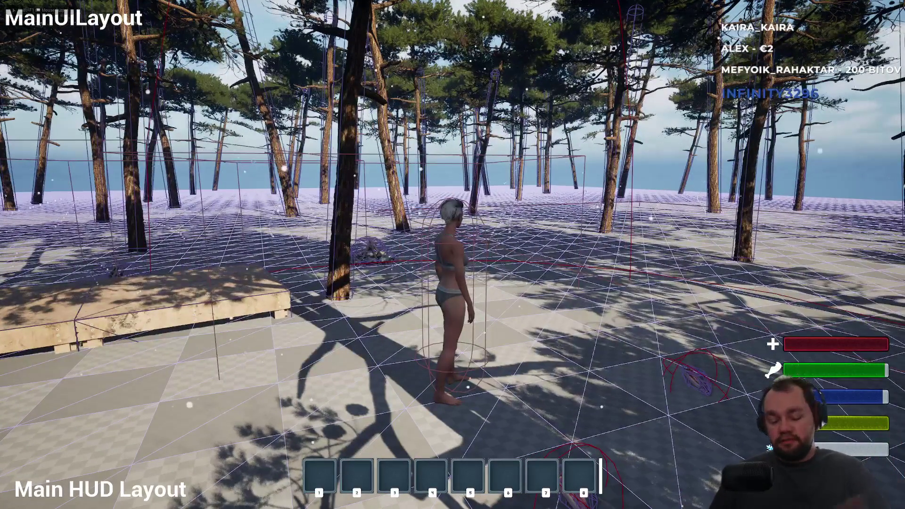
pyautogui.press('i')
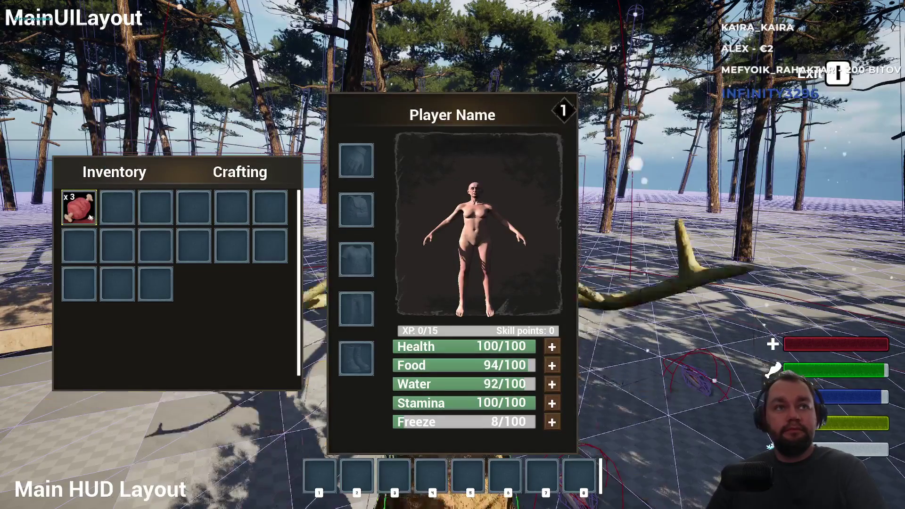
pyautogui.press('i')
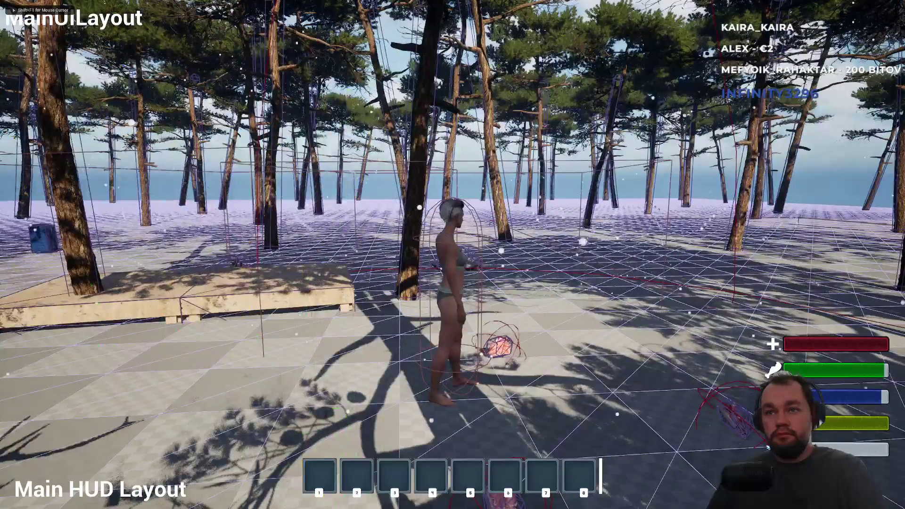
pyautogui.press('i')
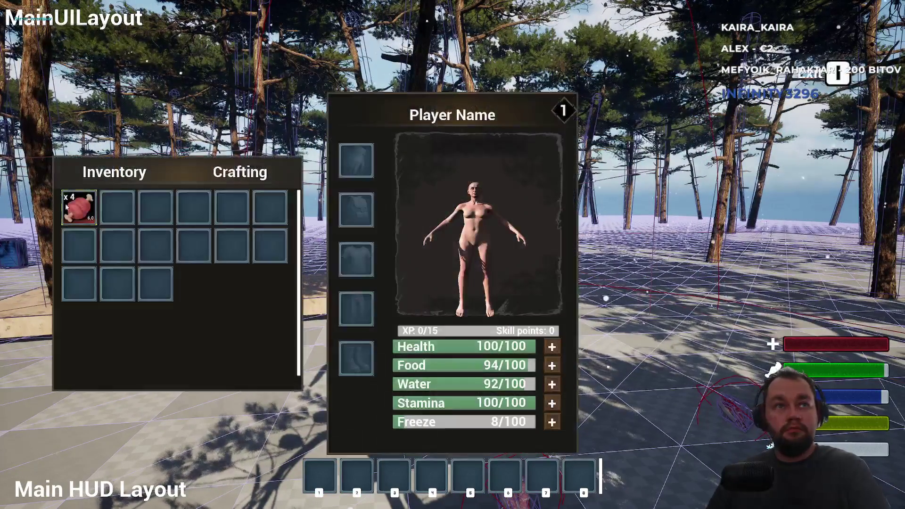
pyautogui.click(97, 214)
pyautogui.press('i')
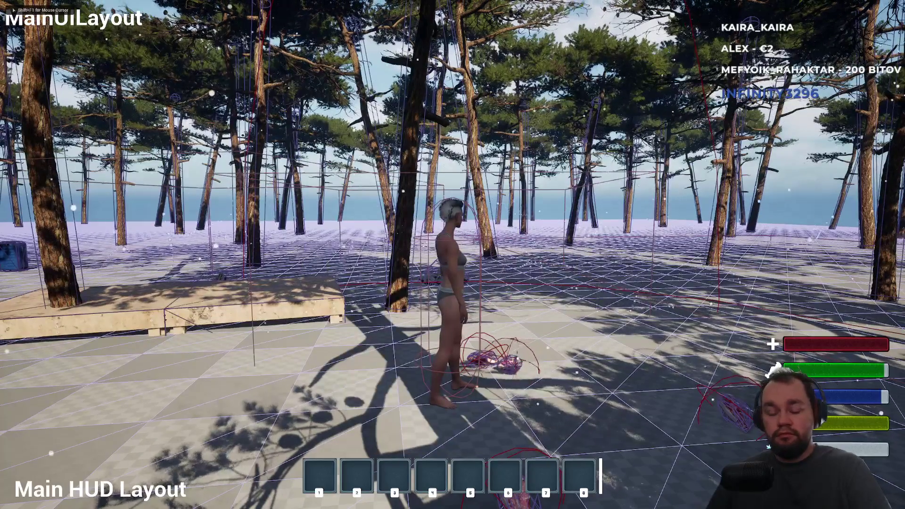
pyautogui.press('i')
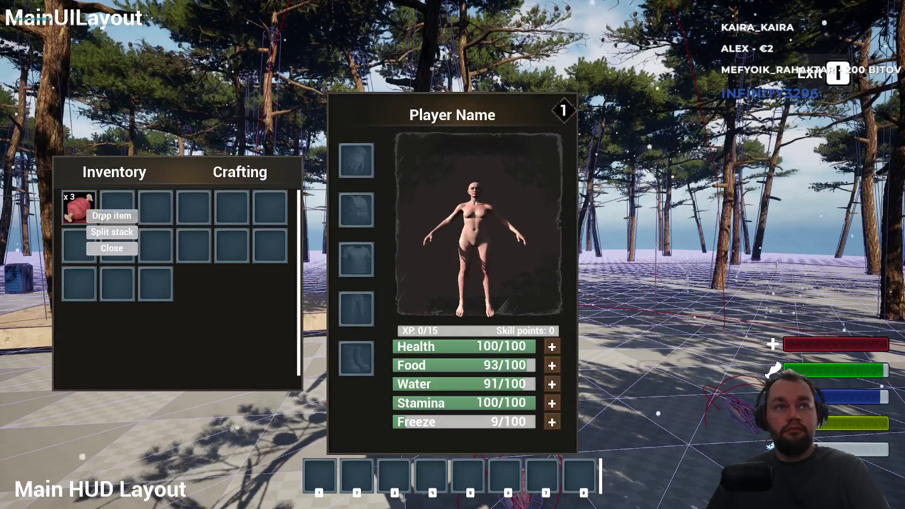
pyautogui.click(101, 216)
# Step: Check the x3 meat stack, then walk back and pick up the raw meat piles
pyautogui.press('w')
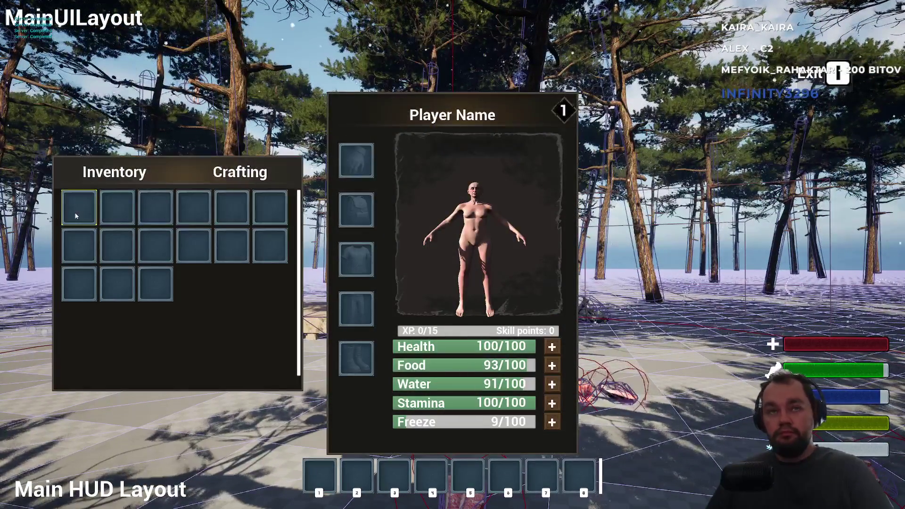
pyautogui.press('Tab')
pyautogui.press('e')
pyautogui.press('Tab')
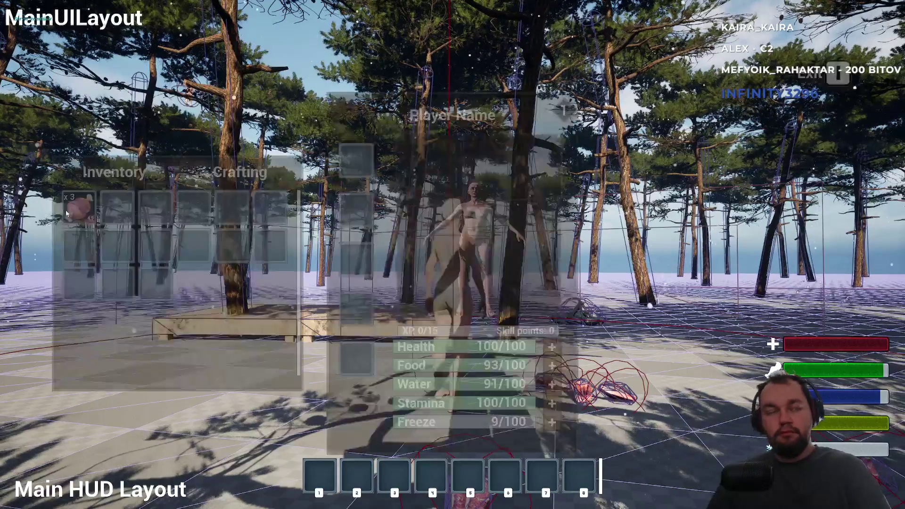
pyautogui.rightClick(69, 213)
pyautogui.press('Tab')
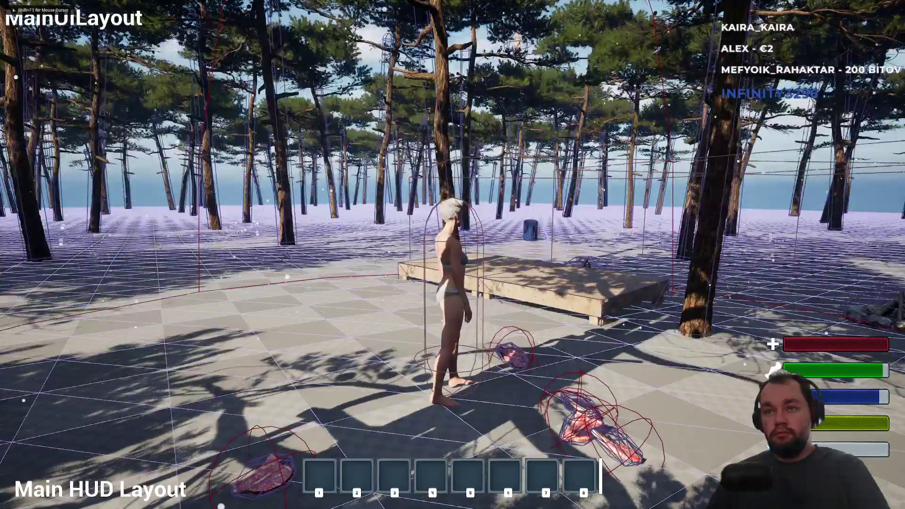
pyautogui.press('s')
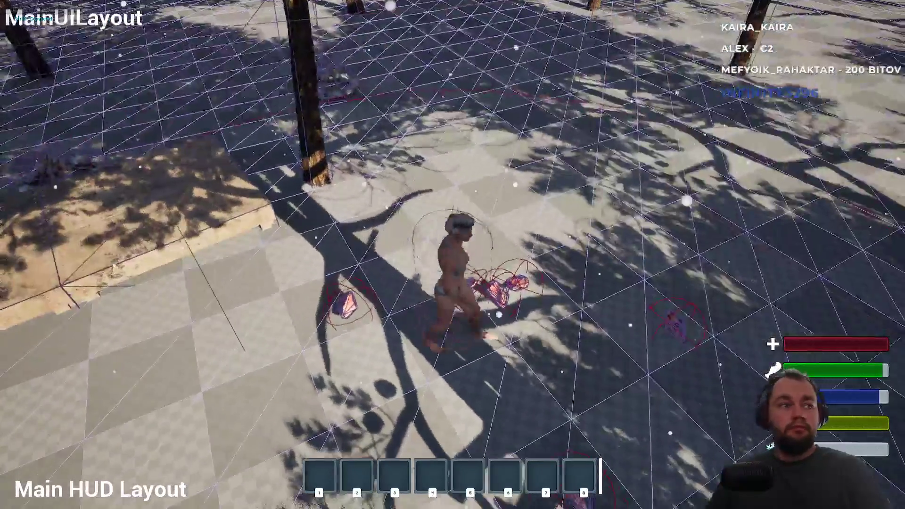
pyautogui.press('e')
pyautogui.press('e')
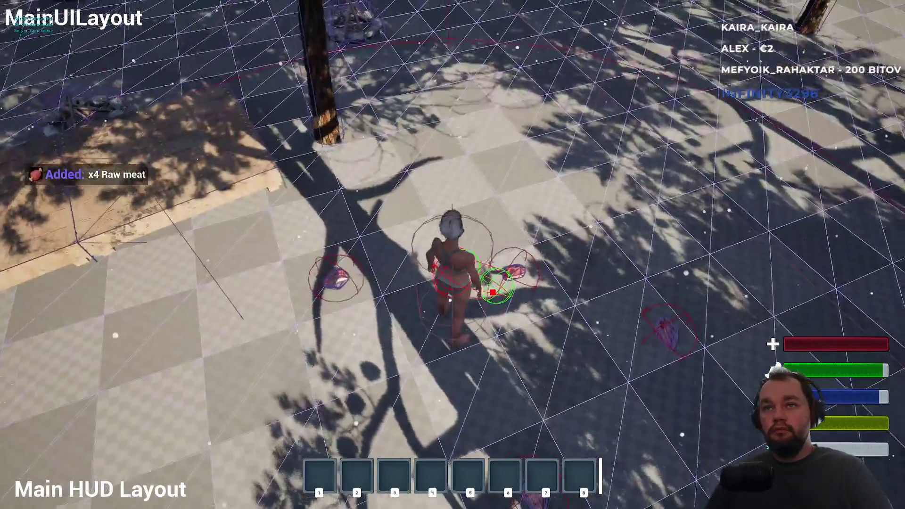
pyautogui.press('e')
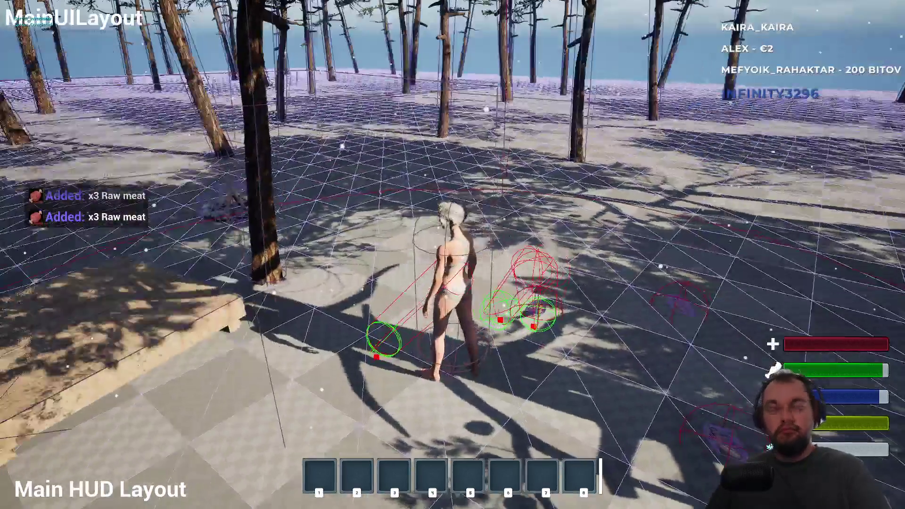
# Step: Drop the x8 raw meat stack from the inventory again and walk forward
pyautogui.press('i')
pyautogui.rightClick(77, 204)
pyautogui.click(105, 234)
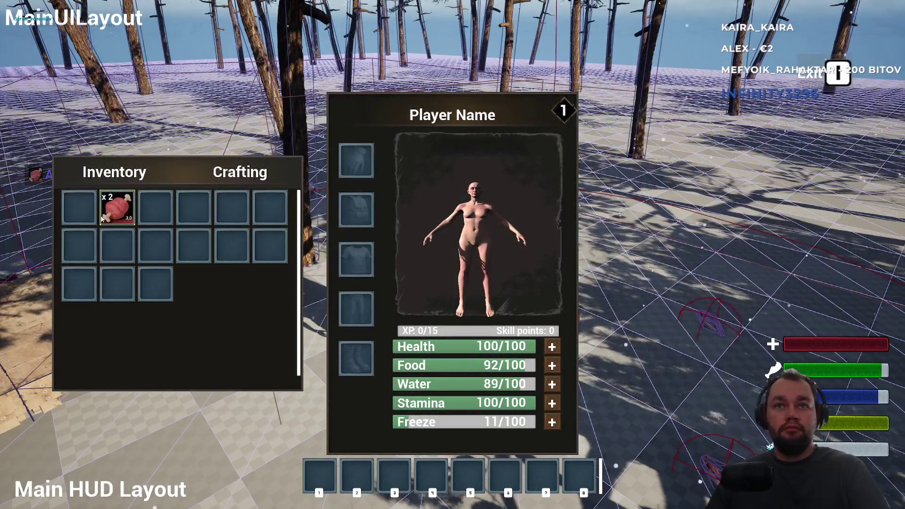
pyautogui.press('i')
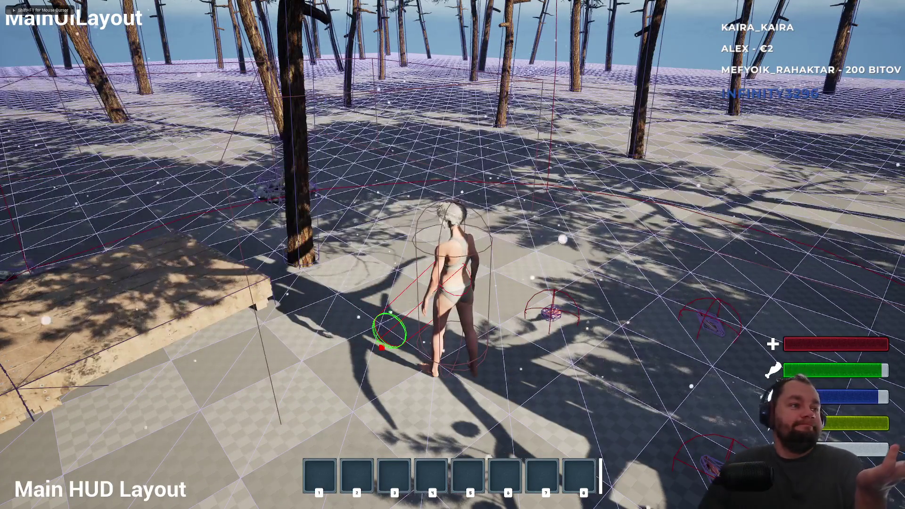
pyautogui.press('w')
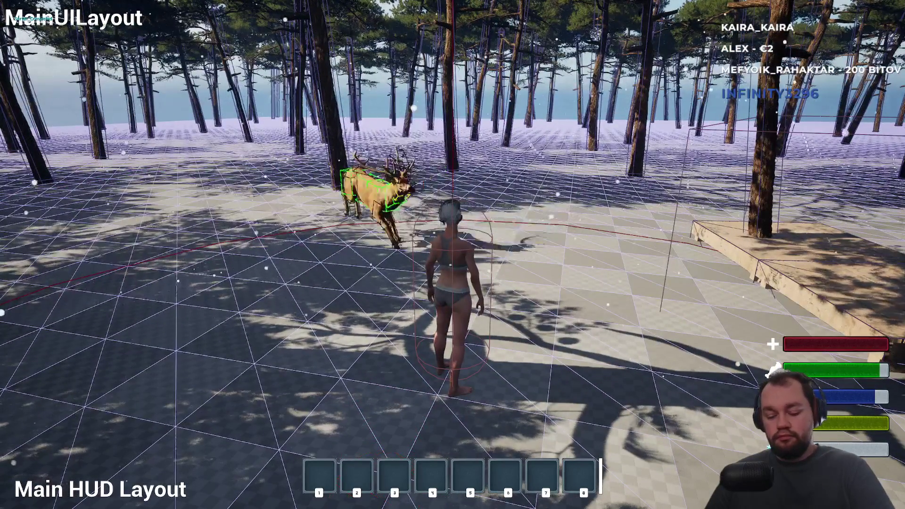
# Step: Close the inventory and stop Play In Editor, back to the testTreeMap editor
pyautogui.press('Tab')
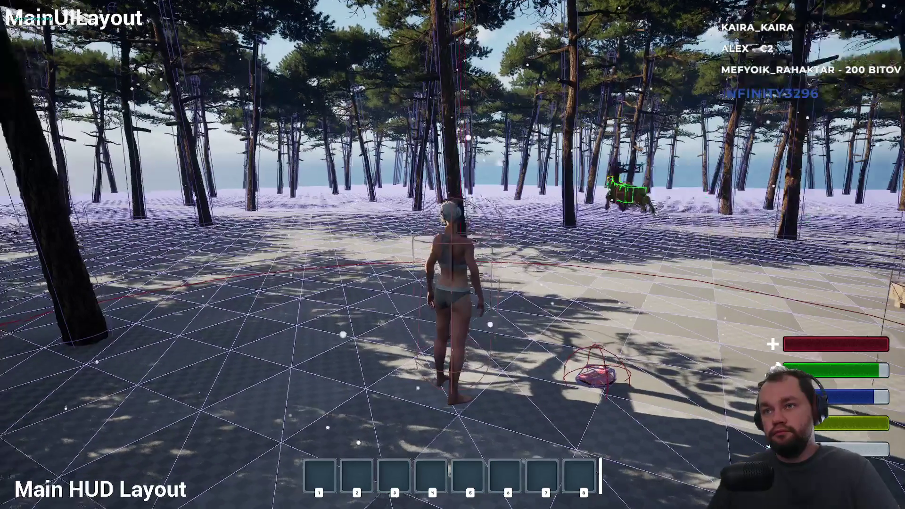
pyautogui.press('Escape')
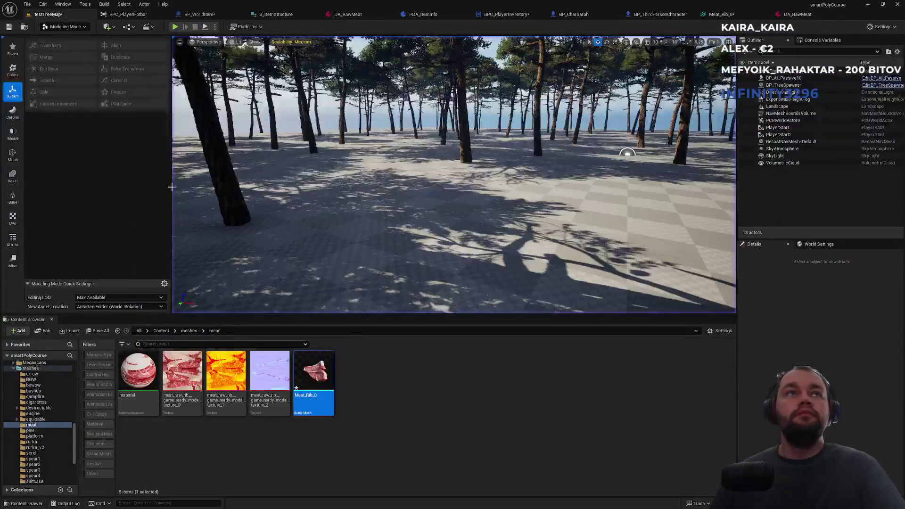
# Step: Set the BP_WorldItem Sphere to overlap projectiles instead of blocking them
pyautogui.click(66, 39)
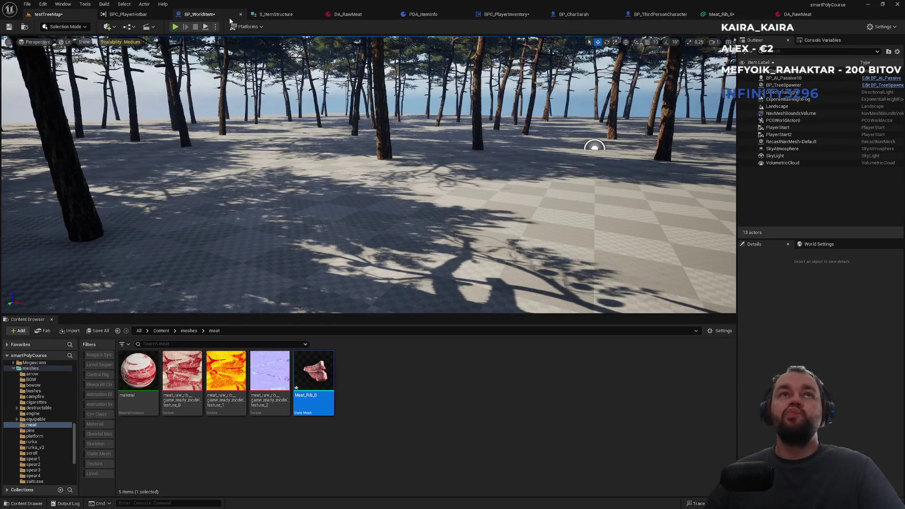
pyautogui.click(199, 15)
pyautogui.click(40, 64)
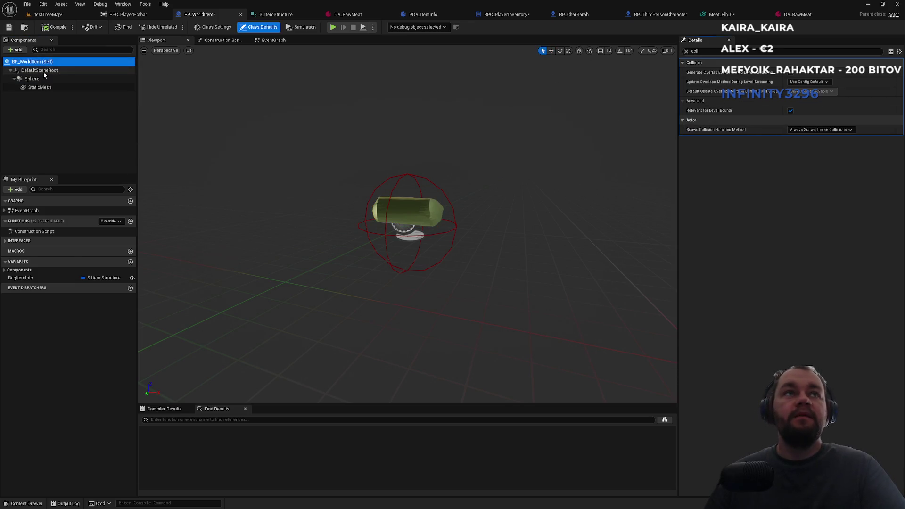
pyautogui.click(40, 80)
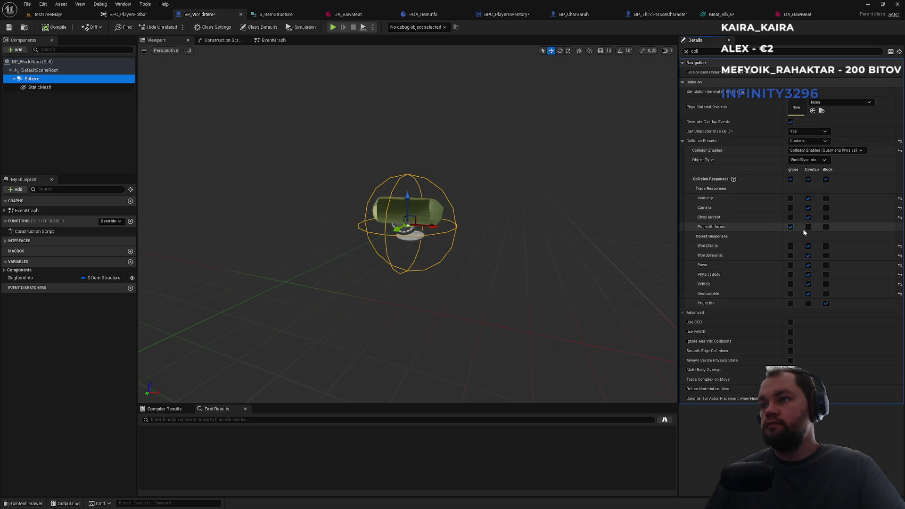
pyautogui.click(809, 303)
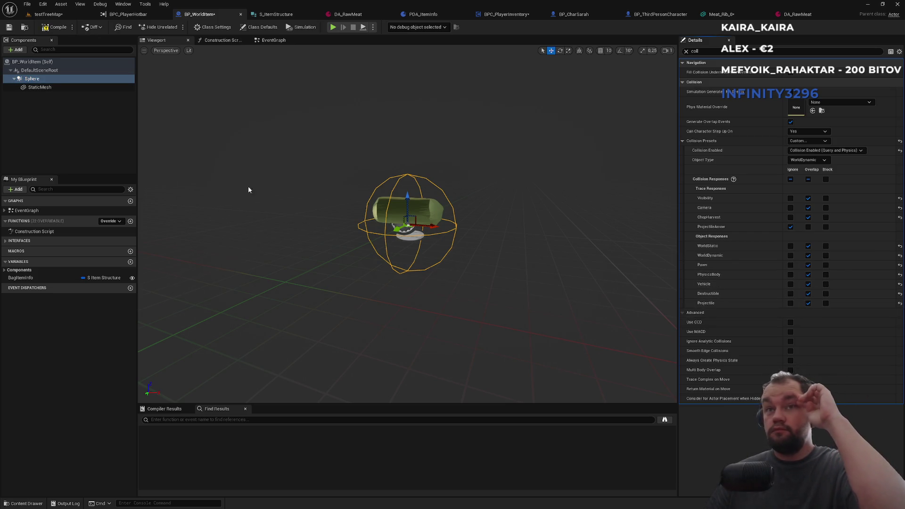
# Step: Inspect the StaticMesh component's collision object type, then start a new testTreeMap play test
pyautogui.click(57, 88)
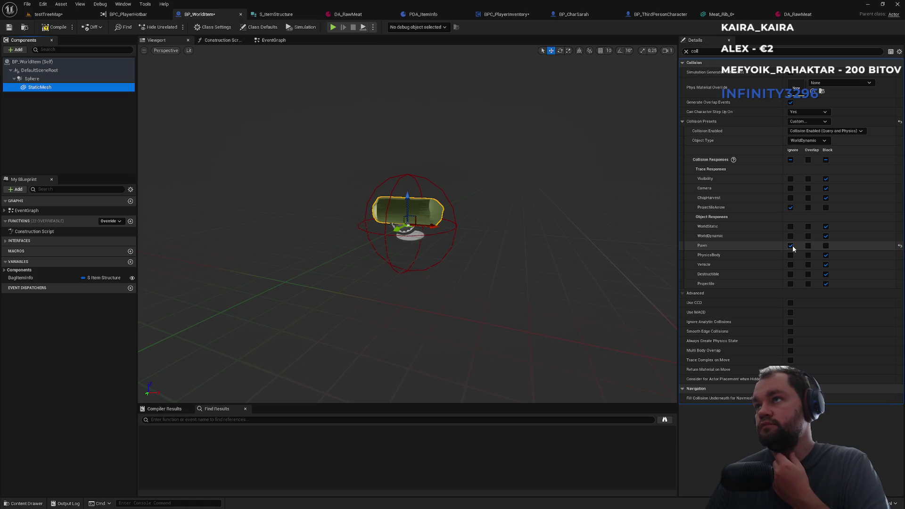
pyautogui.click(818, 141)
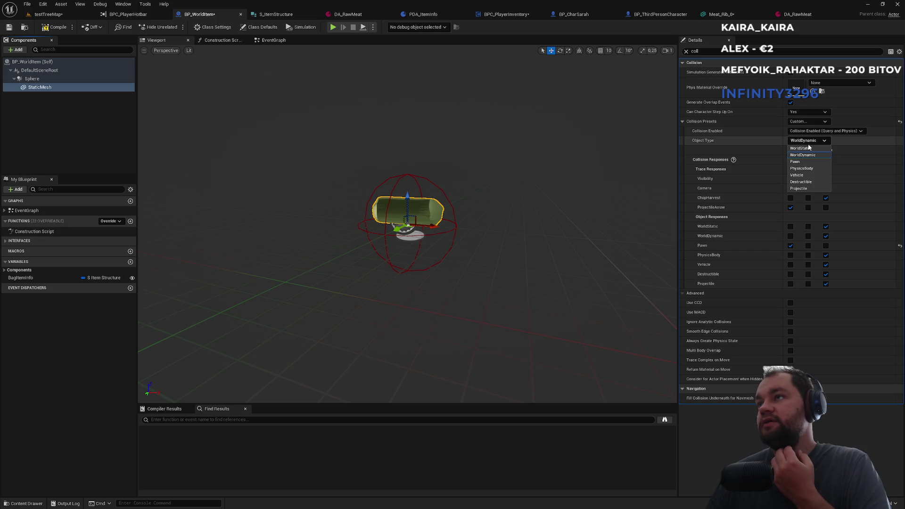
pyautogui.click(47, 14)
pyautogui.click(176, 27)
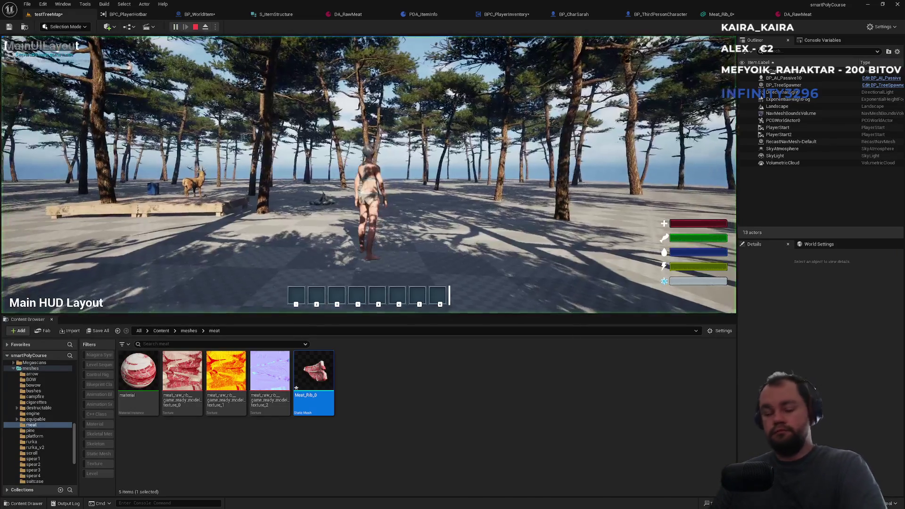
# Step: Go fullscreen, walk onto the wooden platform, and drop raw meat onto it
pyautogui.press('super')
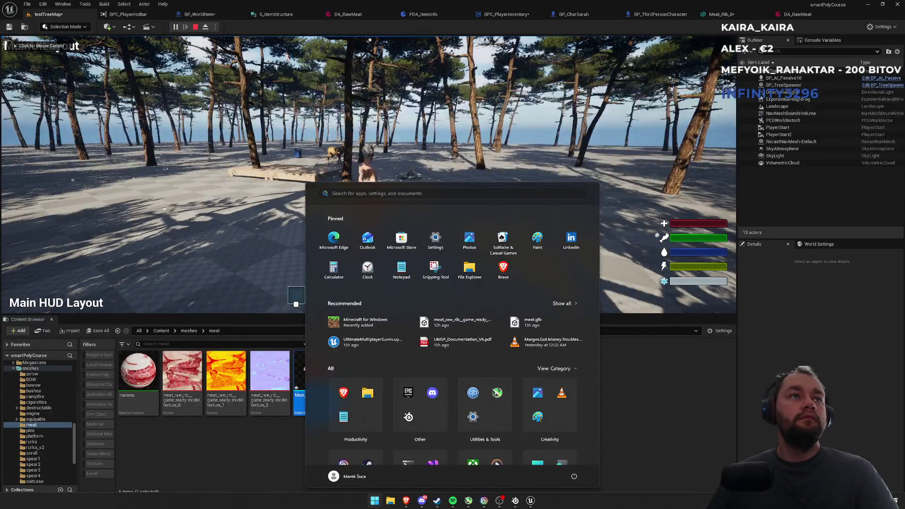
pyautogui.press('super')
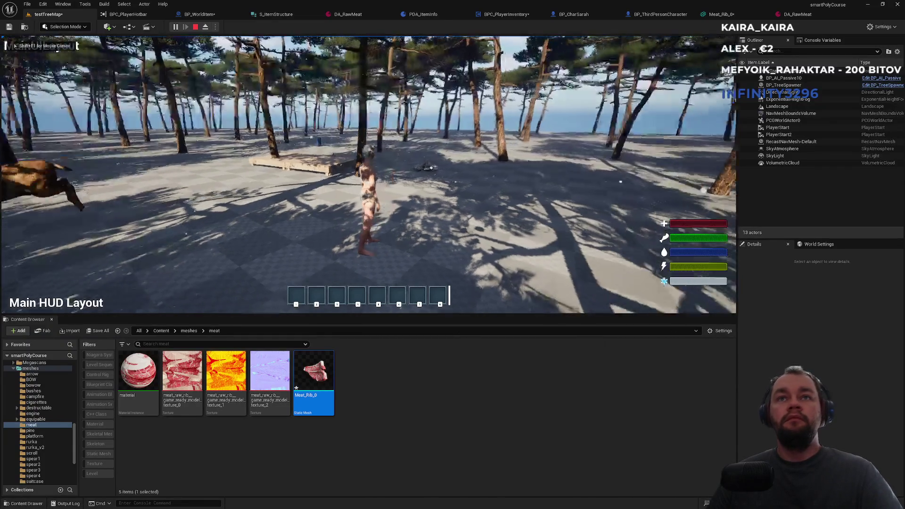
pyautogui.press('F11')
pyautogui.press('w')
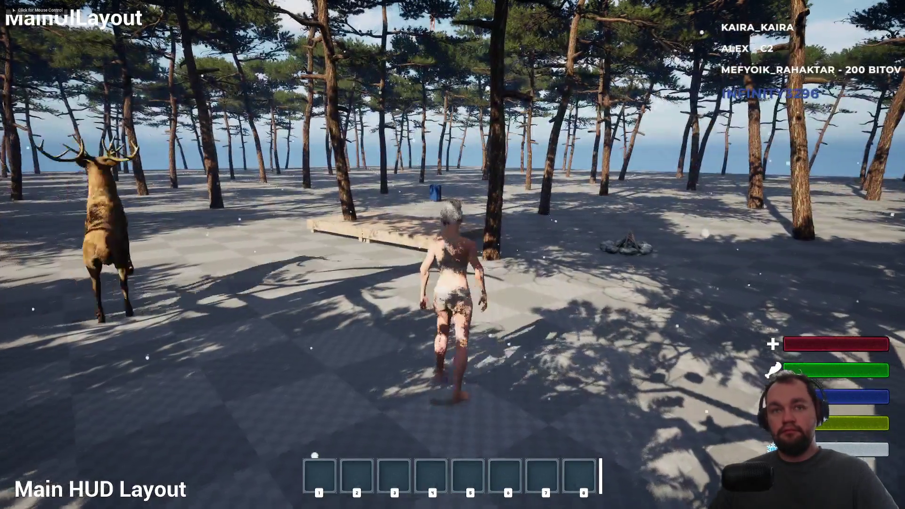
pyautogui.press('super')
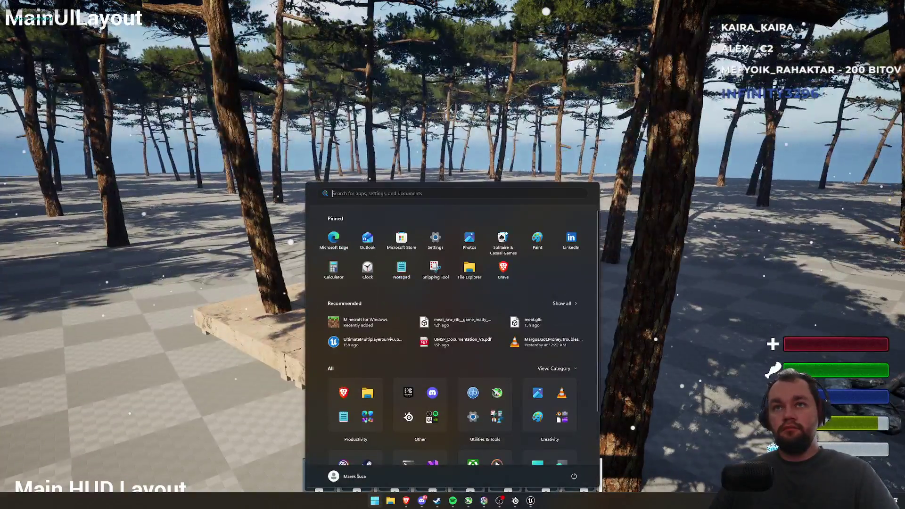
pyautogui.press('super')
pyautogui.press('i')
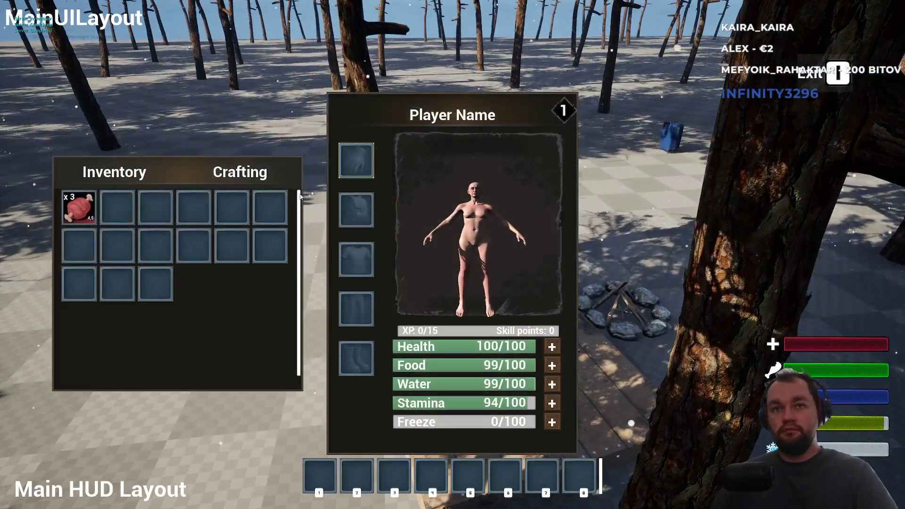
pyautogui.click(99, 221)
pyautogui.press('i')
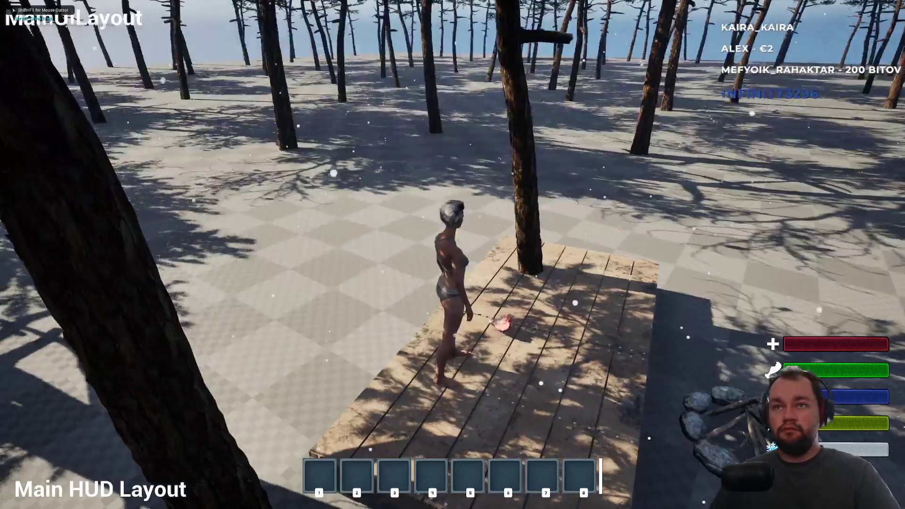
pyautogui.press('w')
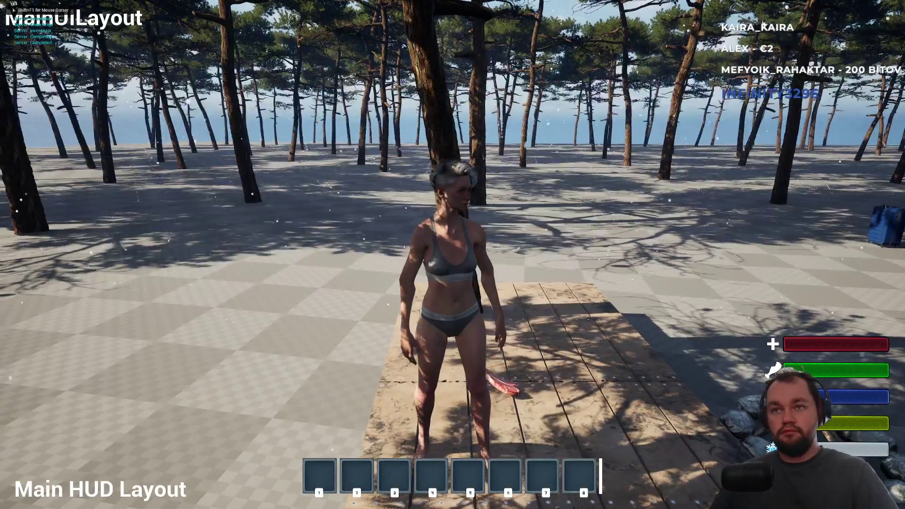
# Step: Drop two more raw meat items onto the ground, then stop the play session
pyautogui.press('i')
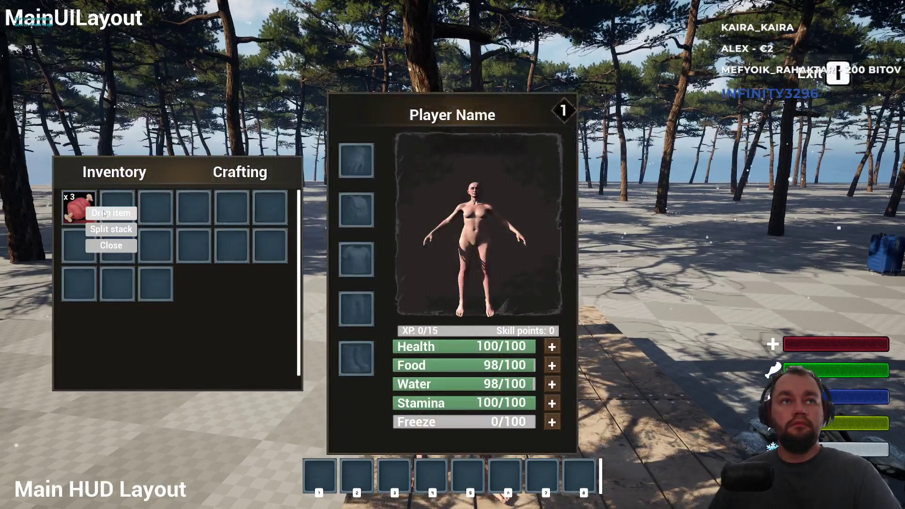
pyautogui.click(103, 213)
pyautogui.press('i')
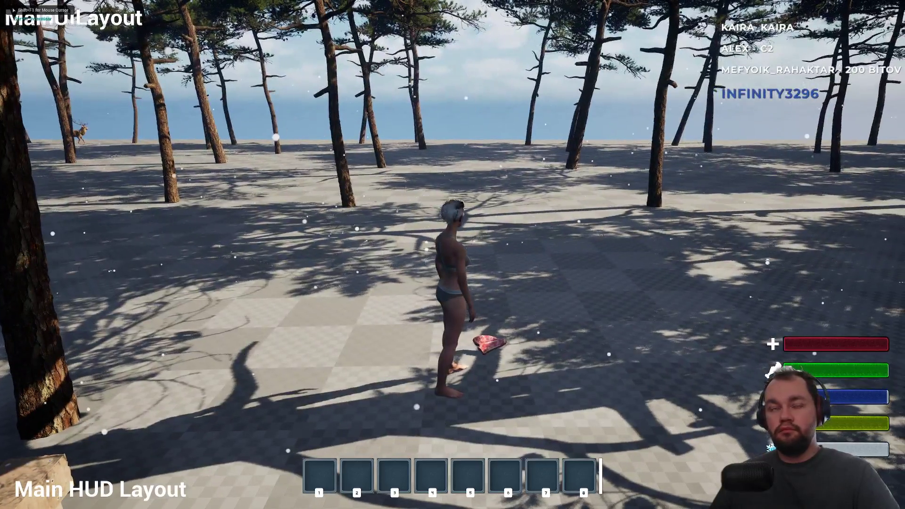
pyautogui.press('i')
pyautogui.click(132, 223)
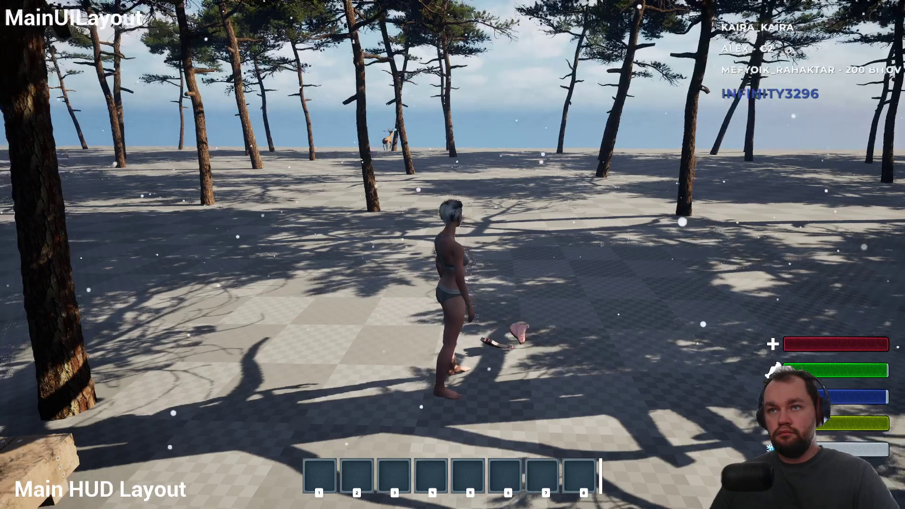
pyautogui.moveTo(453, 254)
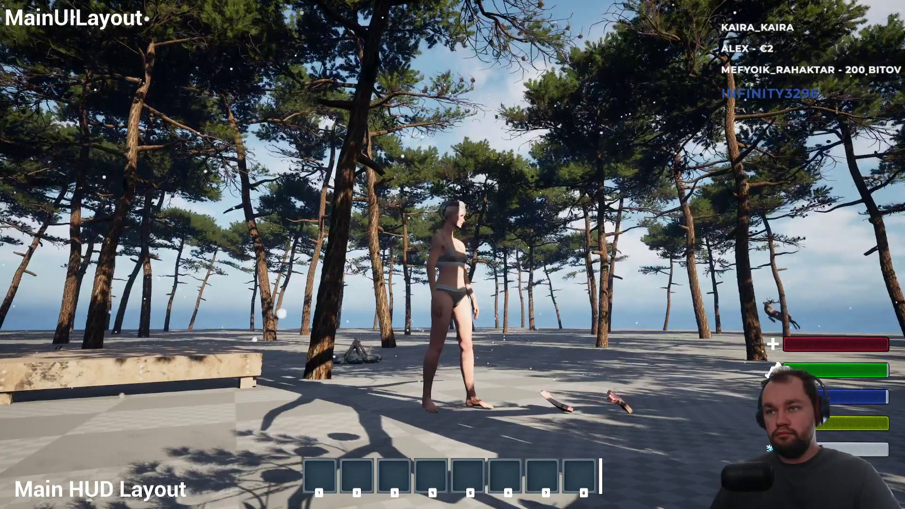
pyautogui.press('w')
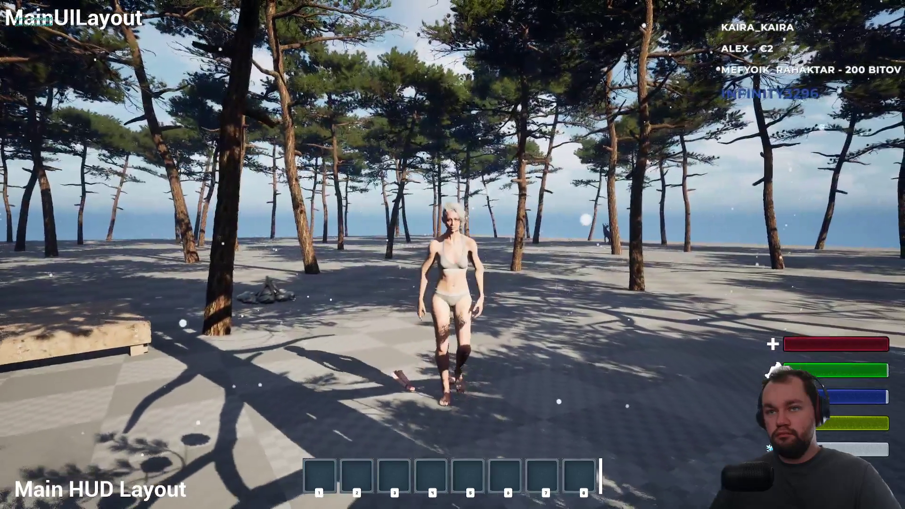
pyautogui.press('Escape')
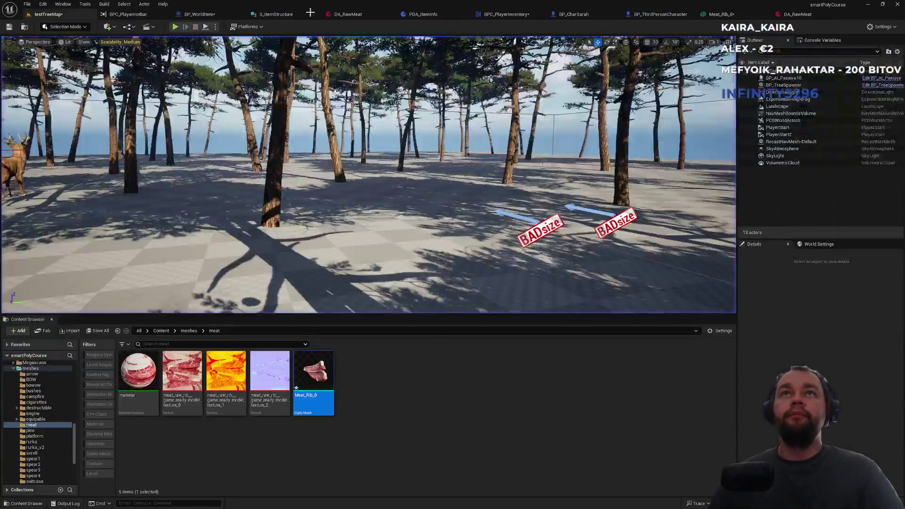
# Step: Inspect the Meat_Rib_0 mesh preview, close it, and save all modified assets from the testTreeMap level
pyautogui.click(719, 14)
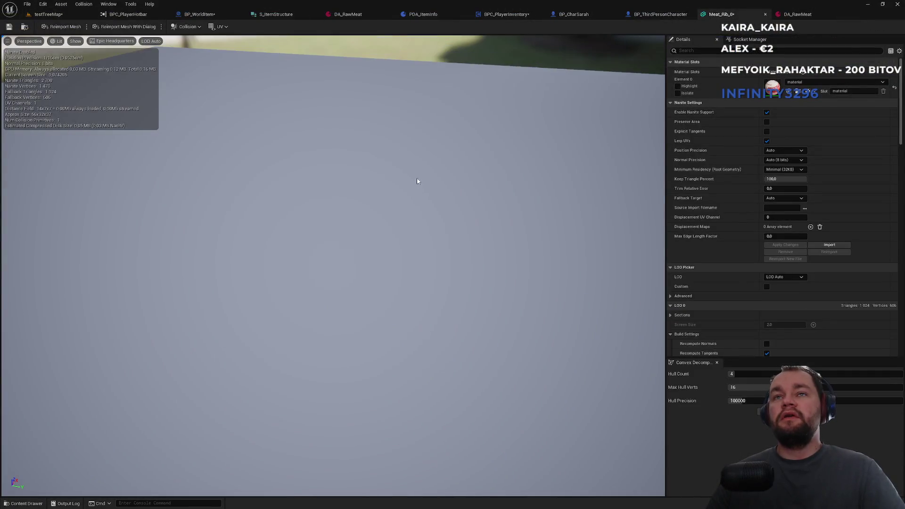
pyautogui.scroll(-3, 444, 206)
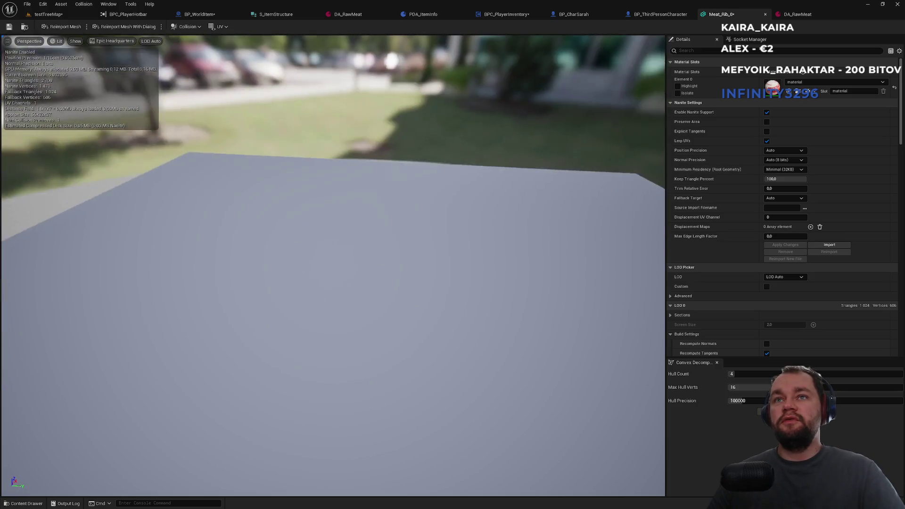
pyautogui.moveTo(457, 220)
pyautogui.mouseDown()
pyautogui.moveTo(456, 198)
pyautogui.moveTo(457, 240)
pyautogui.moveTo(456, 185)
pyautogui.mouseUp()
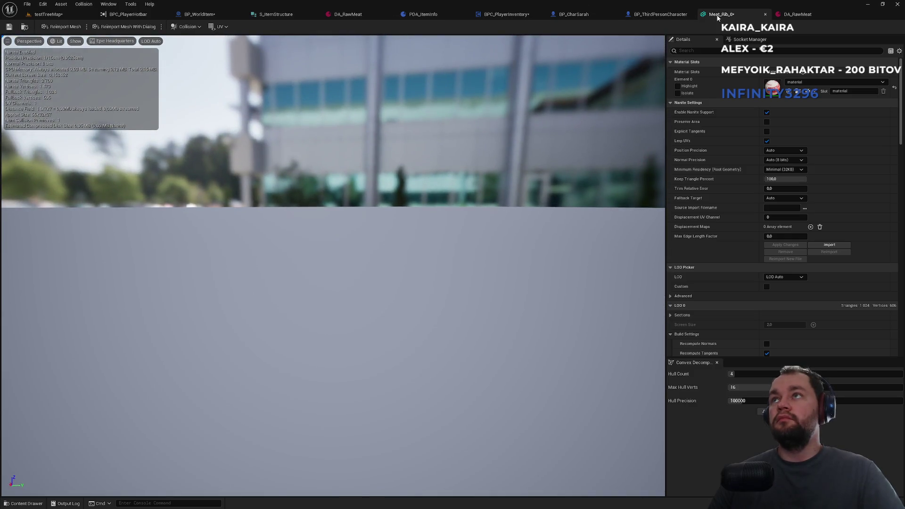
pyautogui.click(765, 14)
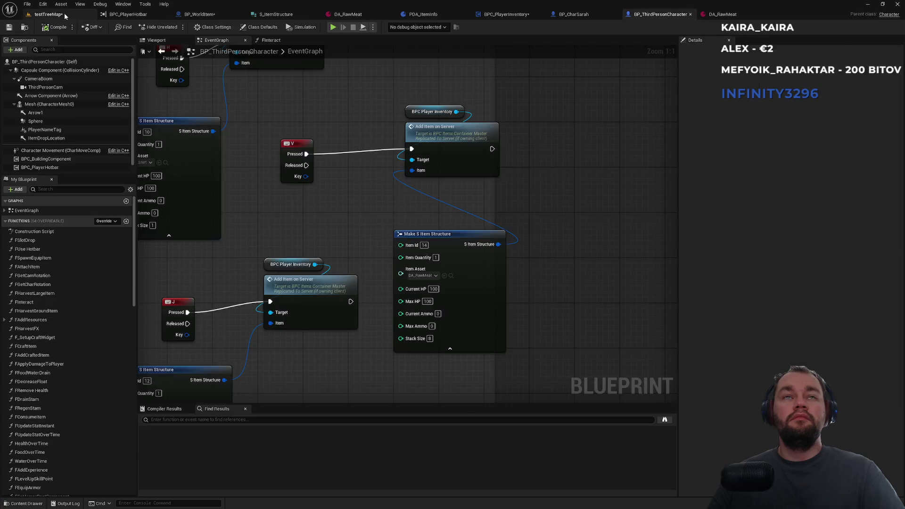
pyautogui.click(48, 14)
pyautogui.hotkey('ctrl', 'shift', 's')
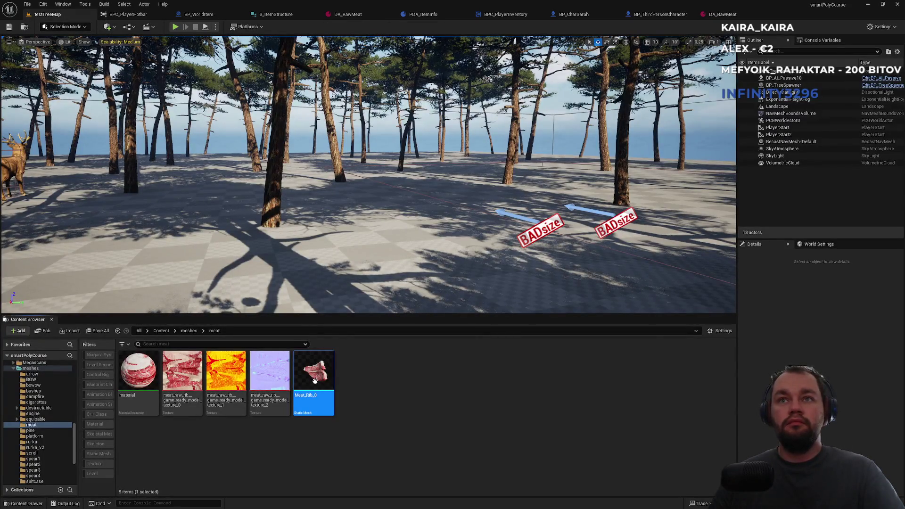
# Step: Reopen Meat_Rib_0, show its simple collision, and remove the existing collision hulls
pyautogui.doubleClick(315, 380)
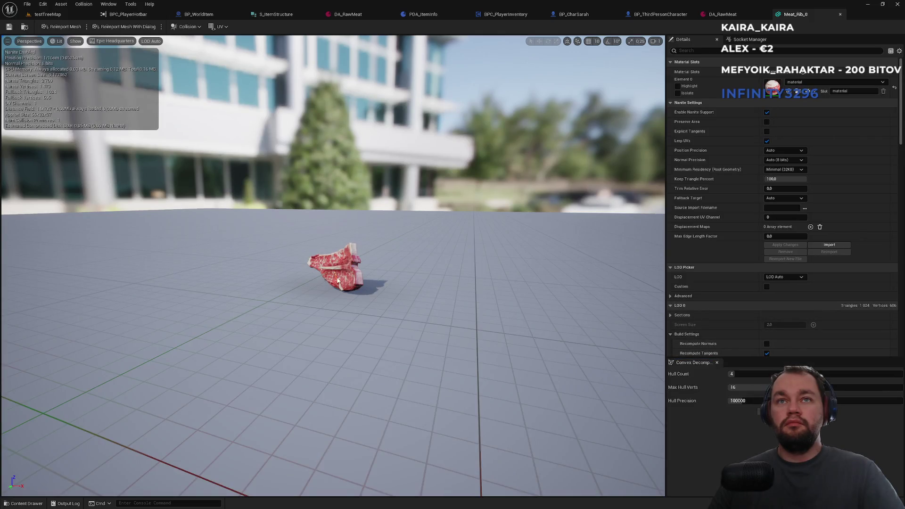
pyautogui.moveTo(96, 40); pyautogui.dragTo(96, 40)
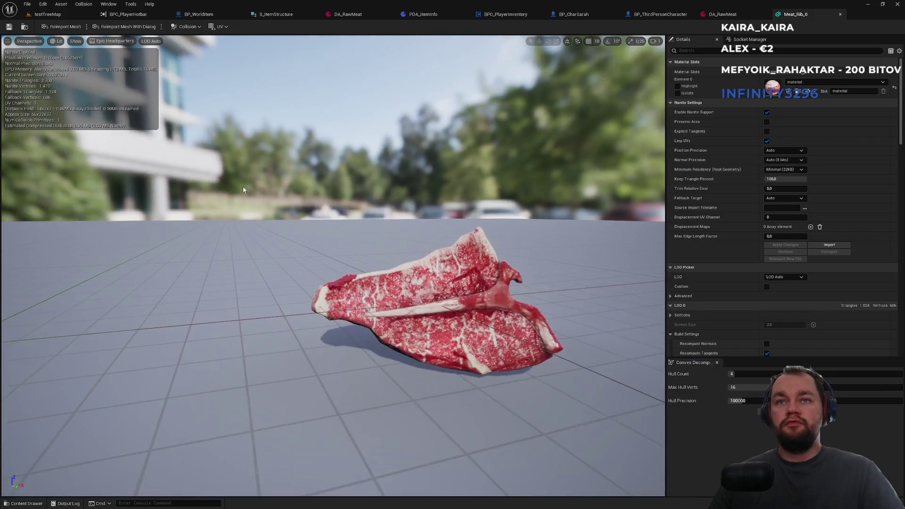
pyautogui.click(79, 42)
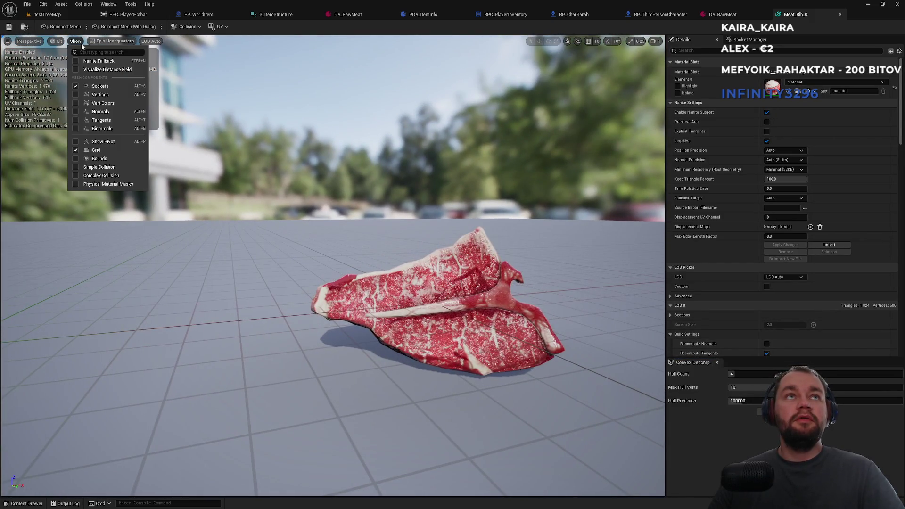
pyautogui.click(74, 168)
pyautogui.click(185, 28)
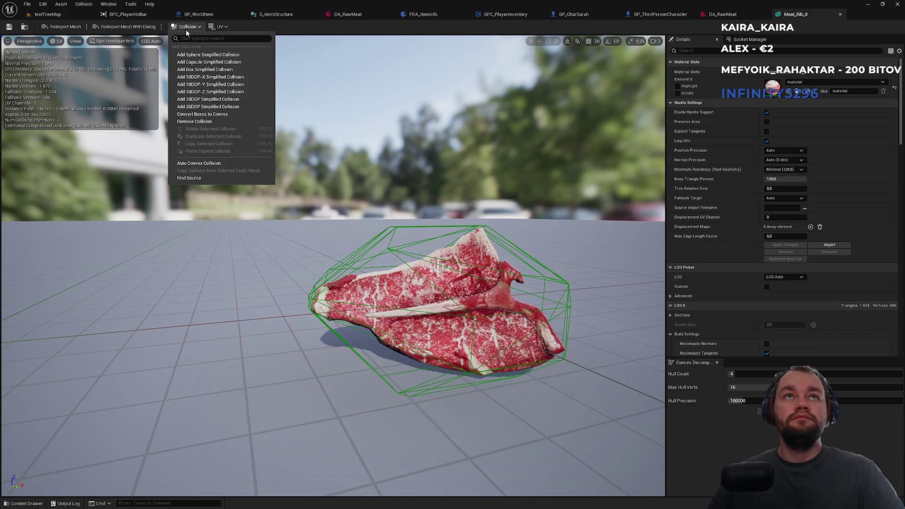
pyautogui.click(190, 123)
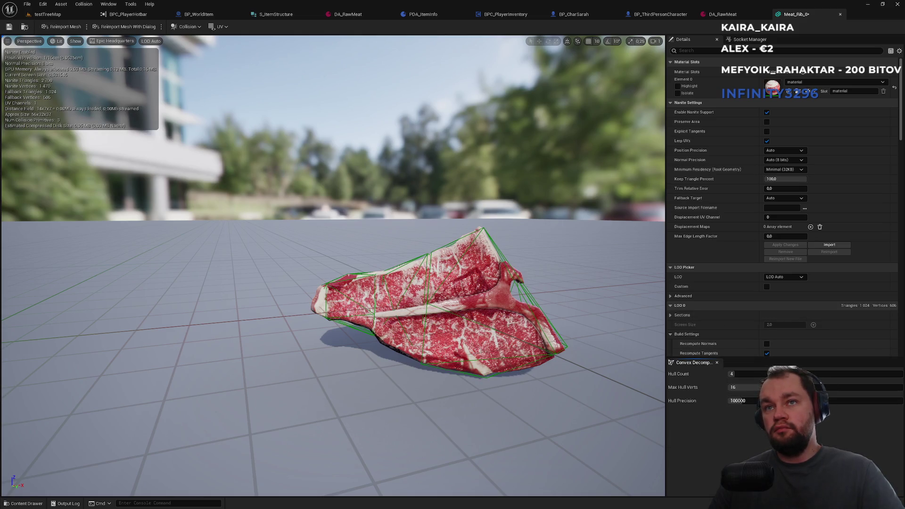
pyautogui.click(186, 27)
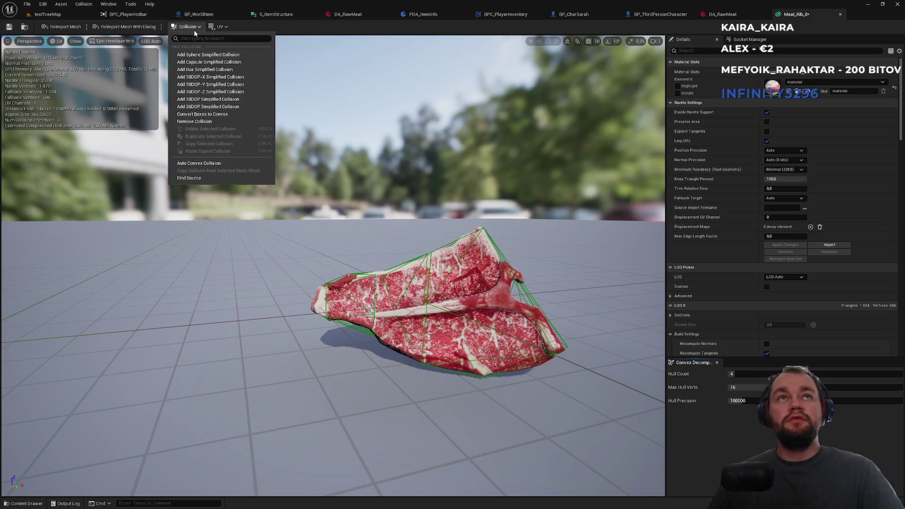
pyautogui.click(212, 122)
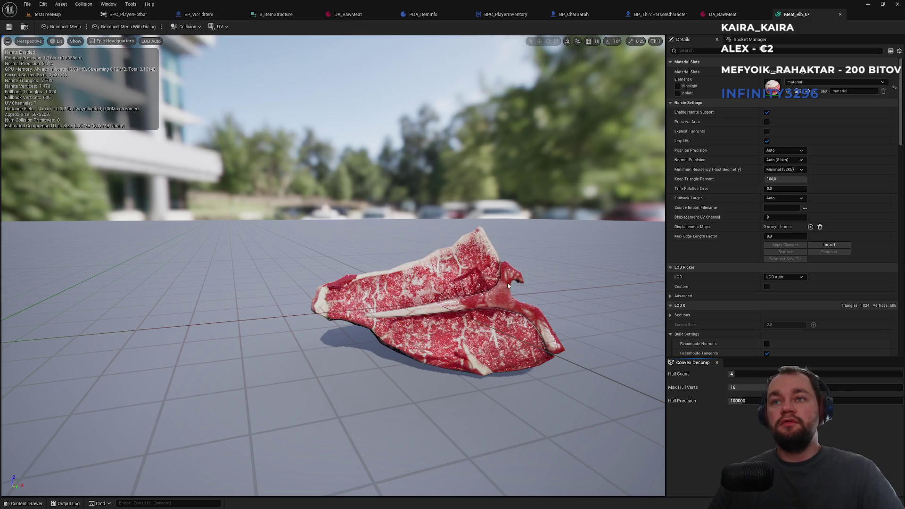
# Step: Set convex decomposition to 2 hulls with 6 max hull verts and apply it
pyautogui.click(745, 373)
pyautogui.click(750, 387)
pyautogui.write('6')
pyautogui.press('Return')
pyautogui.click(782, 415)
# Step: Set hull precision to 10000, inspect the new meat collision, and return to testTreeMap
pyautogui.moveTo(330, 282); pyautogui.dragTo(330, 212)
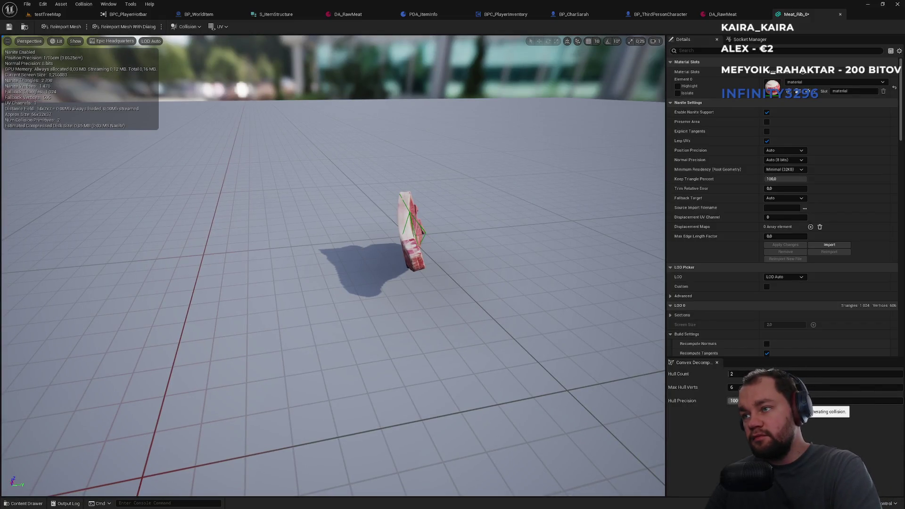
pyautogui.write('00')
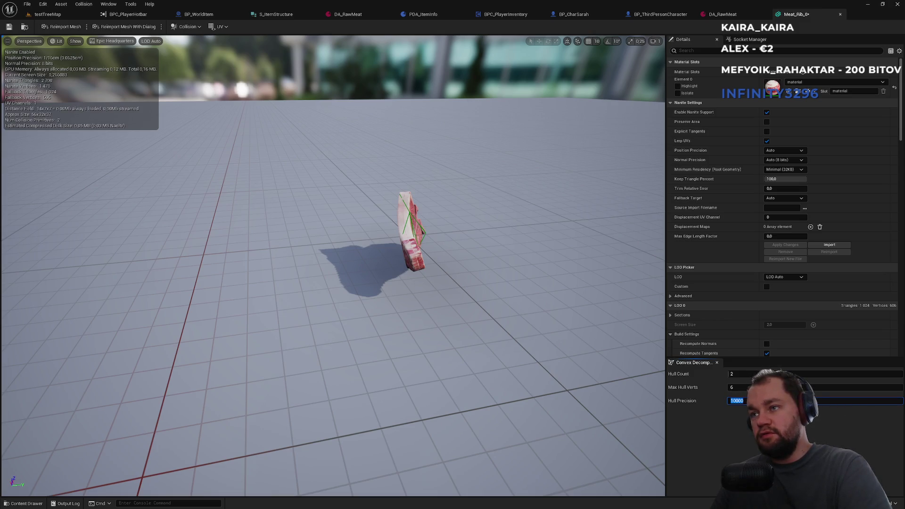
pyautogui.press('Return')
pyautogui.moveTo(472, 280)
pyautogui.mouseDown()
pyautogui.moveTo(438, 282)
pyautogui.moveTo(424, 264)
pyautogui.moveTo(405, 302)
pyautogui.moveTo(513, 276)
pyautogui.mouseUp()
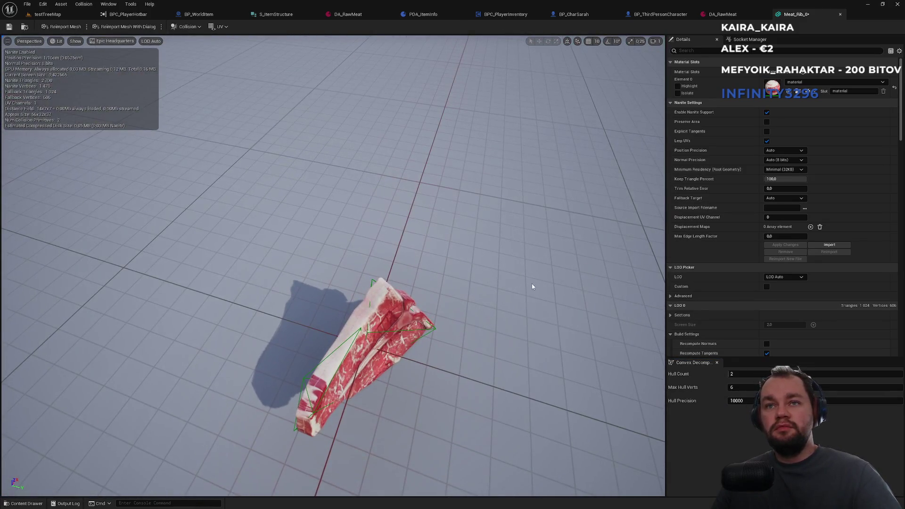
pyautogui.click(737, 401)
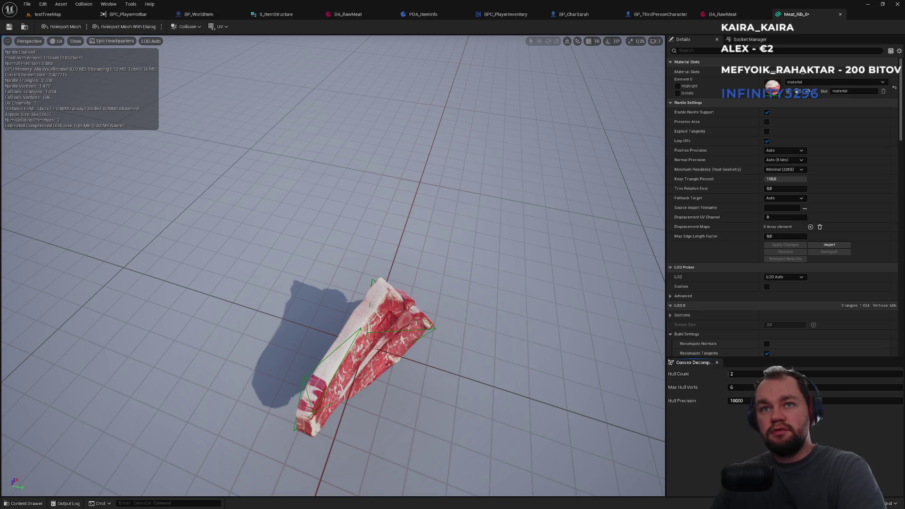
pyautogui.moveTo(424, 283); pyautogui.dragTo(330, 273)
pyautogui.moveTo(469, 344)
pyautogui.mouseDown()
pyautogui.moveTo(438, 344)
pyautogui.moveTo(490, 346)
pyautogui.mouseUp()
pyautogui.moveTo(415, 320)
pyautogui.mouseDown()
pyautogui.moveTo(386, 325)
pyautogui.moveTo(416, 319)
pyautogui.mouseUp()
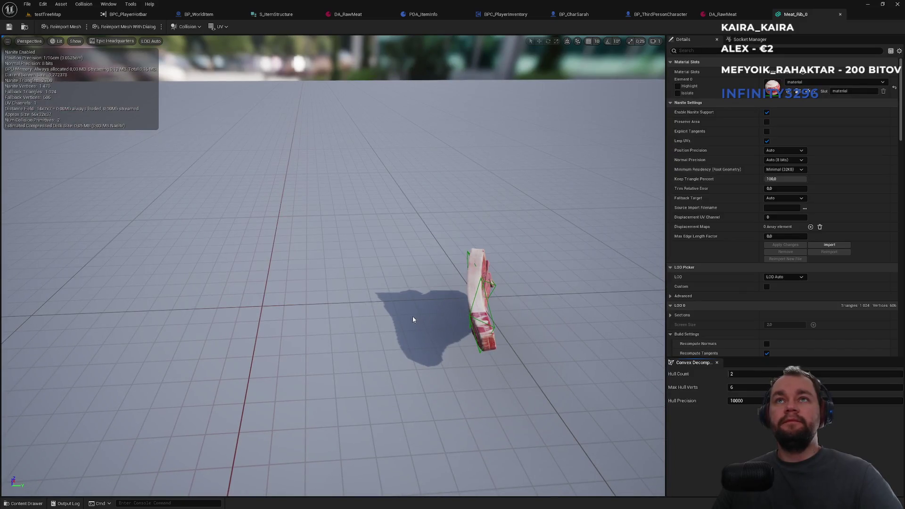
pyautogui.click(77, 12)
pyautogui.click(174, 27)
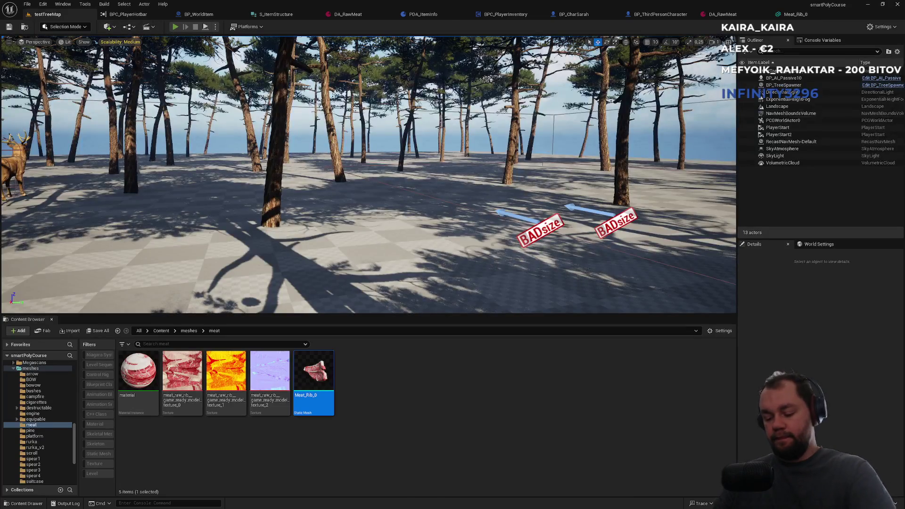
# Step: In the play test, drop the raw meat stack from the inventory and pick it back up
pyautogui.press('Tab')
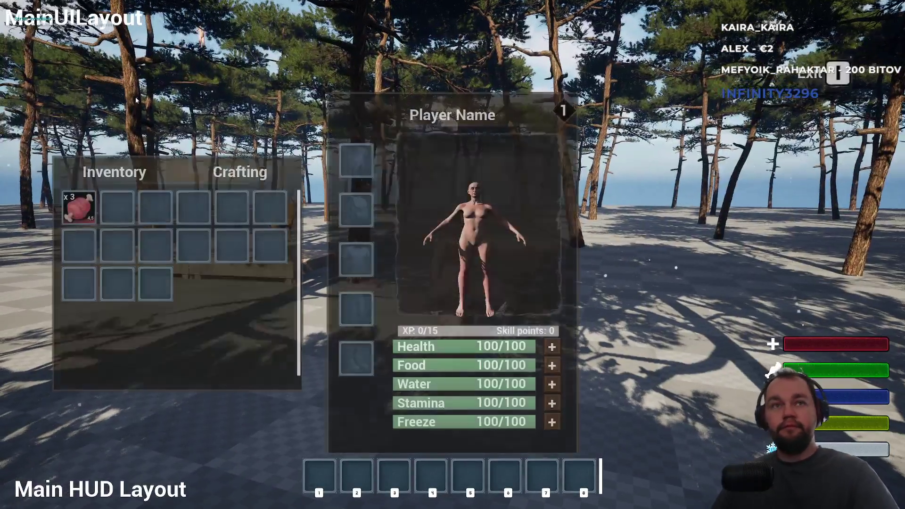
pyautogui.rightClick(71, 206)
pyautogui.click(100, 229)
pyautogui.press('Tab')
pyautogui.press('e')
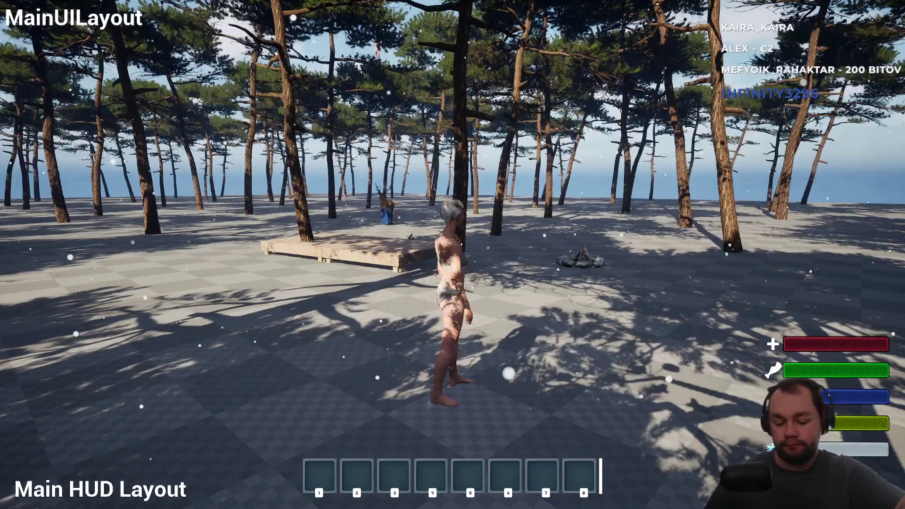
# Step: Drop the meat stack again so the pieces rest on the ground beside the character
pyautogui.press('i')
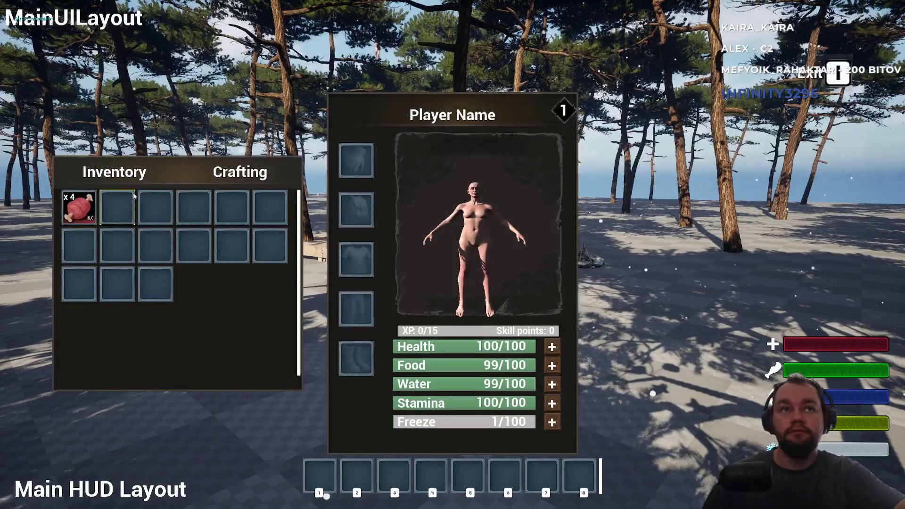
pyautogui.click(99, 217)
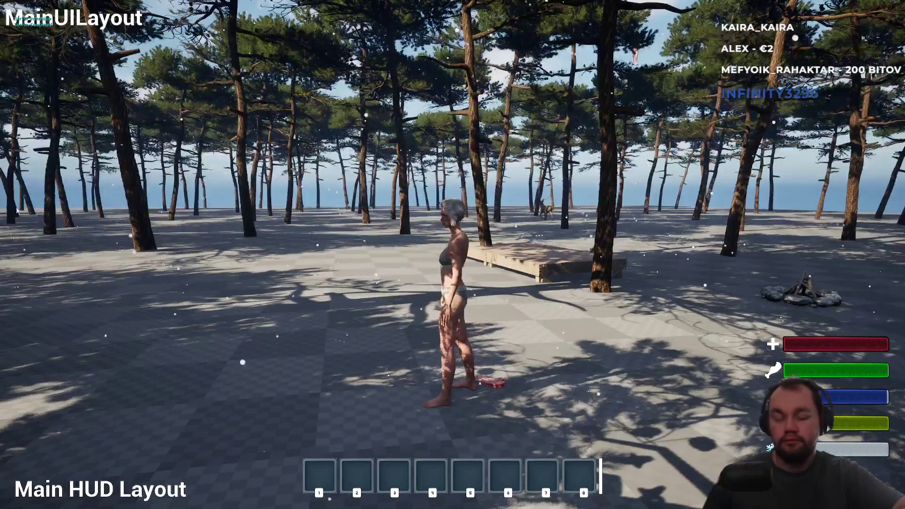
pyautogui.press('Tab')
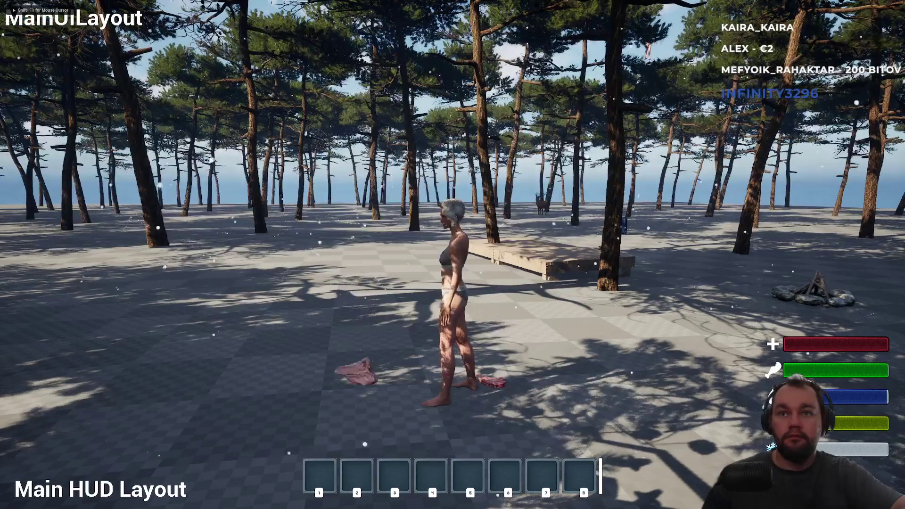
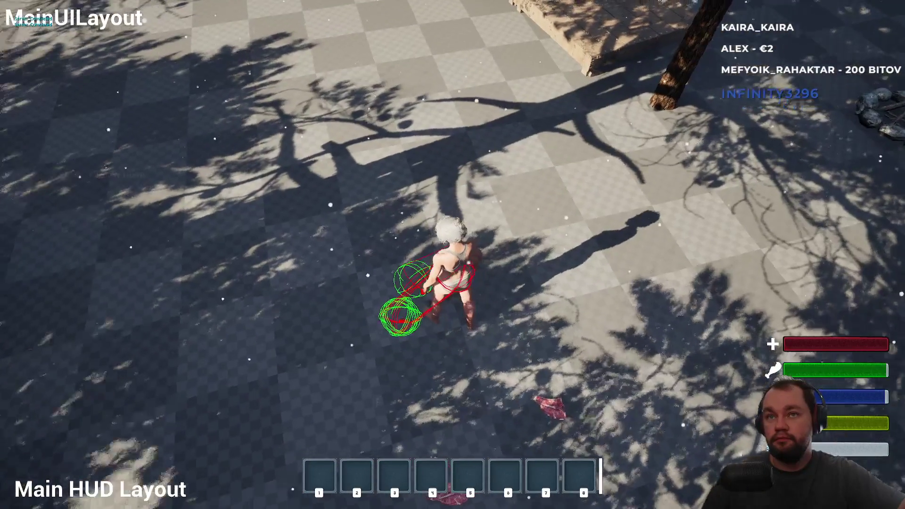
# Step: During the play test, pick up all the raw meat pickups lying nearby
pyautogui.press('e')
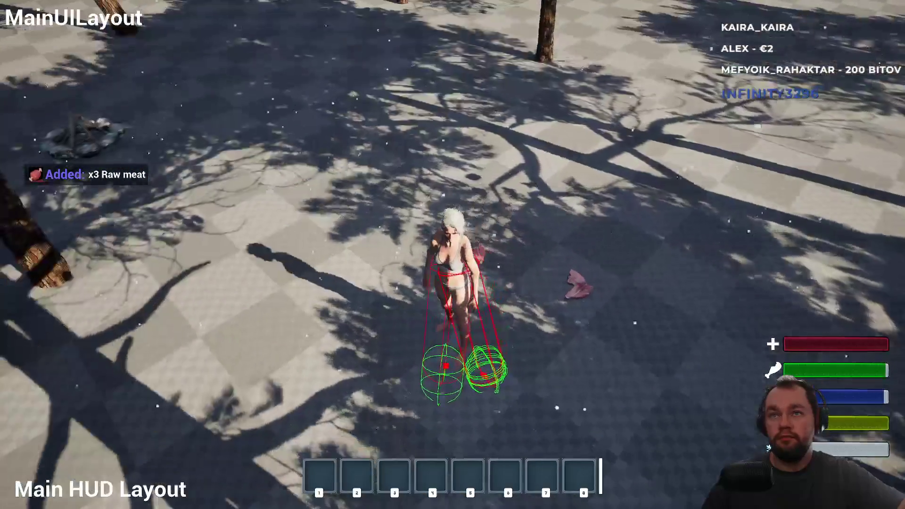
pyautogui.press('e')
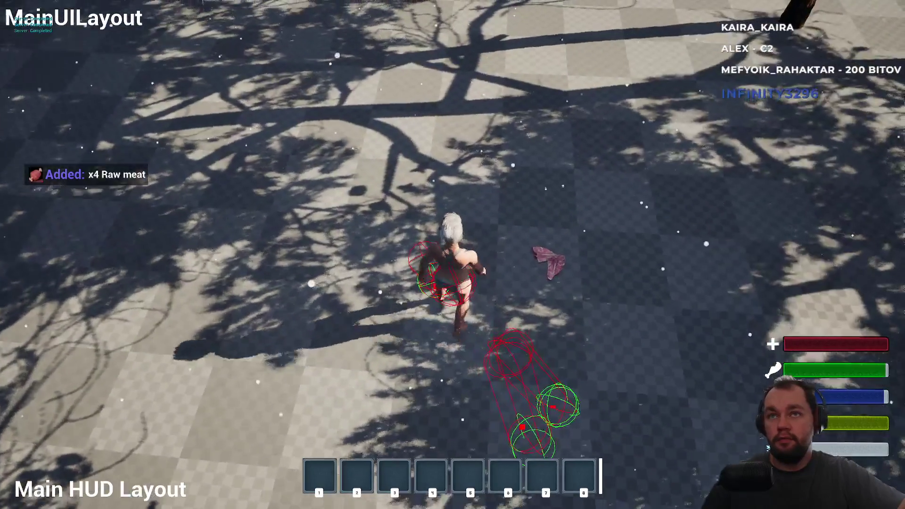
pyautogui.press('e')
pyautogui.press('e')
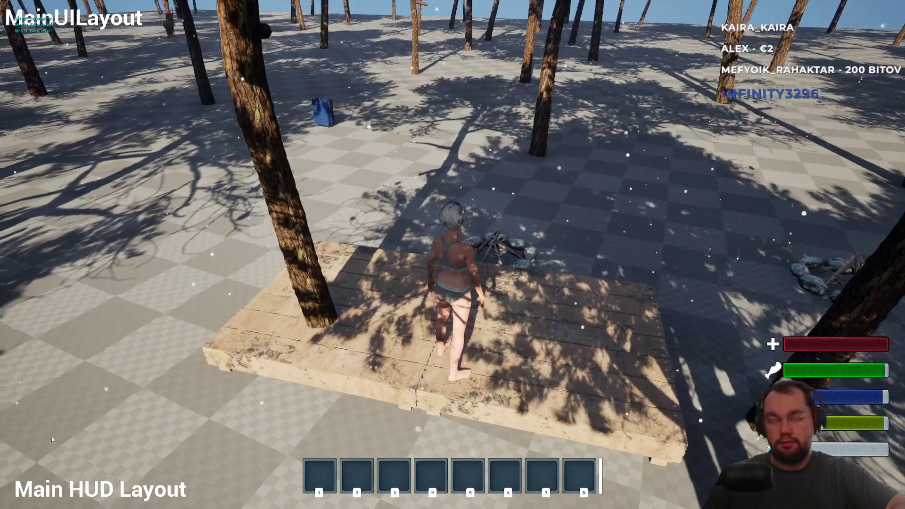
# Step: Drop a raw meat stack from the inventory onto the ground, then stop the play session
pyautogui.press('Tab')
pyautogui.rightClick(78, 207)
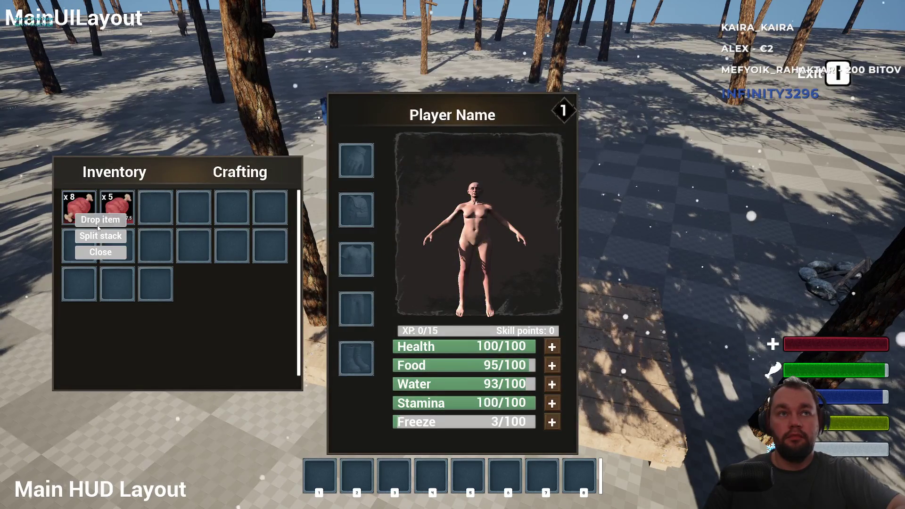
pyautogui.press('Tab')
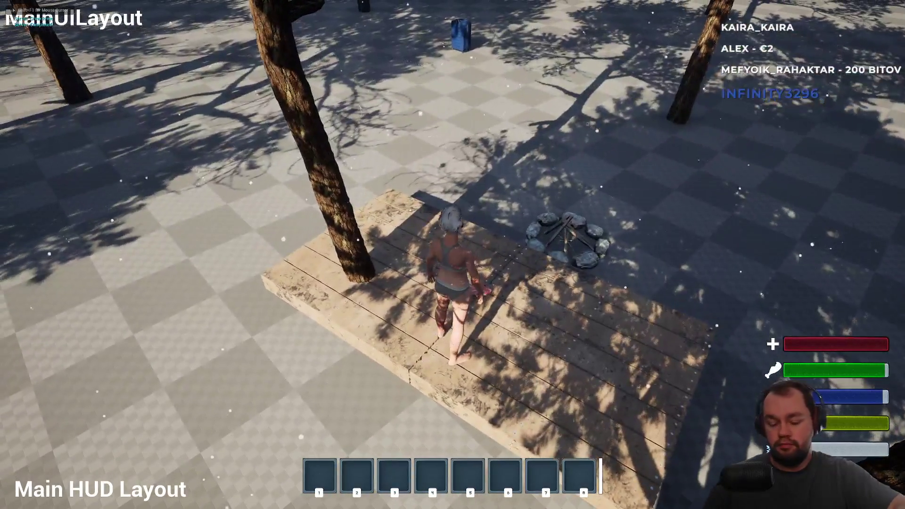
pyautogui.press('Tab')
pyautogui.rightClick(117, 207)
pyautogui.click(136, 213)
pyautogui.press('Tab')
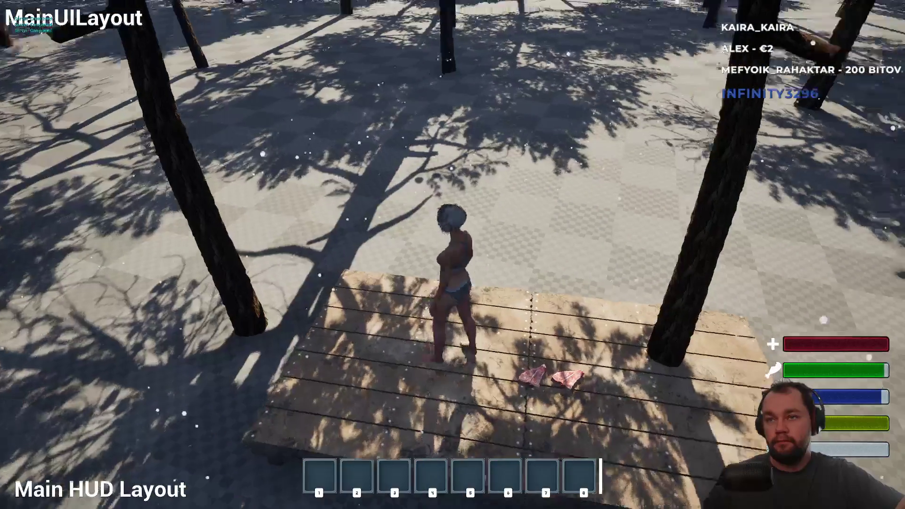
pyautogui.press('w')
pyautogui.press('F11')
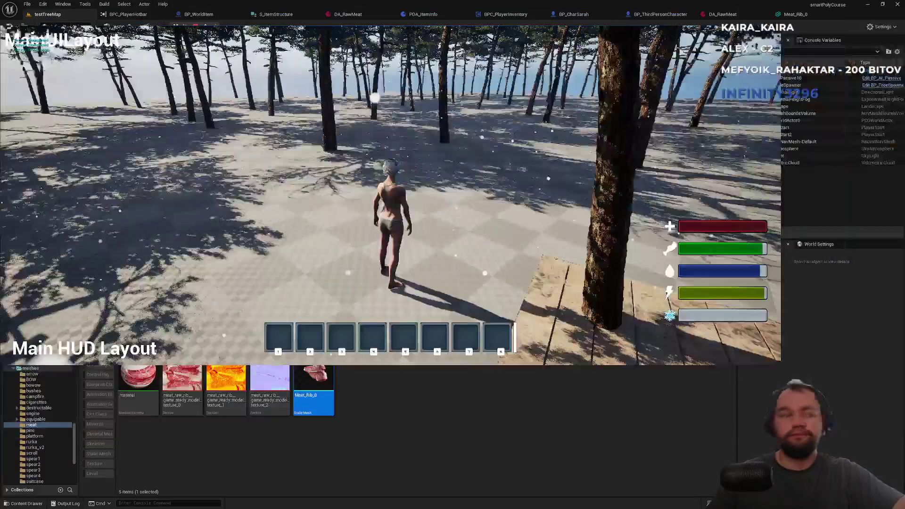
# Step: Leave play mode, review Meat_Rib_0, S_ItemStructure, DA_RawMeat and BP_WorldItem, then view BPC_PlayerInventory's DropItem
pyautogui.press('Escape')
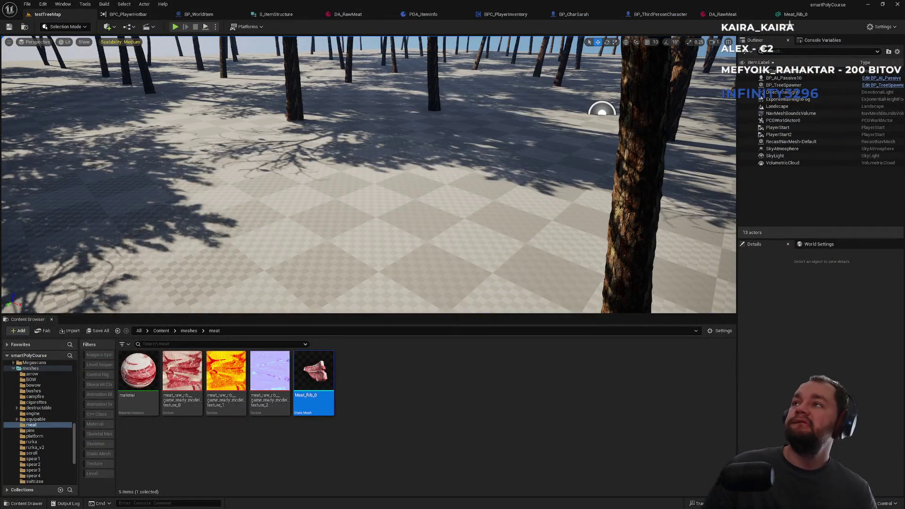
pyautogui.click(792, 15)
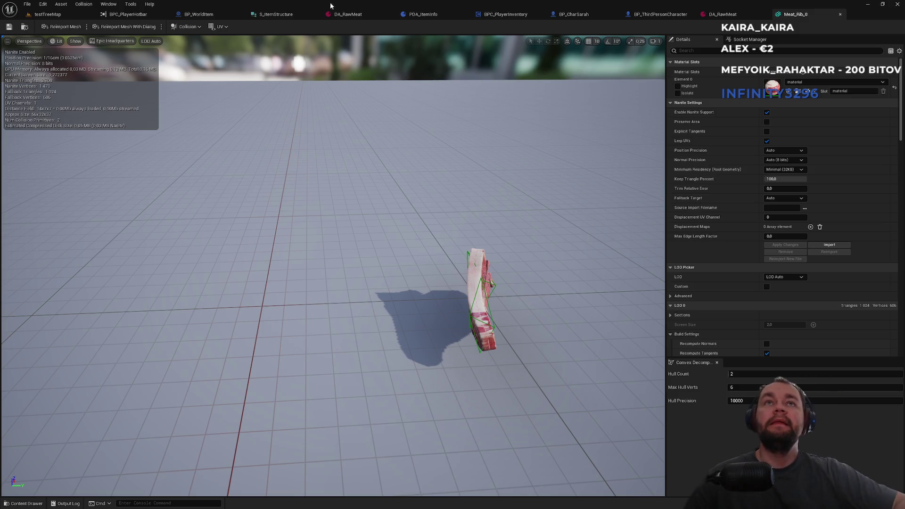
pyautogui.click(275, 14)
pyautogui.click(353, 15)
pyautogui.click(203, 15)
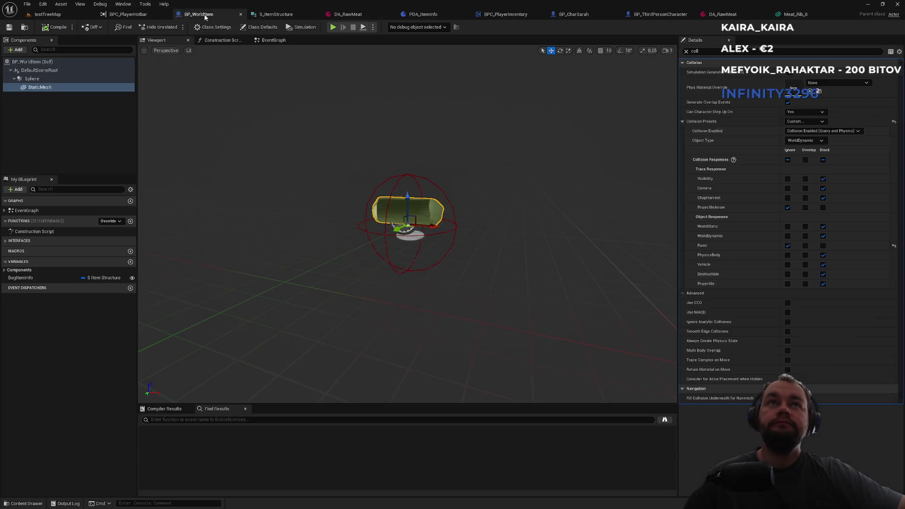
pyautogui.click(514, 15)
pyautogui.scroll(-4, 357, 250)
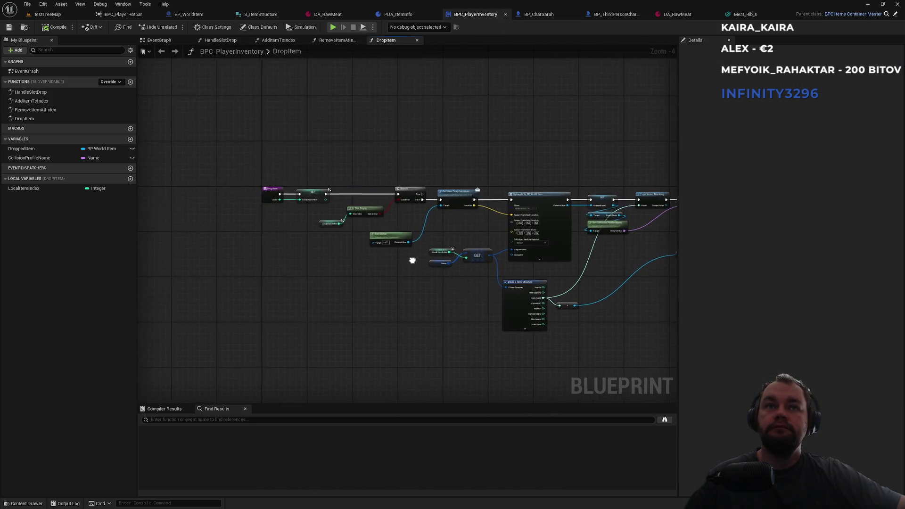
# Step: Open BPC_StorageContainer from the content browser and inspect its DropItem function graph
pyautogui.scroll(3, 330, 243)
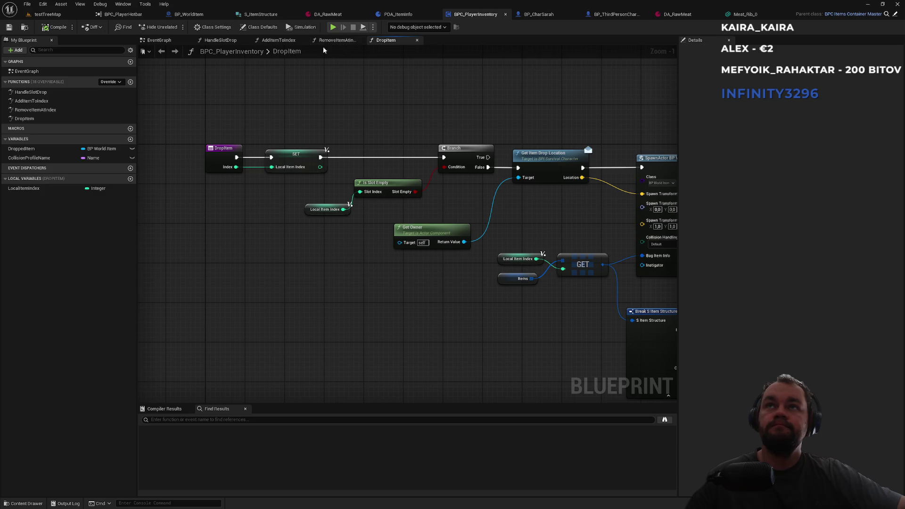
pyautogui.click(26, 27)
pyautogui.doubleClick(225, 390)
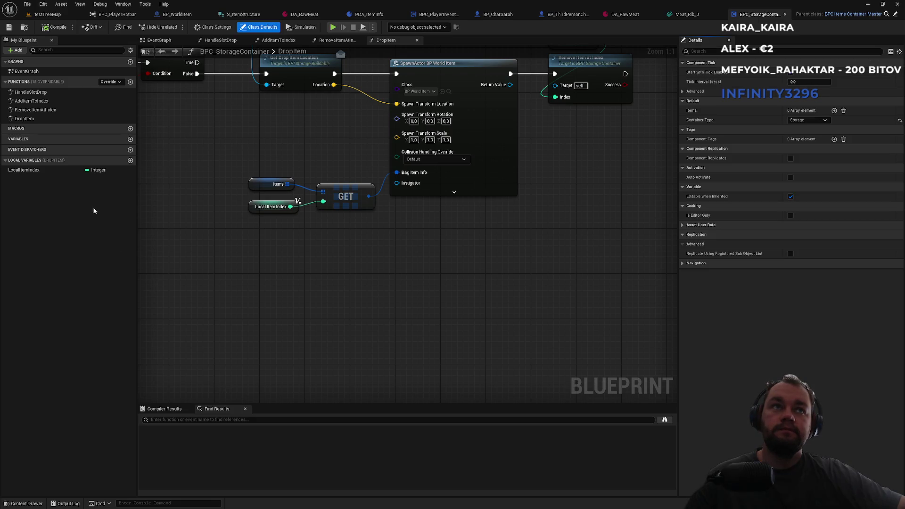
pyautogui.doubleClick(36, 119)
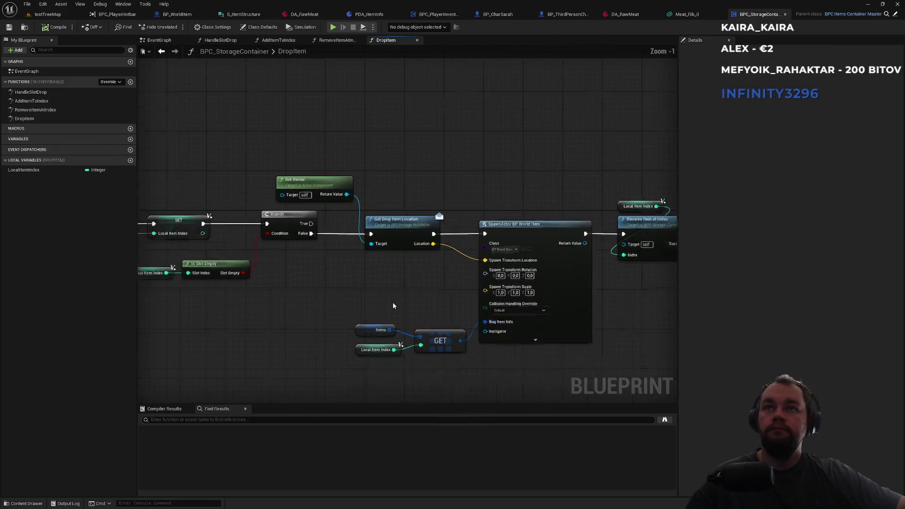
pyautogui.scroll(-2, 353, 282)
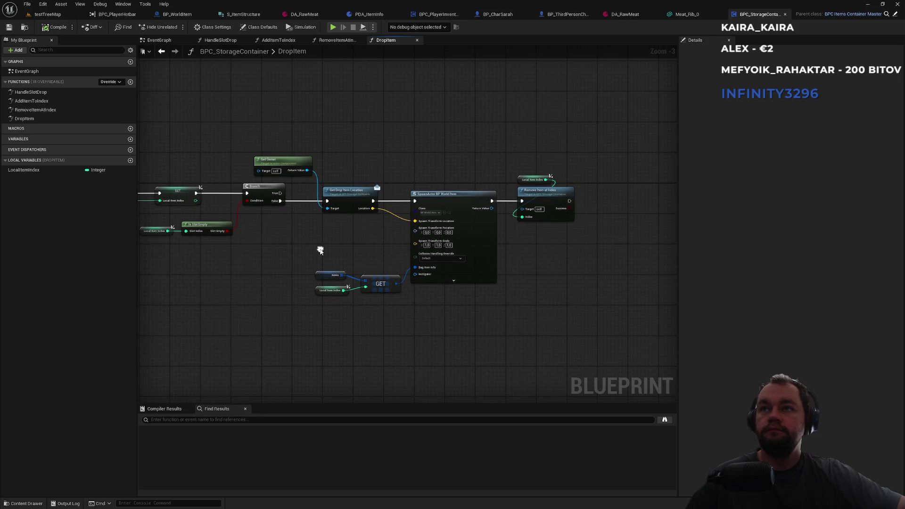
pyautogui.scroll(3, 544, 227)
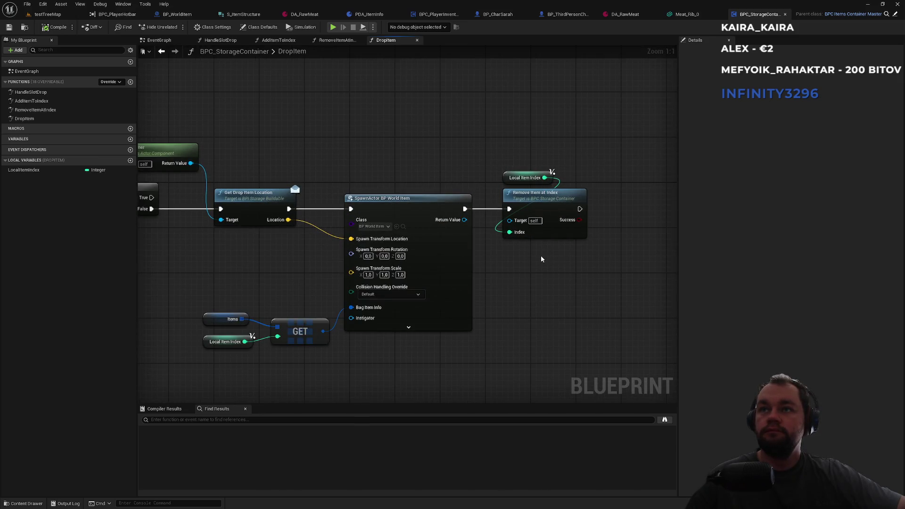
pyautogui.moveTo(541, 258); pyautogui.dragTo(593, 254)
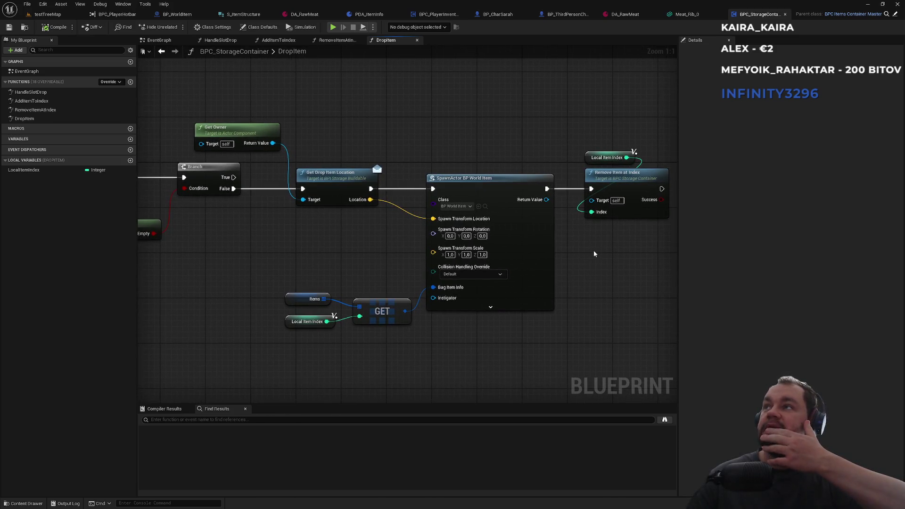
pyautogui.scroll(-2, 592, 251)
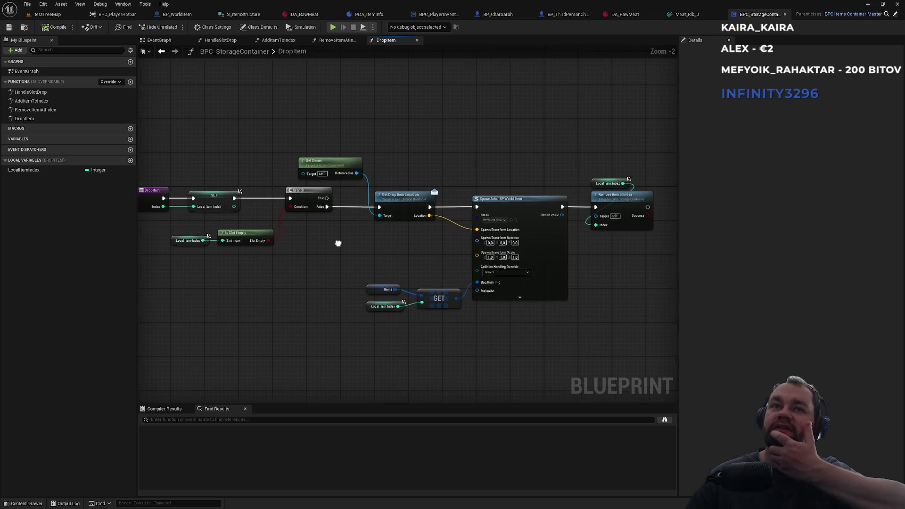
pyautogui.moveTo(335, 240); pyautogui.dragTo(391, 236)
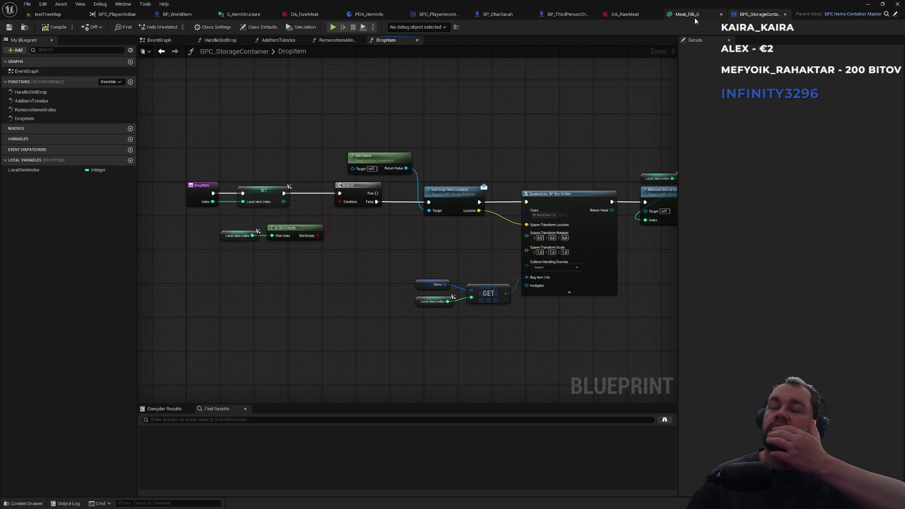
# Step: Dock the player inventory editor beside the storage container and compare the start of both DropItem graphs
pyautogui.moveTo(436, 15)
pyautogui.mouseDown()
pyautogui.moveTo(744, 11)
pyautogui.moveTo(698, 14)
pyautogui.mouseUp()
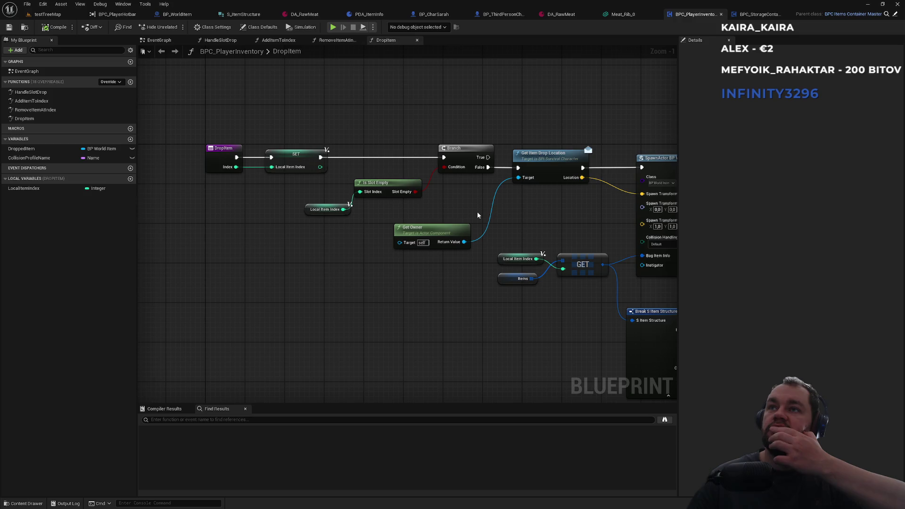
pyautogui.click(759, 14)
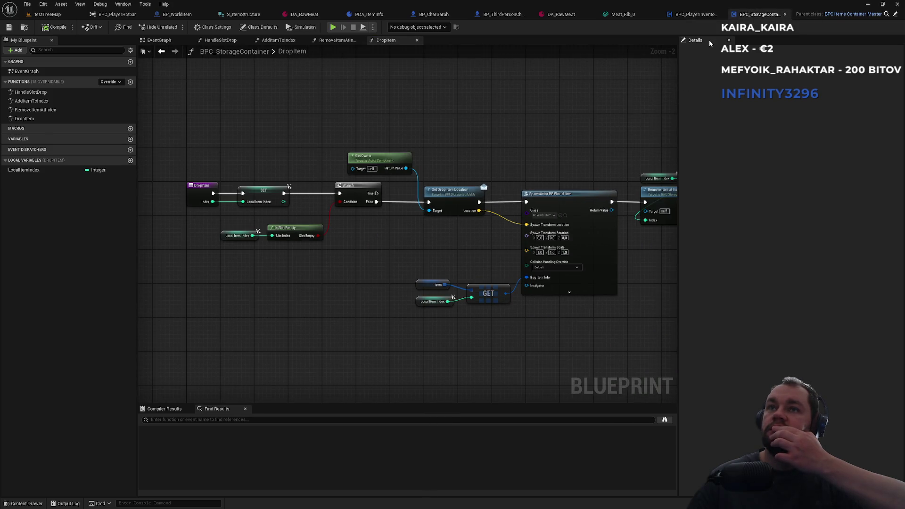
pyautogui.click(696, 14)
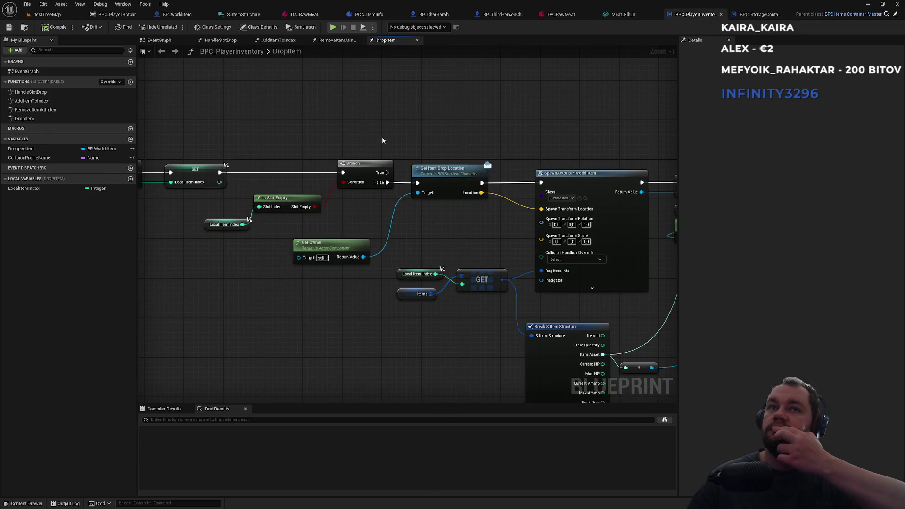
pyautogui.moveTo(382, 140); pyautogui.dragTo(444, 130)
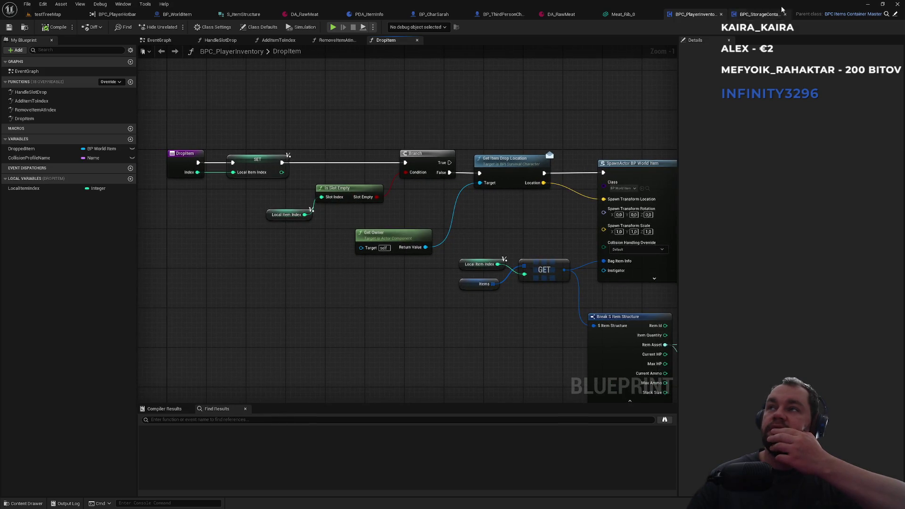
pyautogui.click(759, 14)
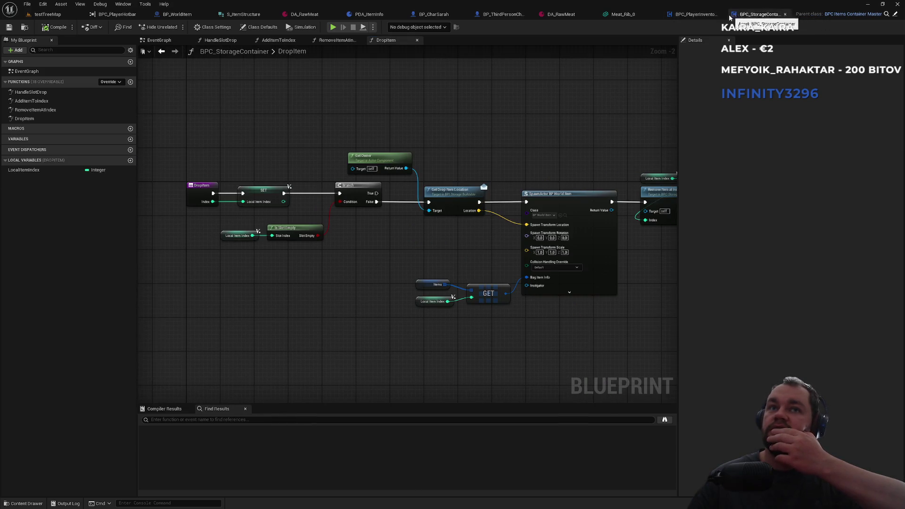
pyautogui.click(696, 14)
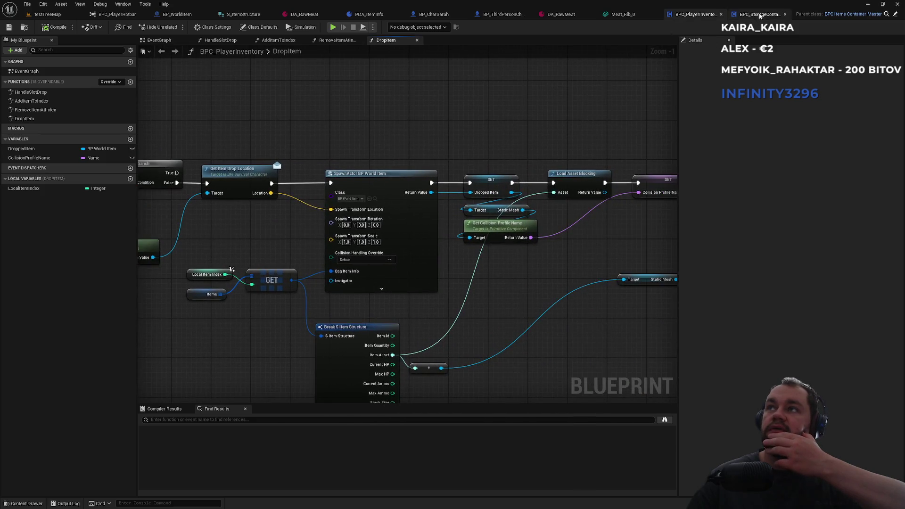
pyautogui.click(760, 14)
pyautogui.moveTo(555, 166); pyautogui.dragTo(417, 148)
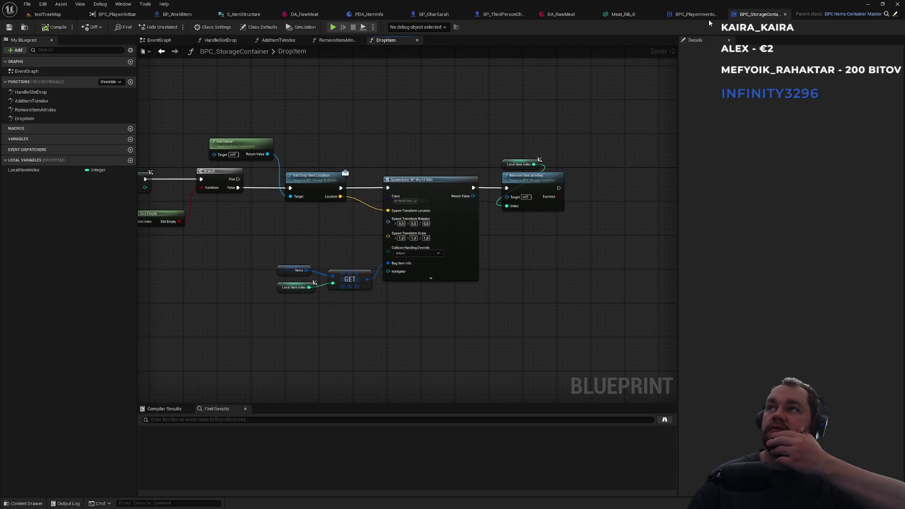
# Step: Compare the spawn, Set Static Mesh and collision nodes, then open the parent container's DropItem function
pyautogui.click(696, 14)
pyautogui.moveTo(391, 173)
pyautogui.mouseDown()
pyautogui.moveTo(446, 140)
pyautogui.moveTo(253, 147)
pyautogui.mouseUp()
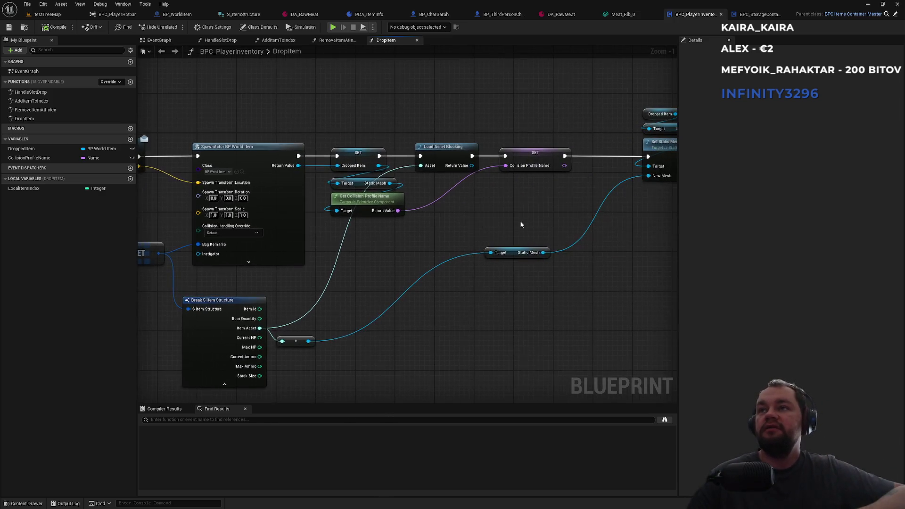
pyautogui.moveTo(521, 223); pyautogui.dragTo(435, 227)
pyautogui.moveTo(487, 210); pyautogui.dragTo(410, 228)
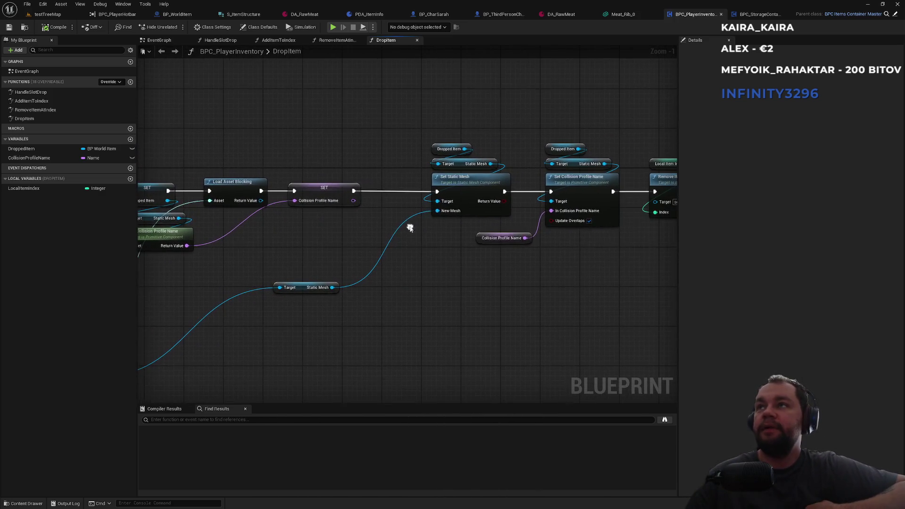
pyautogui.click(749, 14)
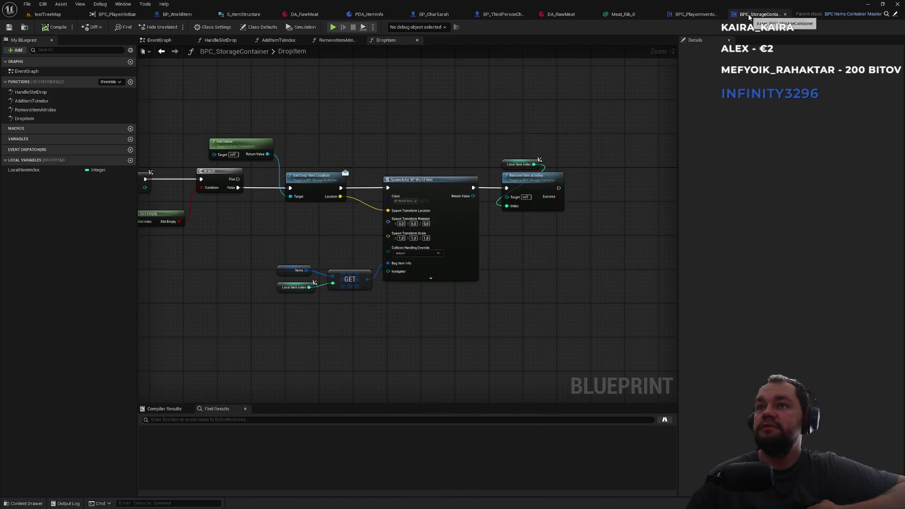
pyautogui.click(691, 16)
pyautogui.moveTo(611, 93); pyautogui.dragTo(488, 162)
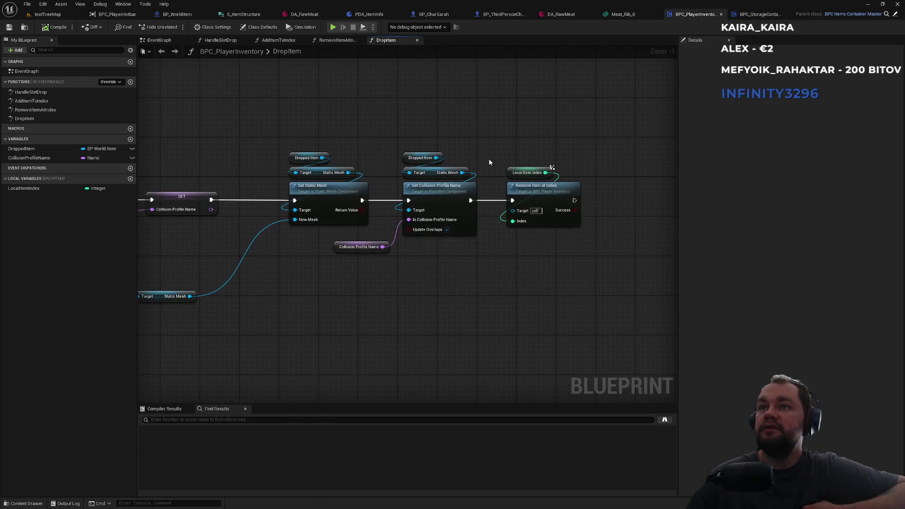
pyautogui.click(894, 16)
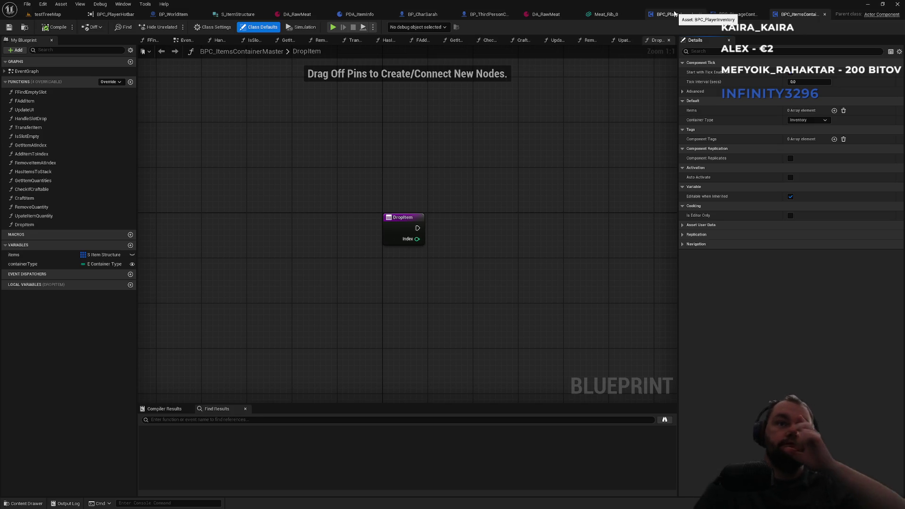
# Step: Back on the parent's DropItem entry node, search all blueprints for references to DropItem
pyautogui.click(729, 14)
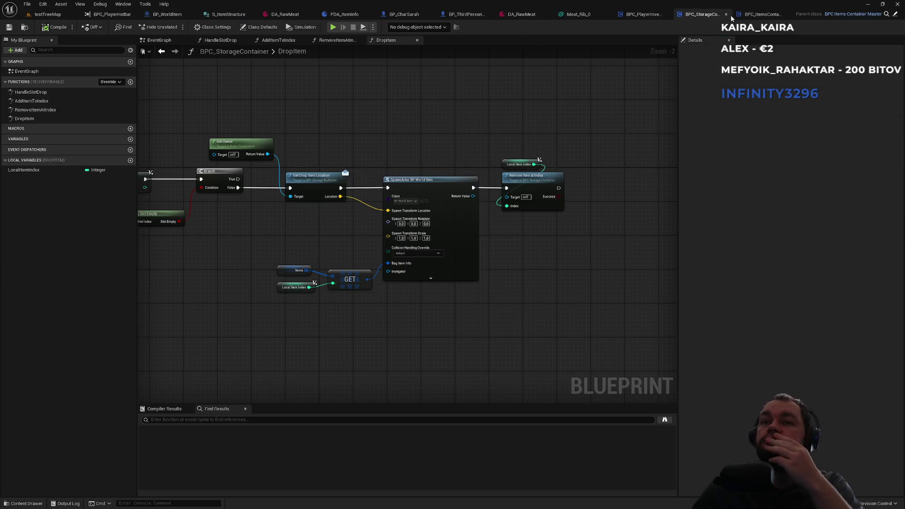
pyautogui.moveTo(397, 156); pyautogui.dragTo(510, 135)
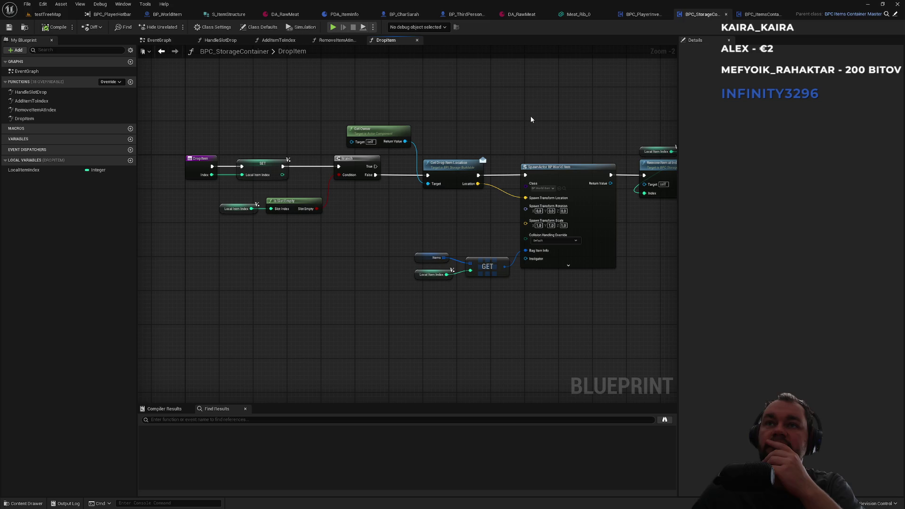
pyautogui.click(753, 16)
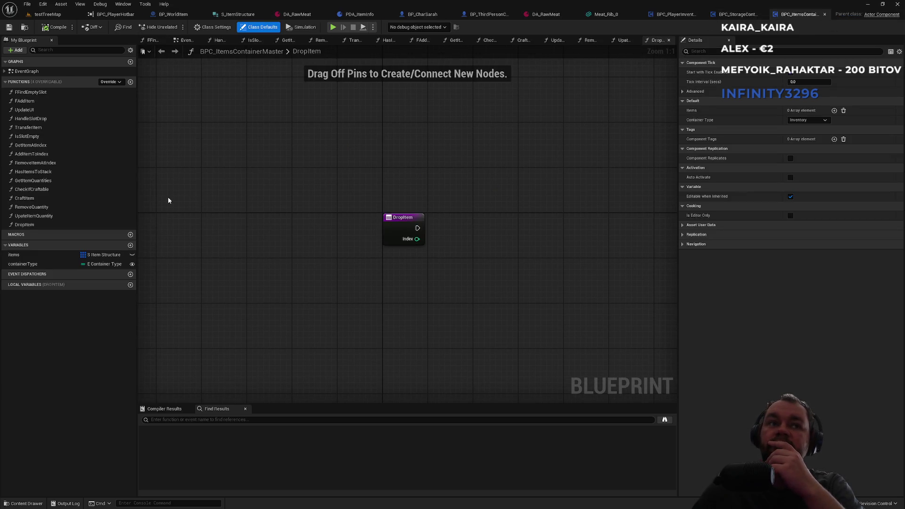
pyautogui.rightClick(399, 220)
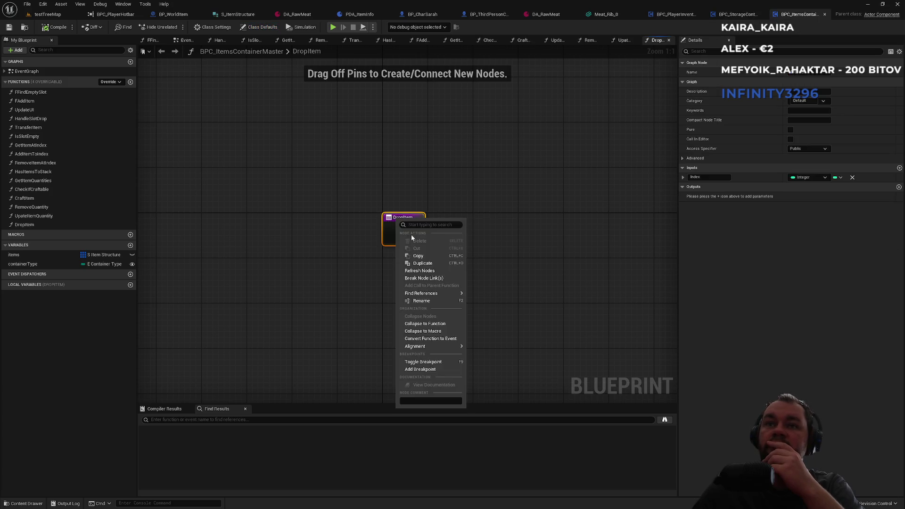
pyautogui.moveTo(424, 293)
pyautogui.click(493, 301)
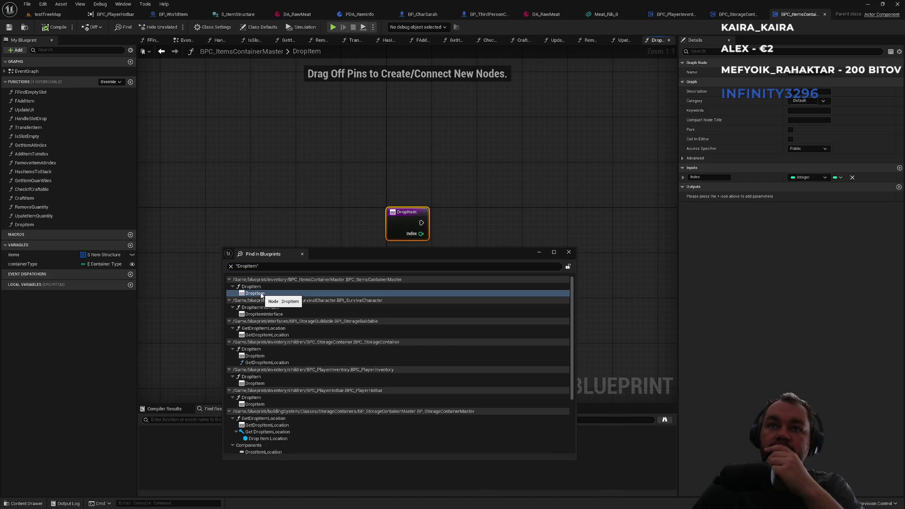
# Step: Step through the DropItemInterface, GetDropItemLocation, storage container, player inventory and hotbar DropItem results
pyautogui.click(264, 314)
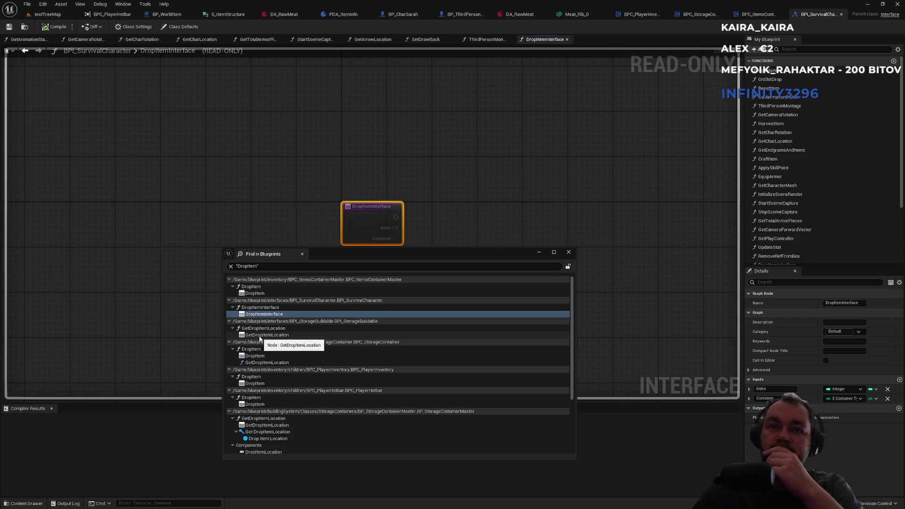
pyautogui.click(260, 336)
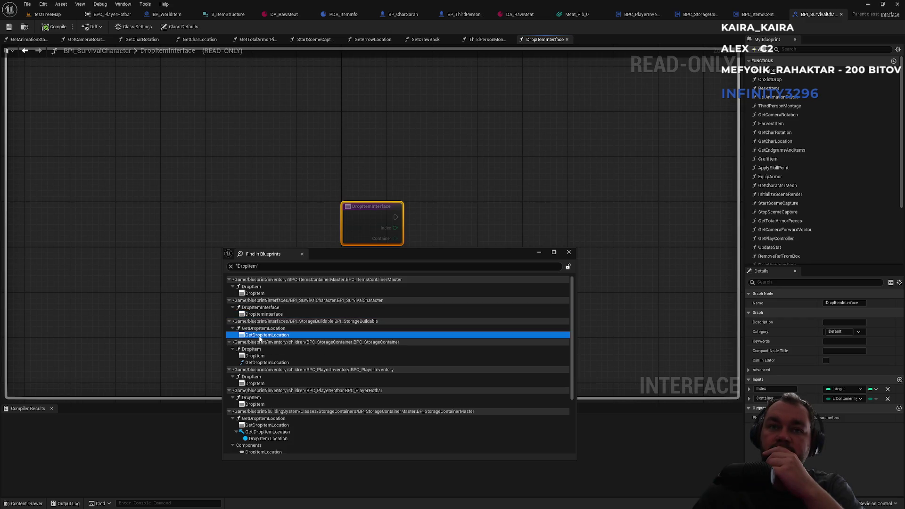
pyautogui.click(274, 362)
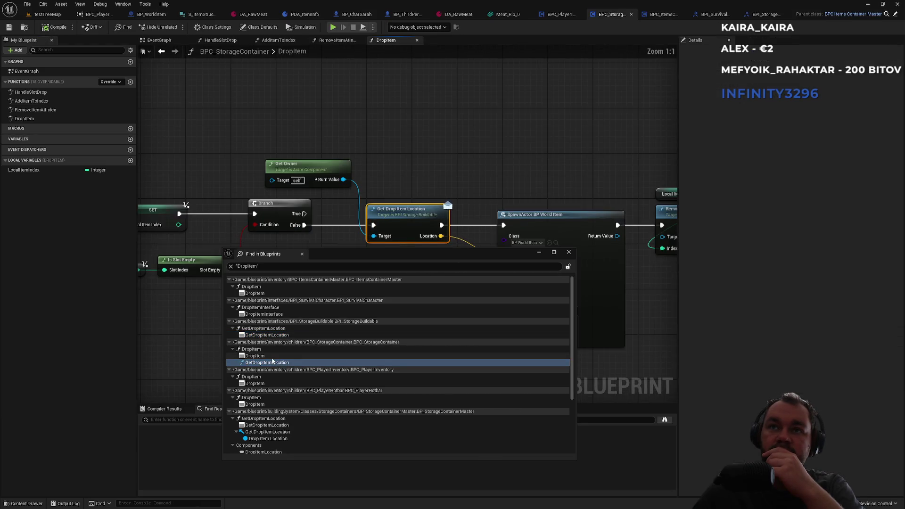
pyautogui.click(257, 356)
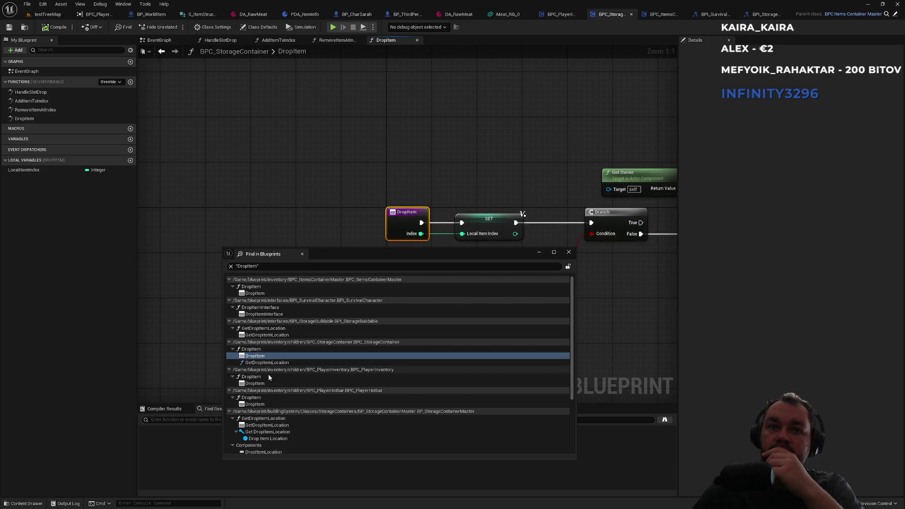
pyautogui.click(262, 384)
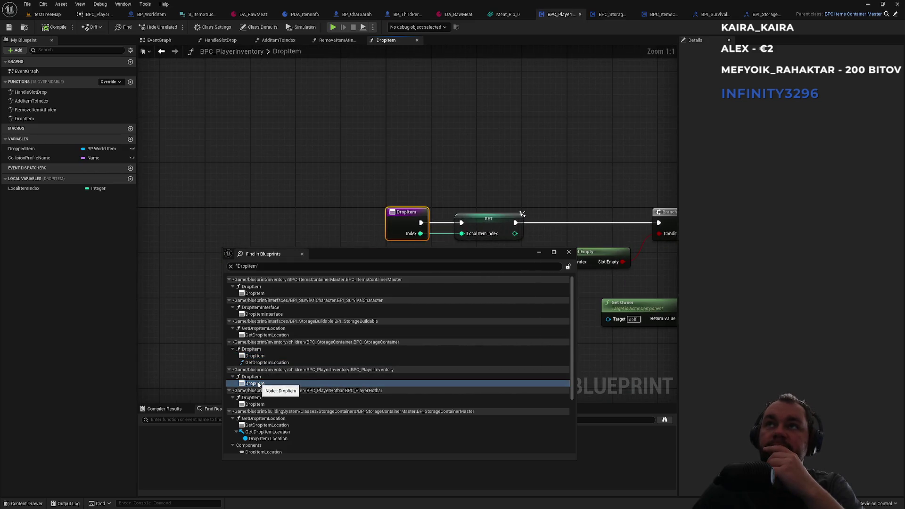
pyautogui.click(255, 407)
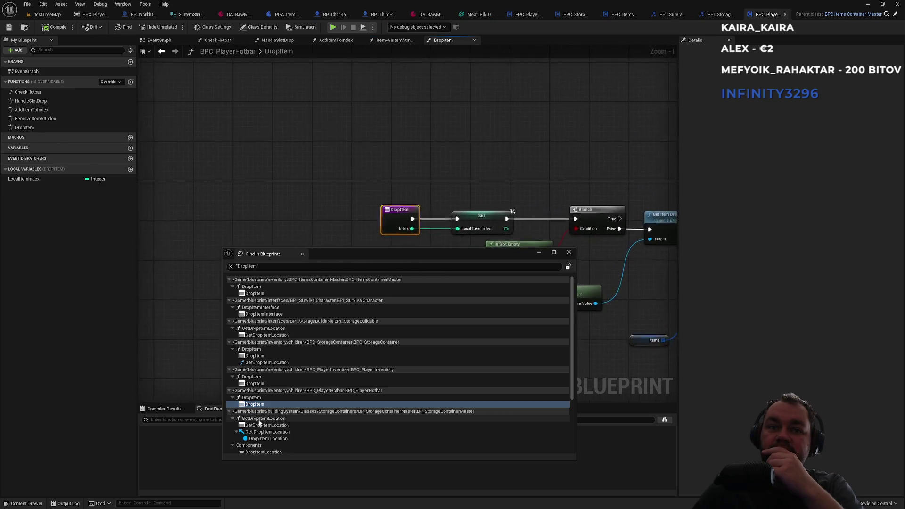
pyautogui.click(258, 425)
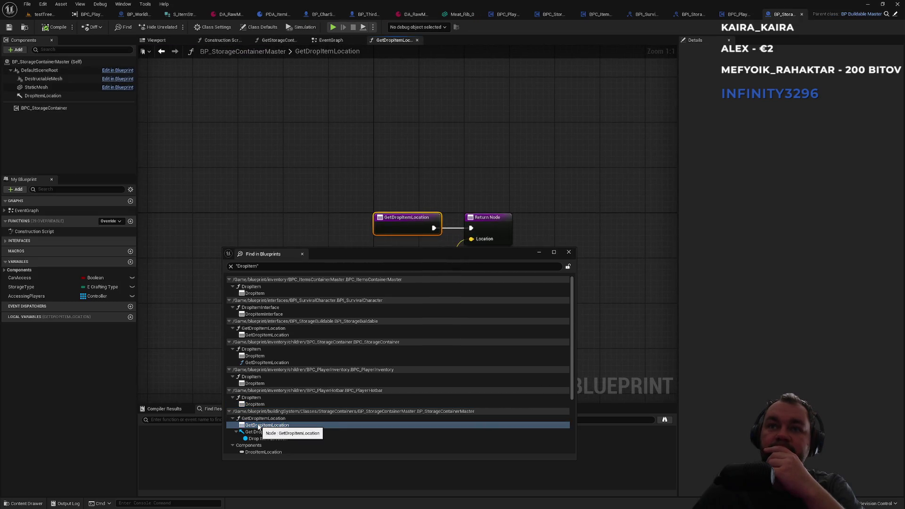
# Step: Follow the item options widget's DropItemInterface call to the character's event and Drop Item on Server
pyautogui.scroll(-1, 264, 425)
pyautogui.scroll(-4, 264, 426)
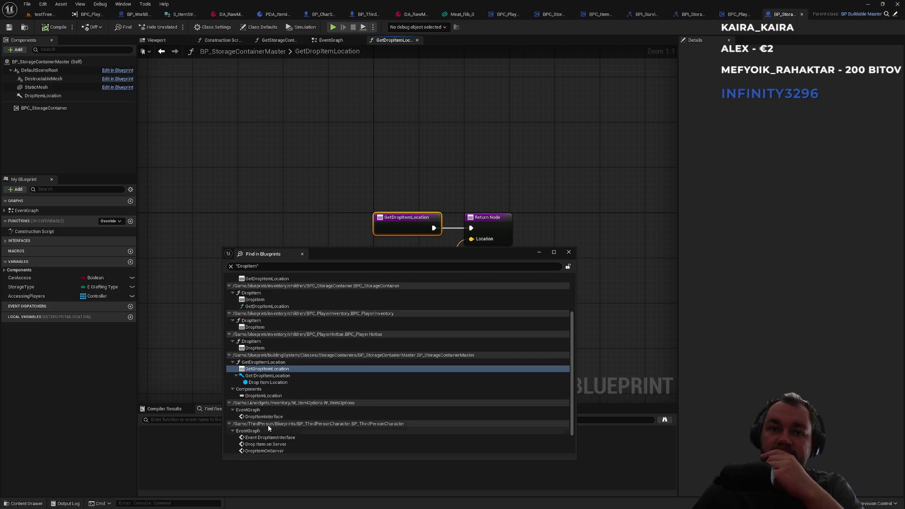
pyautogui.click(269, 418)
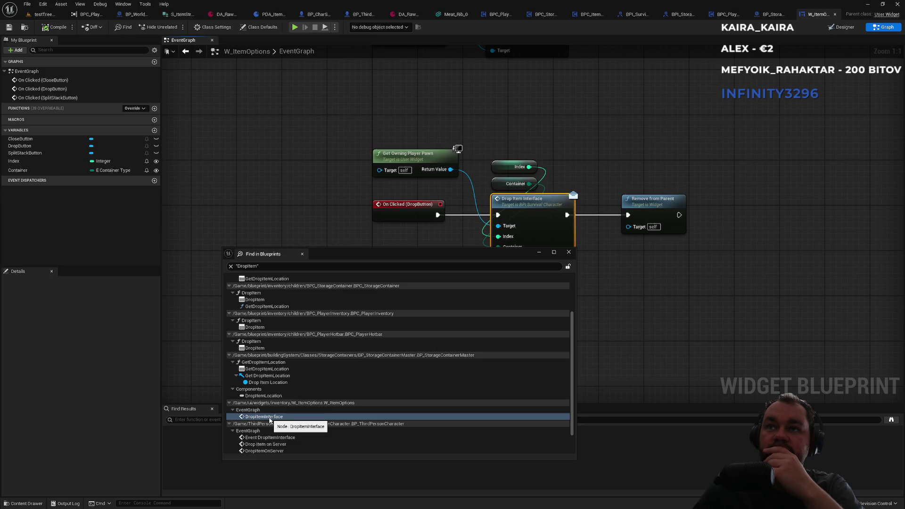
pyautogui.scroll(-2, 273, 422)
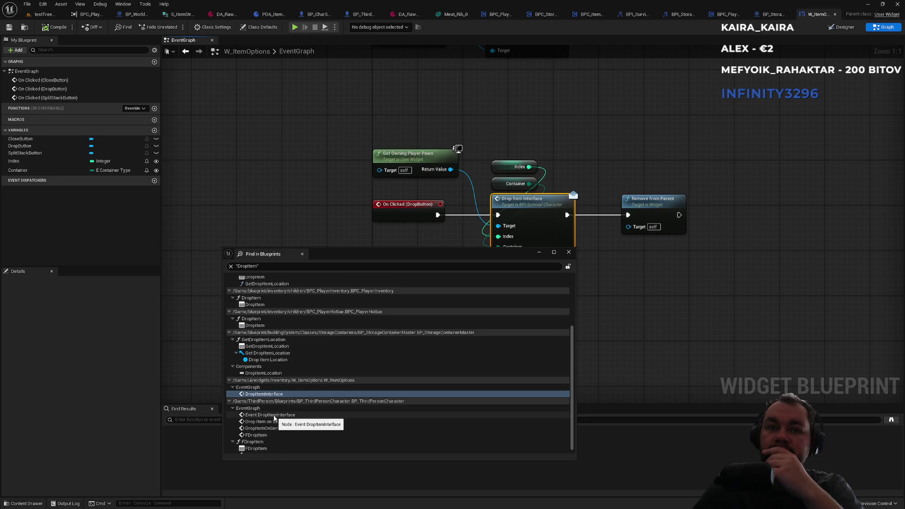
pyautogui.click(275, 416)
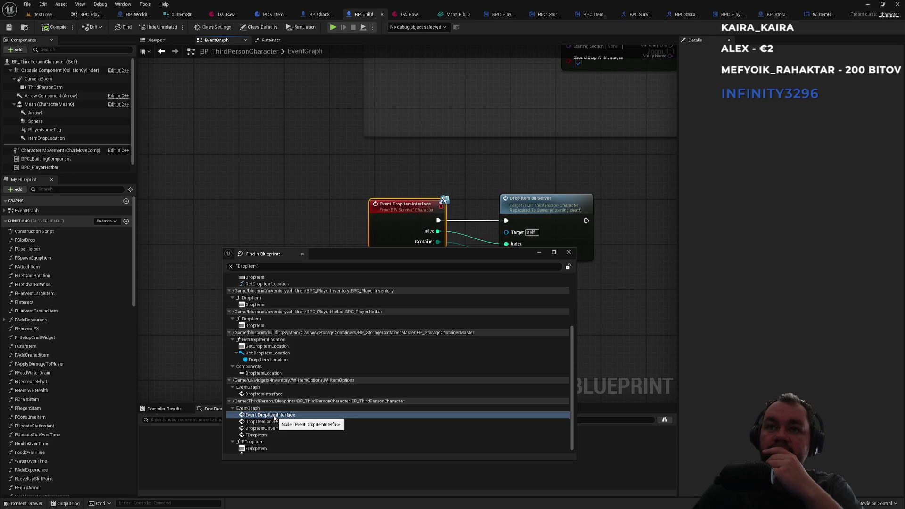
pyautogui.click(265, 422)
pyautogui.click(270, 428)
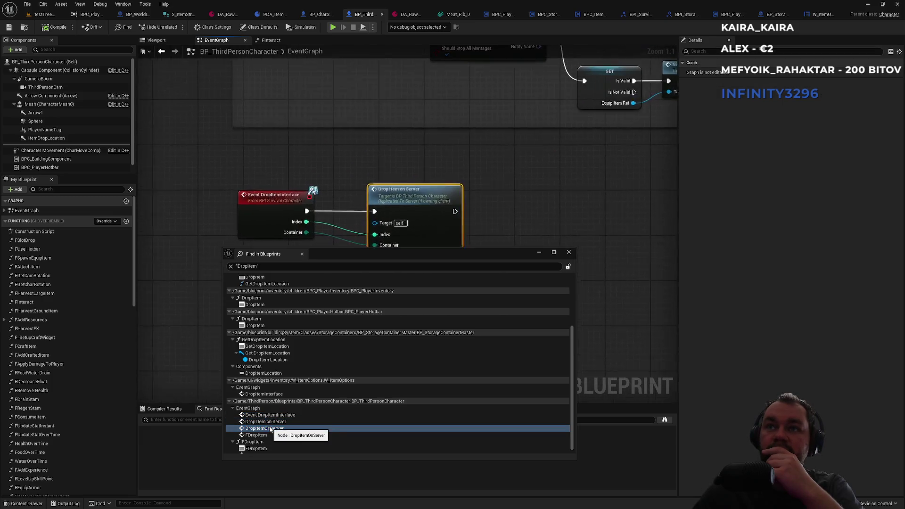
pyautogui.click(267, 421)
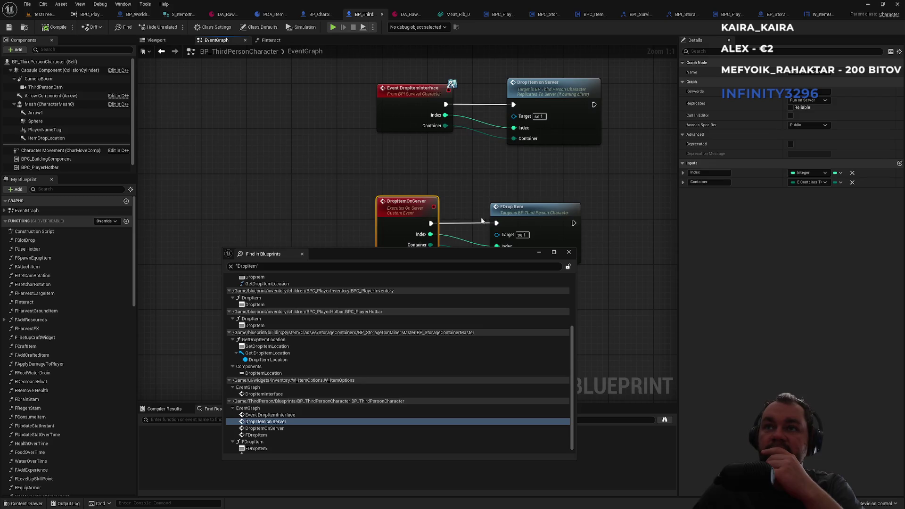
# Step: Open the character's FDropItem function and its Drop Item call, then close the search results
pyautogui.click(261, 434)
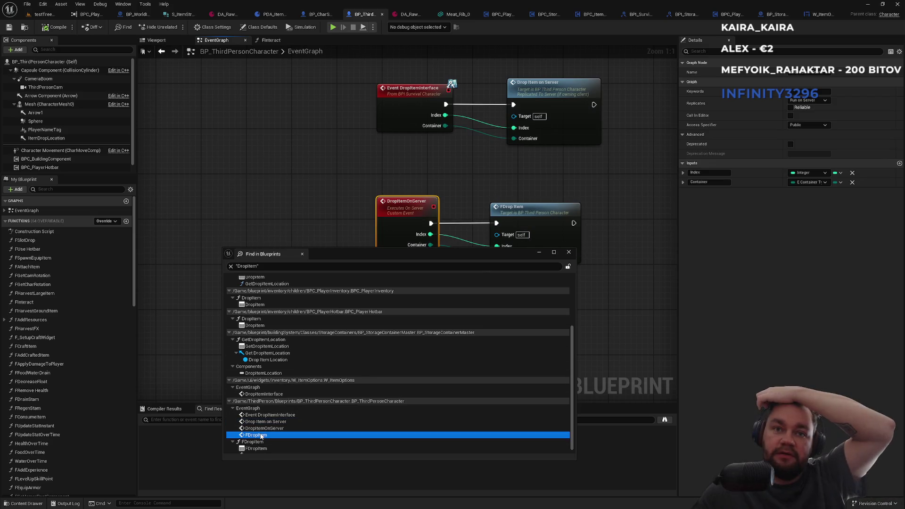
pyautogui.click(265, 438)
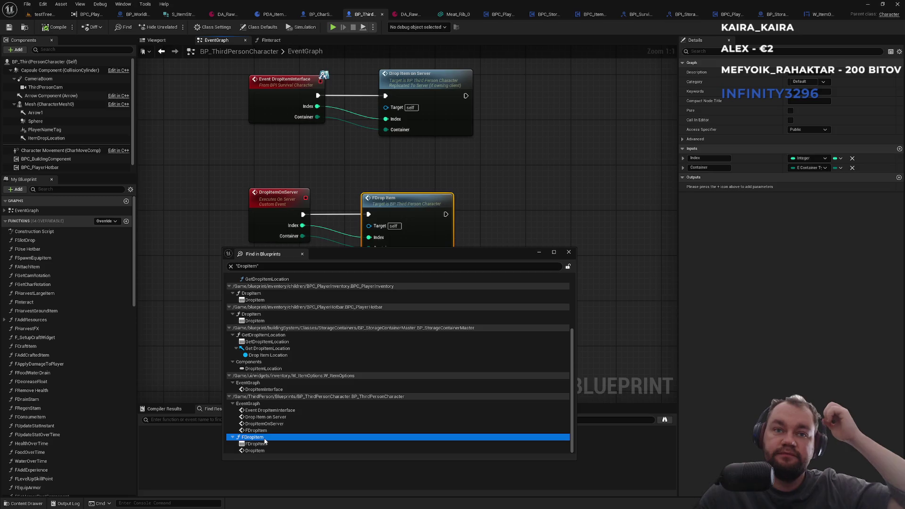
pyautogui.doubleClick(265, 440)
pyautogui.moveTo(409, 255)
pyautogui.mouseDown()
pyautogui.moveTo(440, 276)
pyautogui.moveTo(402, 297)
pyautogui.moveTo(405, 224)
pyautogui.moveTo(382, 257)
pyautogui.mouseUp()
pyautogui.doubleClick(228, 447)
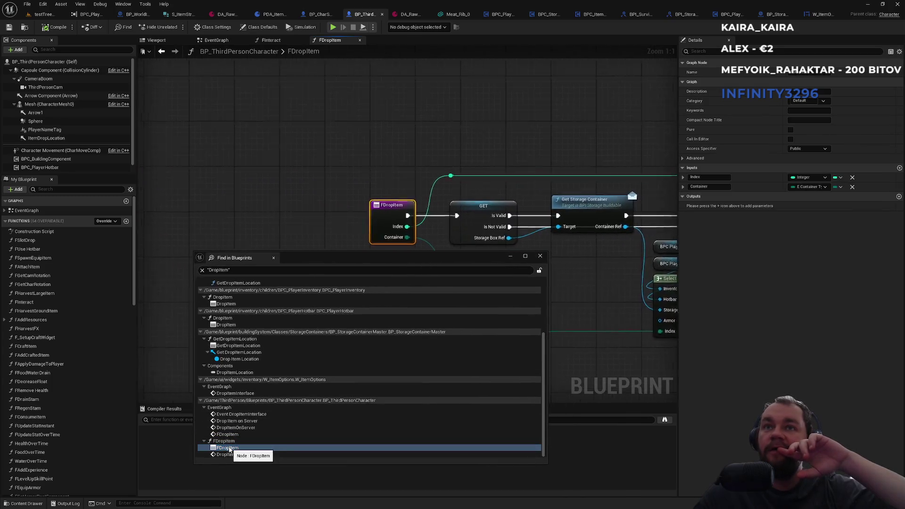
pyautogui.doubleClick(224, 454)
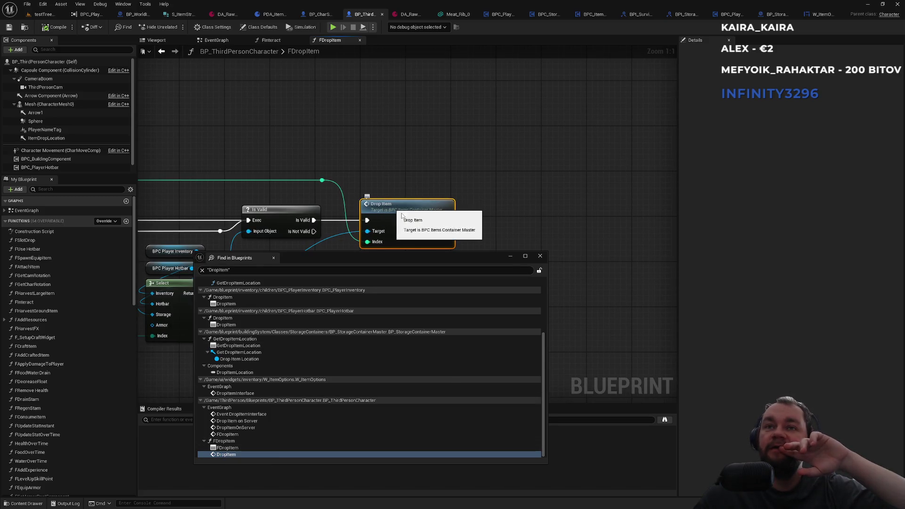
pyautogui.click(540, 256)
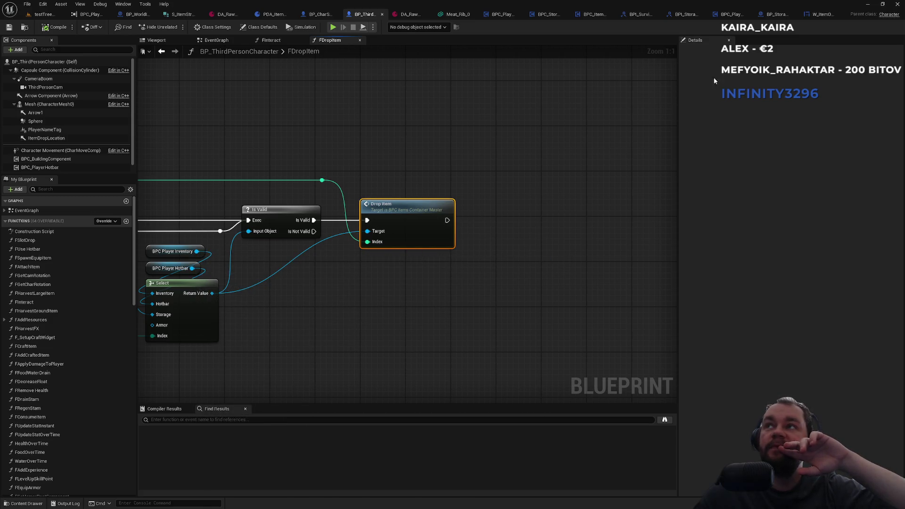
pyautogui.click(819, 15)
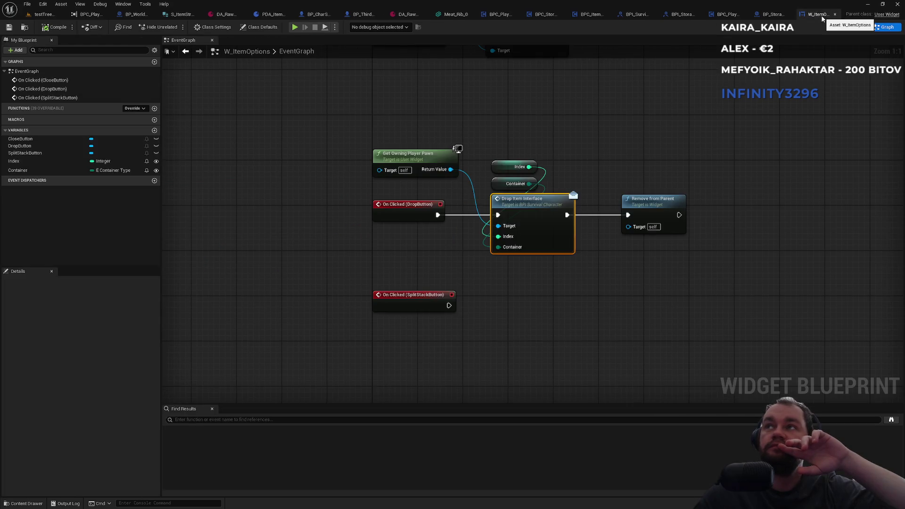
# Step: Close W_ItemOptions, look over BPC_PlayerHotbar's whole DropItem graph, and add a new function there
pyautogui.middleClick(818, 14)
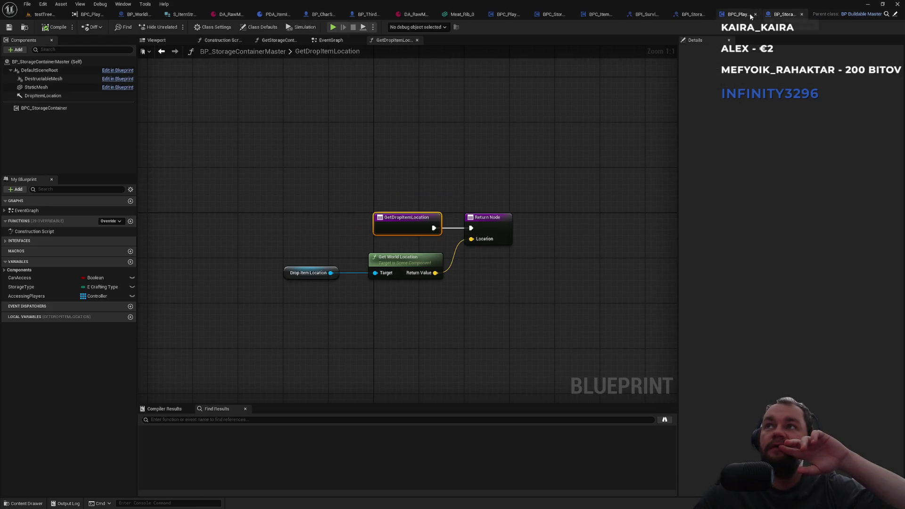
pyautogui.click(742, 13)
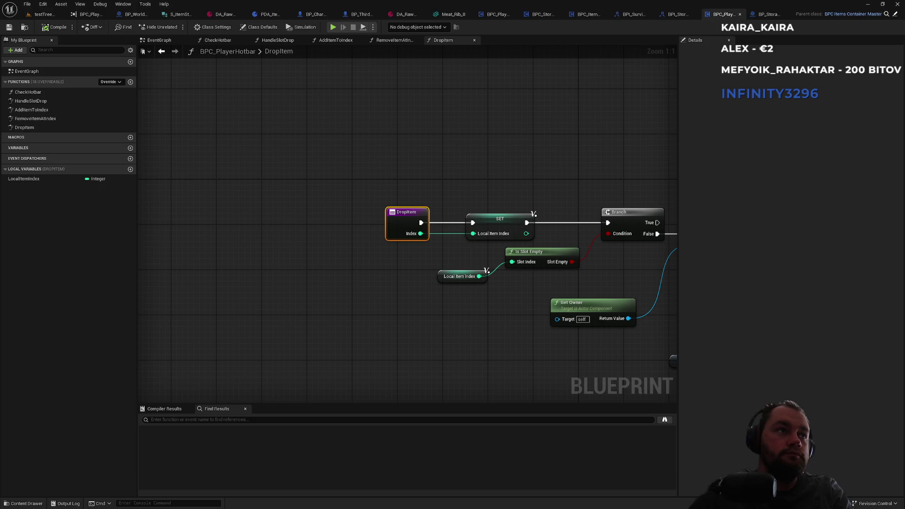
pyautogui.moveTo(459, 178)
pyautogui.mouseDown()
pyautogui.moveTo(416, 182)
pyautogui.moveTo(301, 154)
pyautogui.mouseUp()
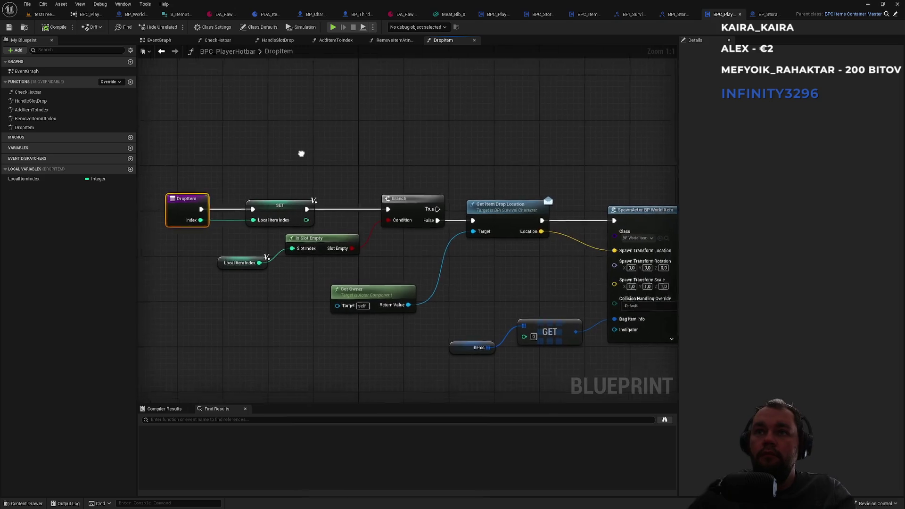
pyautogui.scroll(-2, 301, 154)
pyautogui.moveTo(448, 162); pyautogui.dragTo(288, 188)
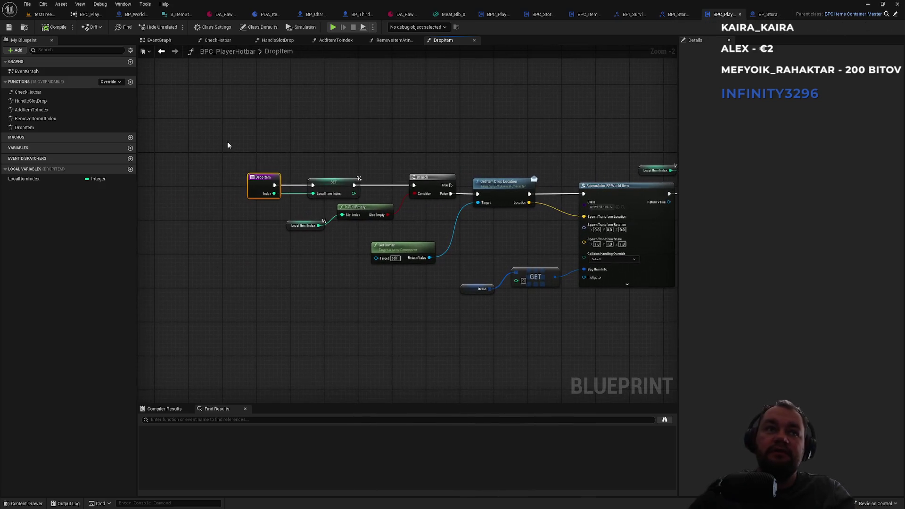
pyautogui.click(131, 81)
pyautogui.write('DropItemMaster')
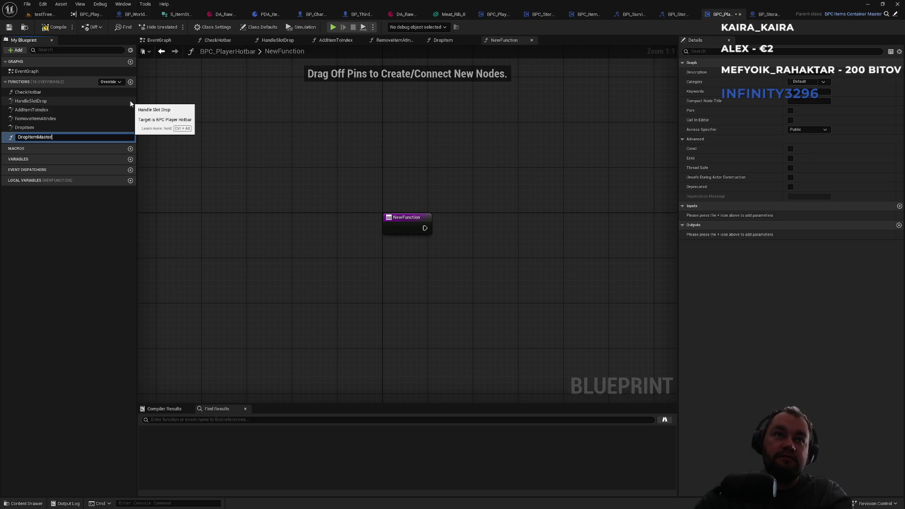
# Step: Name the new hotbar function DropItemMaster, glance at BPC_ItemsContainerMaster, then reopen the hotbar's DropItem graph
pyautogui.press('Return')
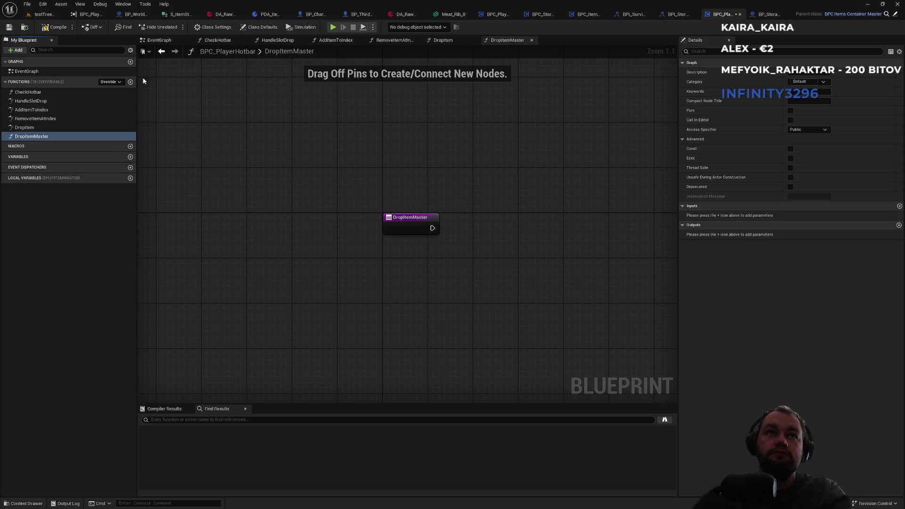
pyautogui.click(677, 15)
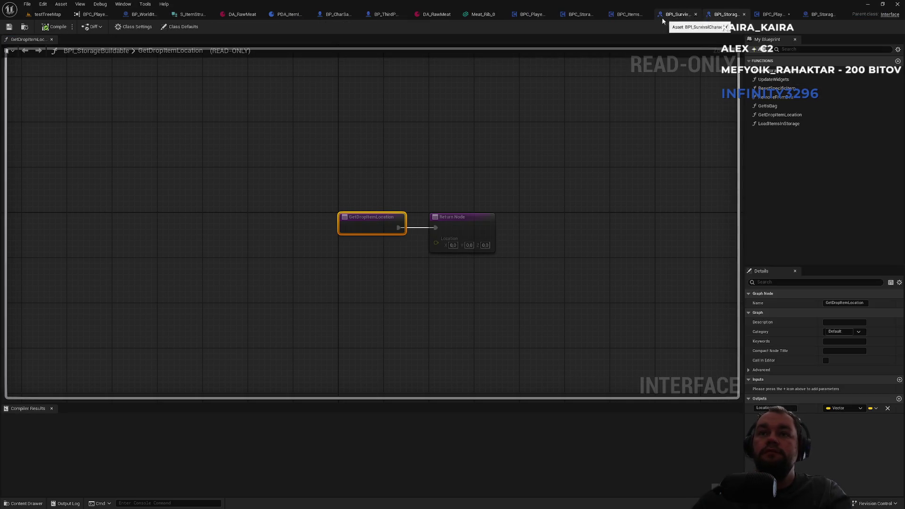
pyautogui.click(621, 16)
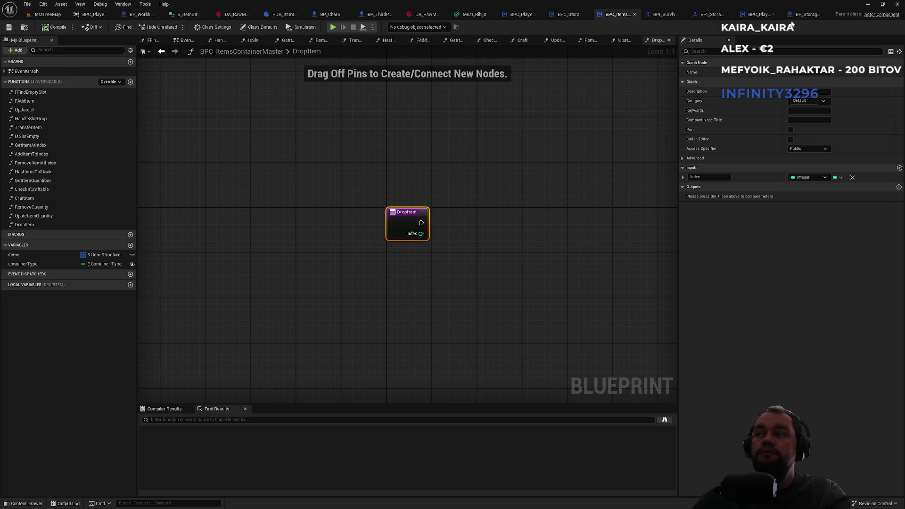
pyautogui.click(743, 17)
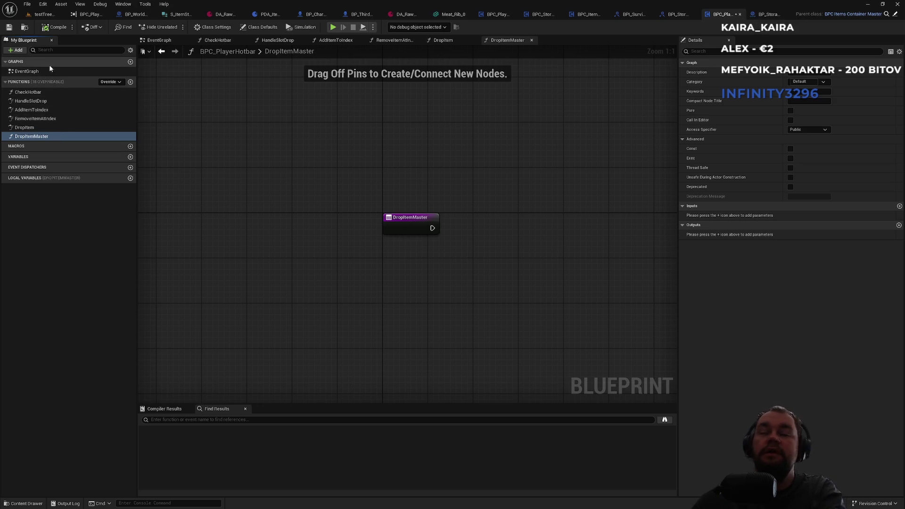
pyautogui.doubleClick(52, 127)
pyautogui.moveTo(443, 160)
pyautogui.mouseDown()
pyautogui.moveTo(249, 158)
pyautogui.moveTo(455, 163)
pyautogui.mouseUp()
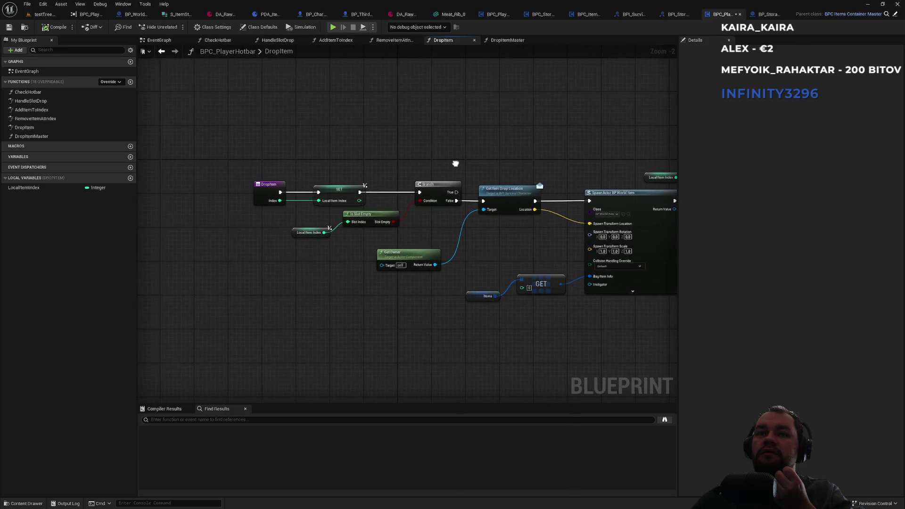
# Step: Delete the DropItemMaster function from BPC_PlayerHotbar and recompile the blueprint
pyautogui.click(35, 137)
pyautogui.rightClick(38, 140)
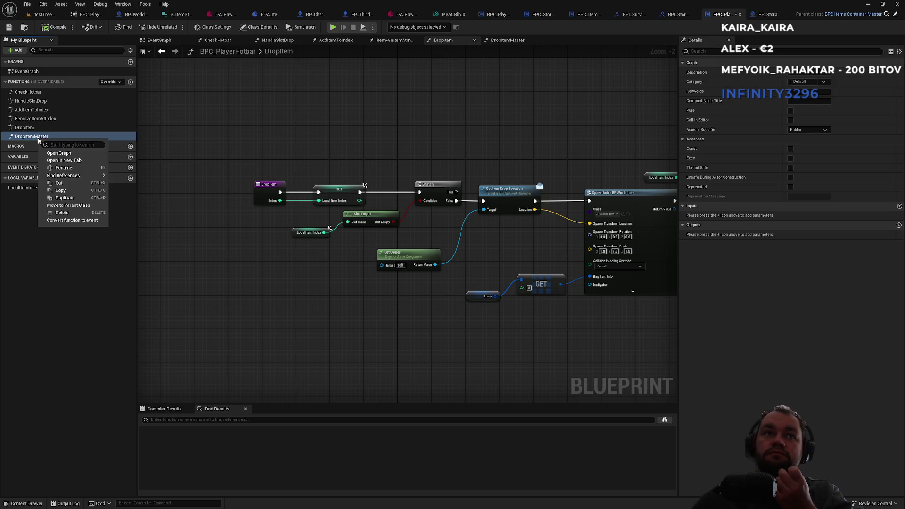
pyautogui.click(66, 215)
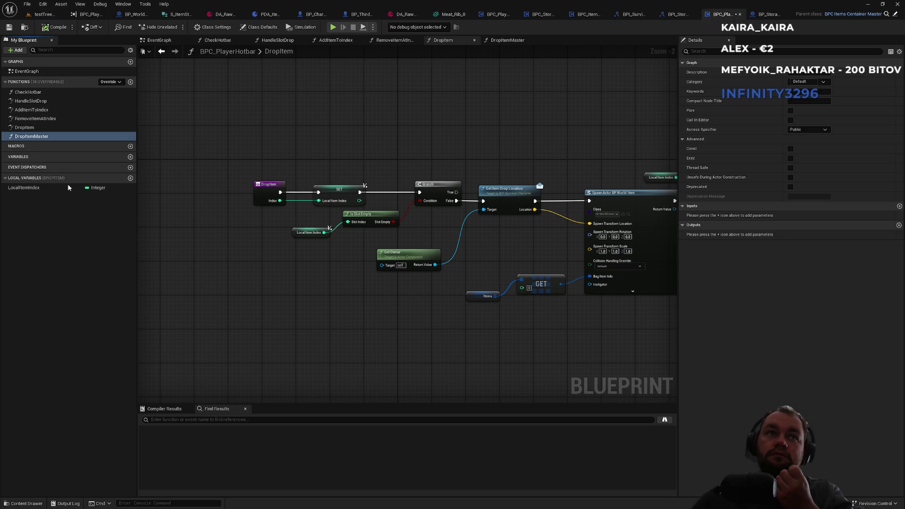
pyautogui.rightClick(41, 134)
pyautogui.click(61, 150)
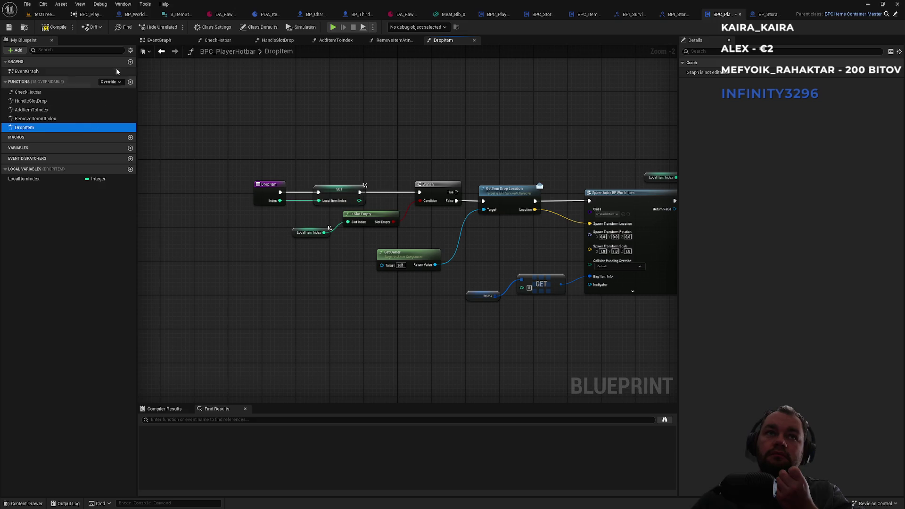
pyautogui.click(57, 28)
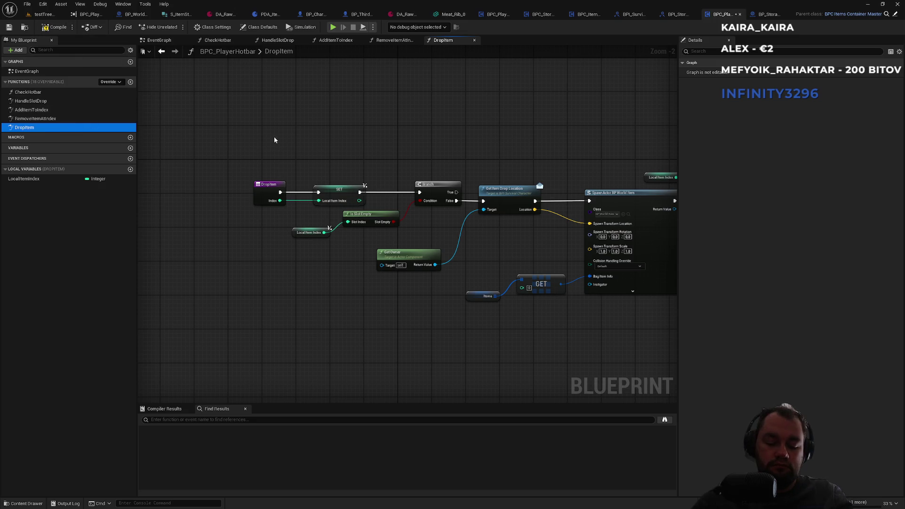
pyautogui.click(58, 28)
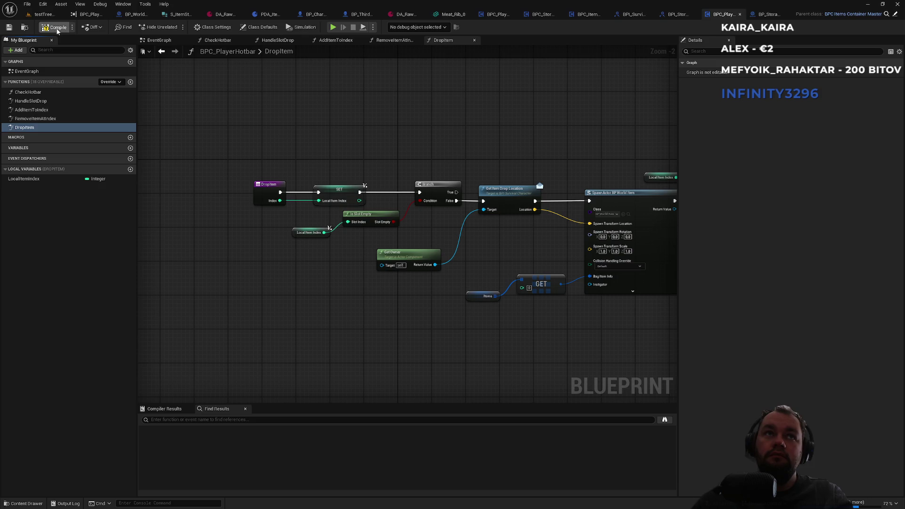
pyautogui.click(894, 14)
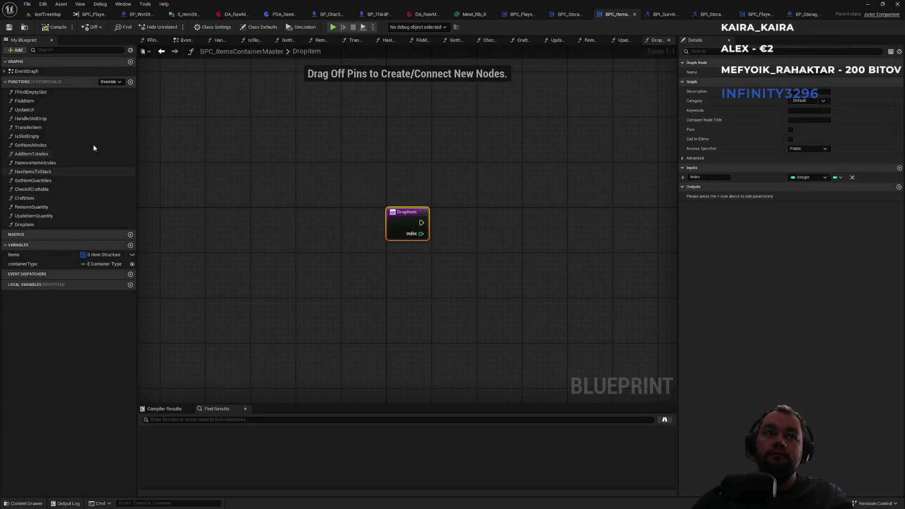
# Step: Add a DropItemMaster function to BPC_ItemsContainerMaster and compile it
pyautogui.click(130, 82)
pyautogui.write('DropItemMast')
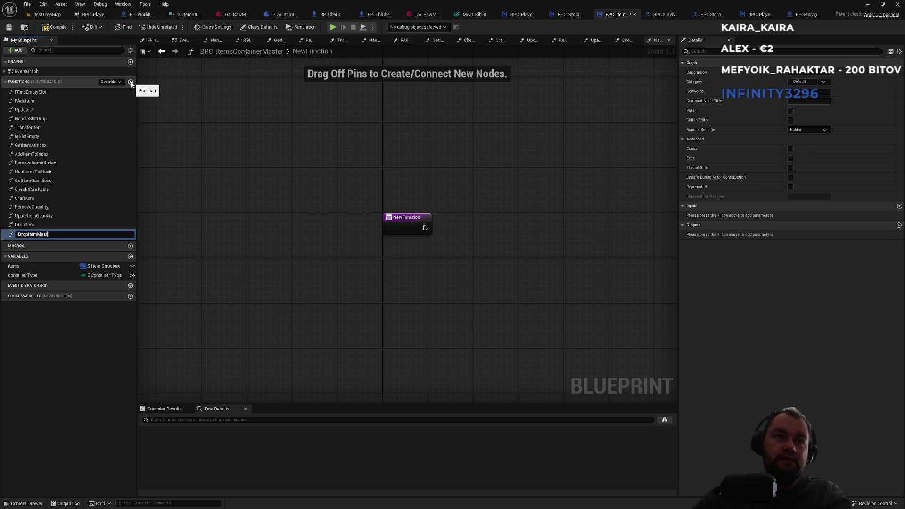
pyautogui.write('er')
pyautogui.press('Return')
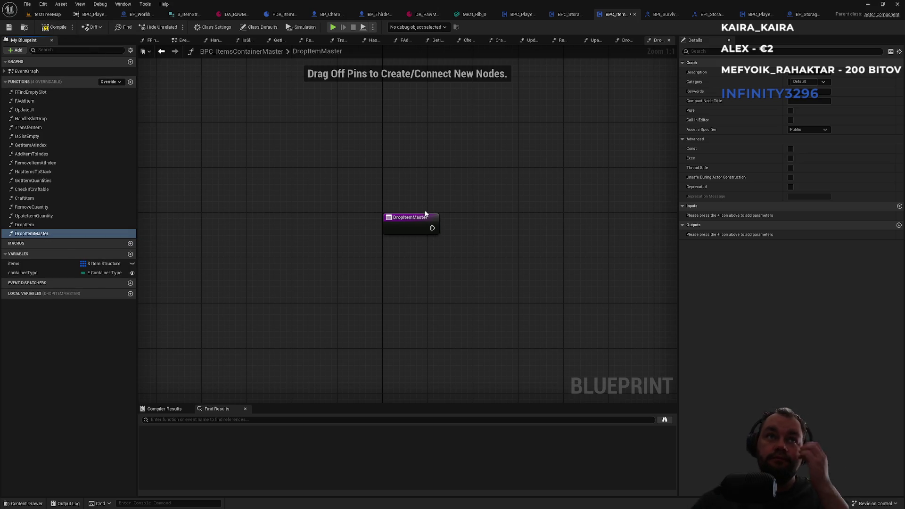
pyautogui.click(55, 27)
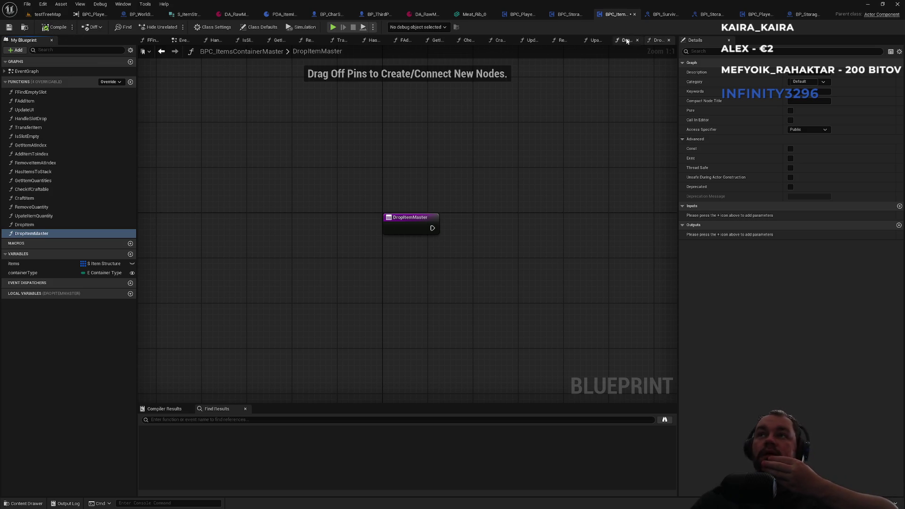
# Step: Inspect the BPC_StorageContainer DropItem graph, selecting its nodes and then clearing the selection
pyautogui.click(569, 14)
pyautogui.moveTo(348, 143); pyautogui.dragTo(345, 142)
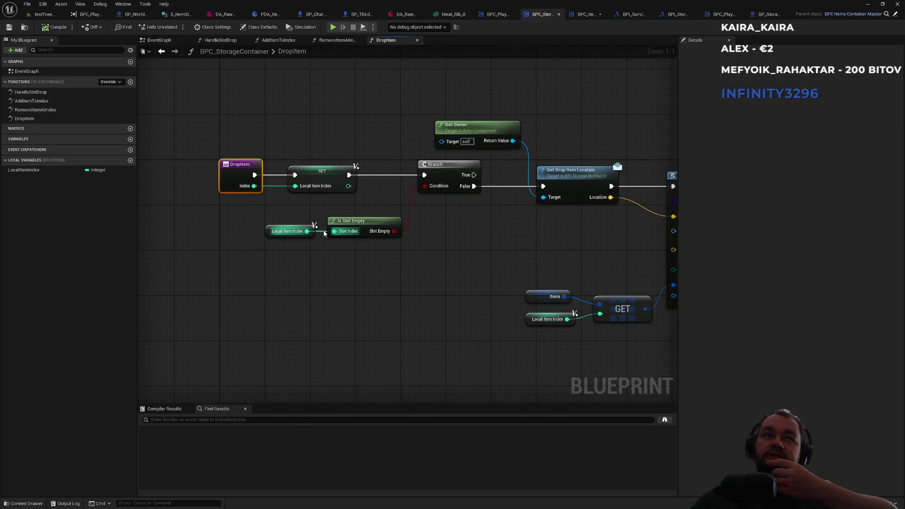
pyautogui.scroll(-1, 326, 213)
pyautogui.scroll(-3, 306, 156)
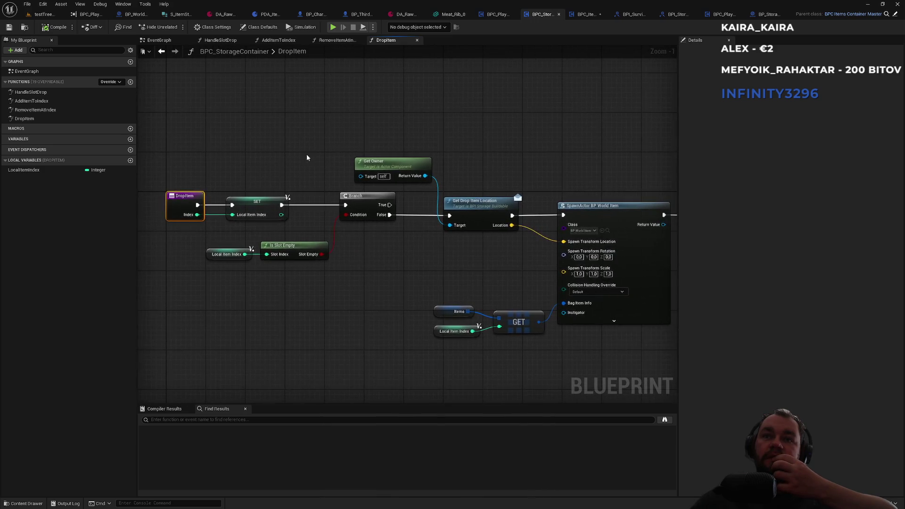
pyautogui.scroll(2, 305, 162)
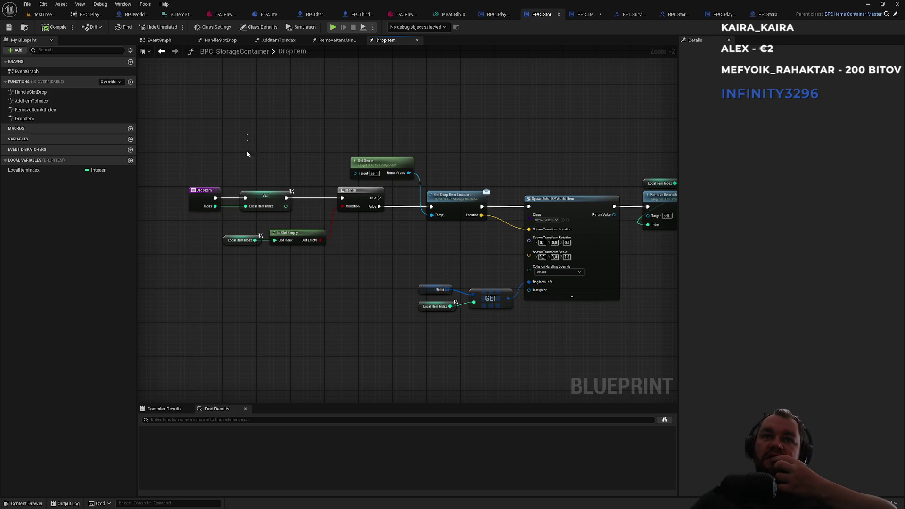
pyautogui.moveTo(247, 155)
pyautogui.mouseDown()
pyautogui.moveTo(416, 307)
pyautogui.moveTo(643, 357)
pyautogui.moveTo(654, 350)
pyautogui.mouseUp()
pyautogui.click(640, 337)
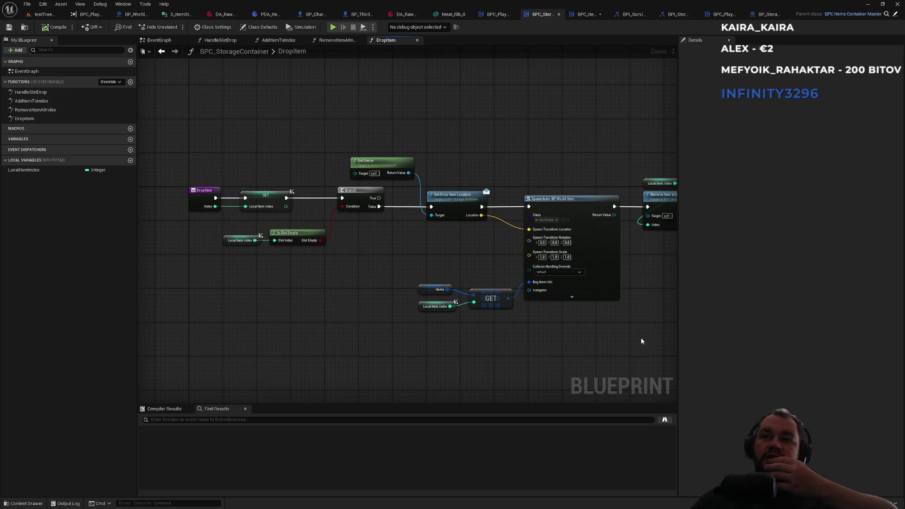
# Step: Check the DropItemInterface, GetDropItemLocation, hotbar, player inventory and FDropItem graphs, closing BPI_StorageBuildable
pyautogui.click(629, 18)
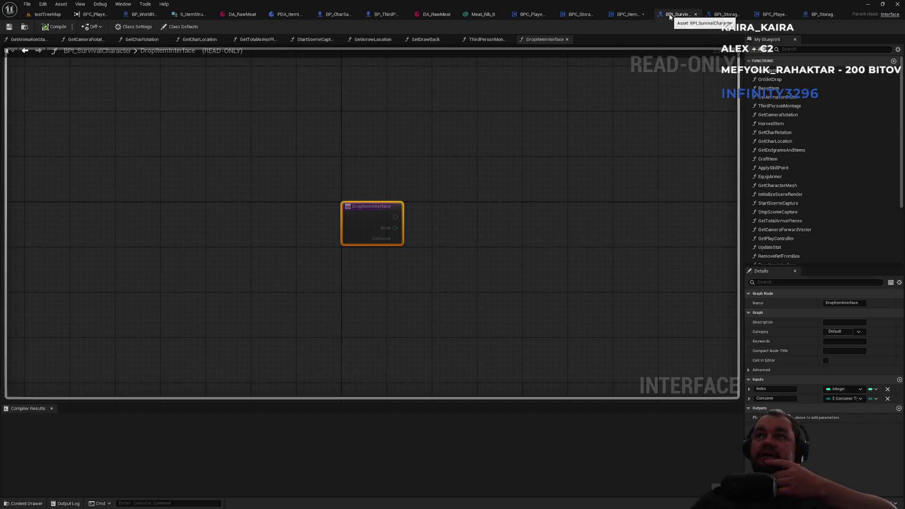
pyautogui.click(638, 15)
pyautogui.click(700, 16)
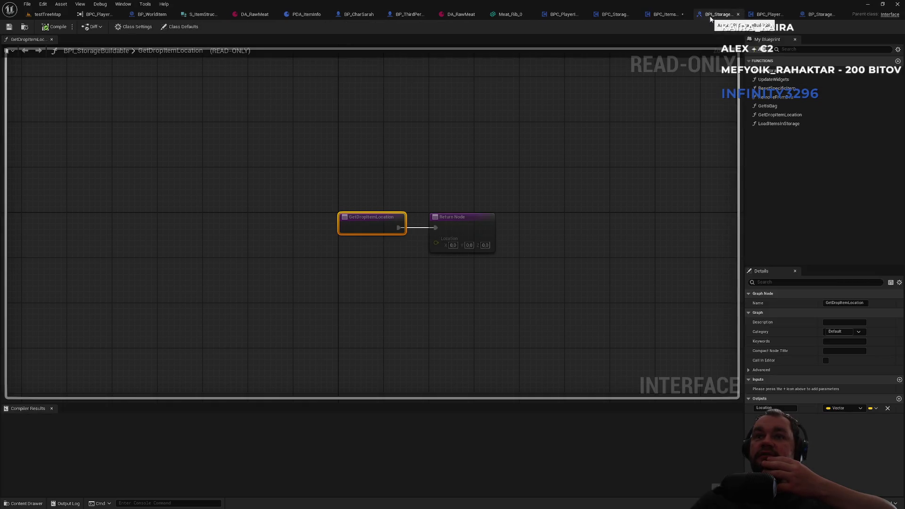
pyautogui.middleClick(716, 20)
pyautogui.moveTo(600, 134); pyautogui.dragTo(397, 151)
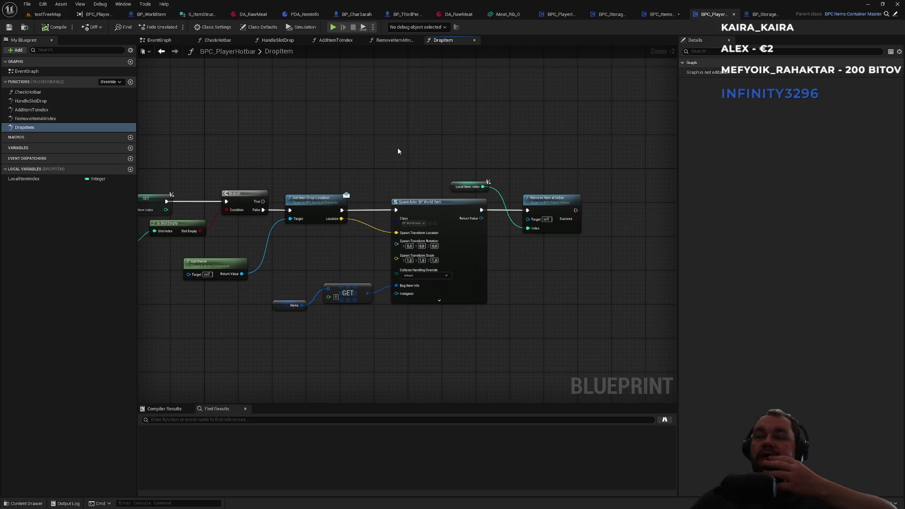
pyautogui.click(562, 16)
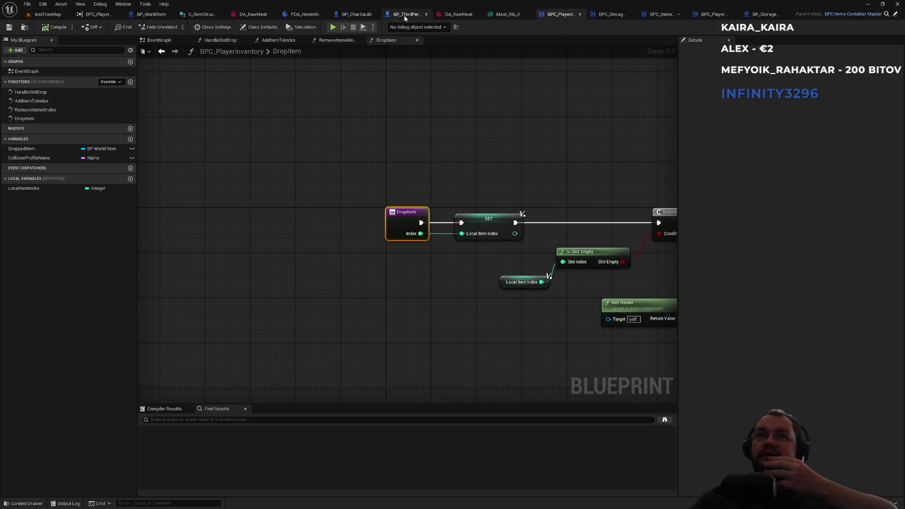
pyautogui.click(403, 14)
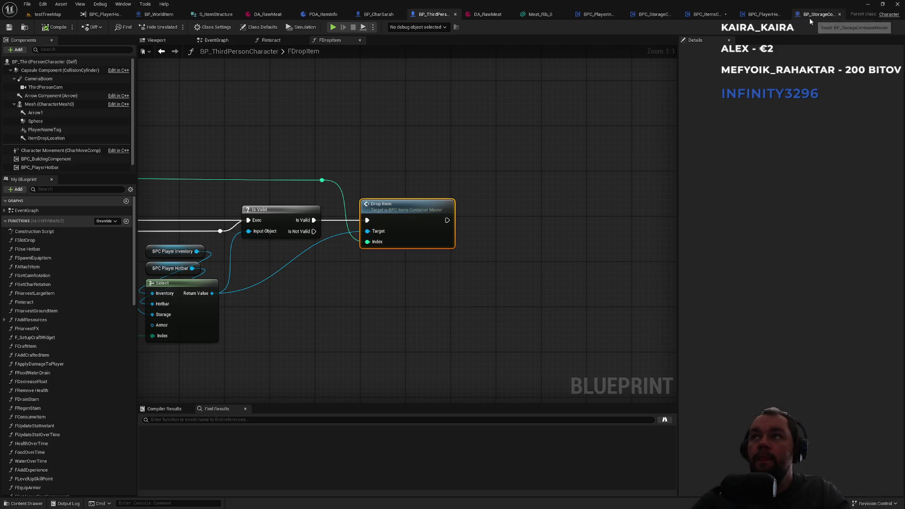
pyautogui.click(760, 17)
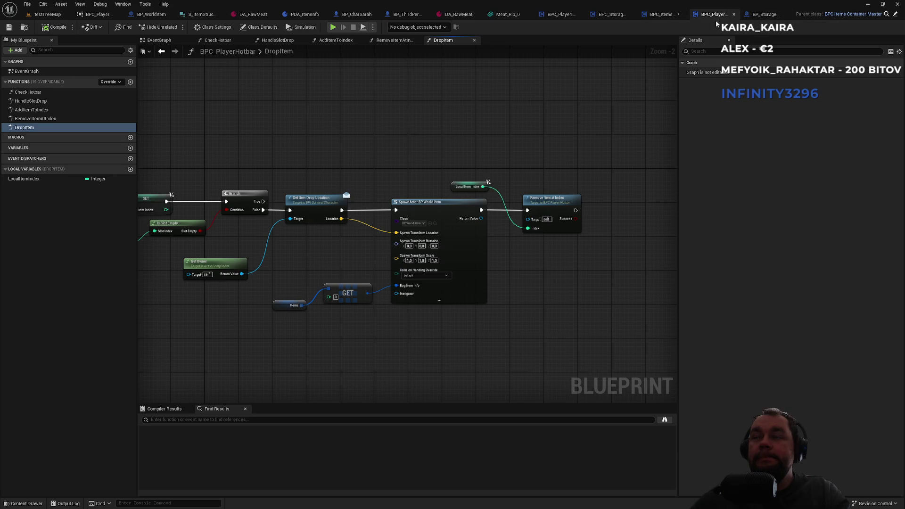
# Step: Move the container master tab earlier and compare its DropItem inputs with DropItemMaster
pyautogui.click(894, 14)
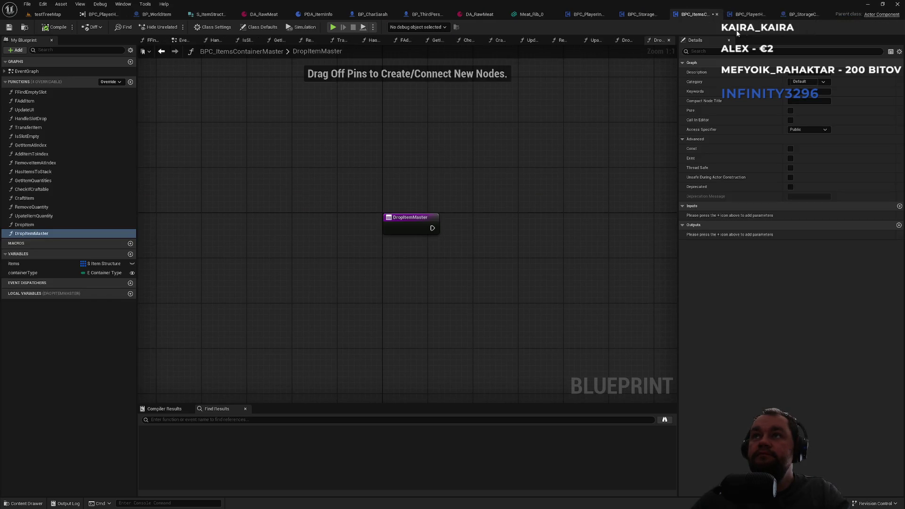
pyautogui.moveTo(693, 17)
pyautogui.mouseDown()
pyautogui.moveTo(584, 18)
pyautogui.moveTo(637, 18)
pyautogui.mouseUp()
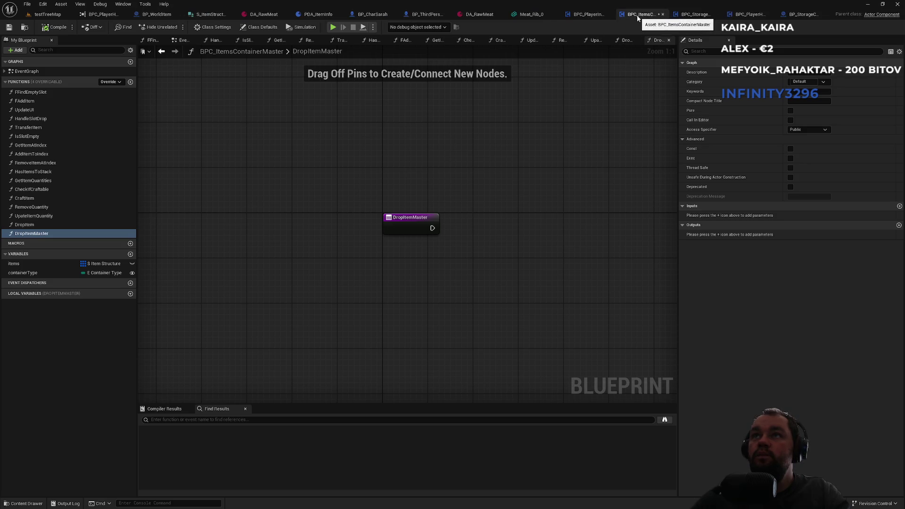
pyautogui.moveTo(637, 18); pyautogui.dragTo(587, 16)
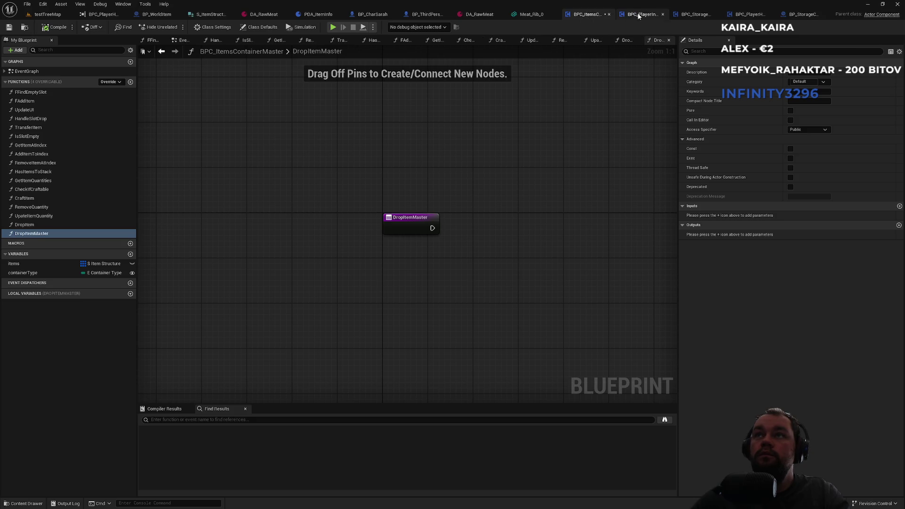
pyautogui.click(793, 17)
pyautogui.click(801, 14)
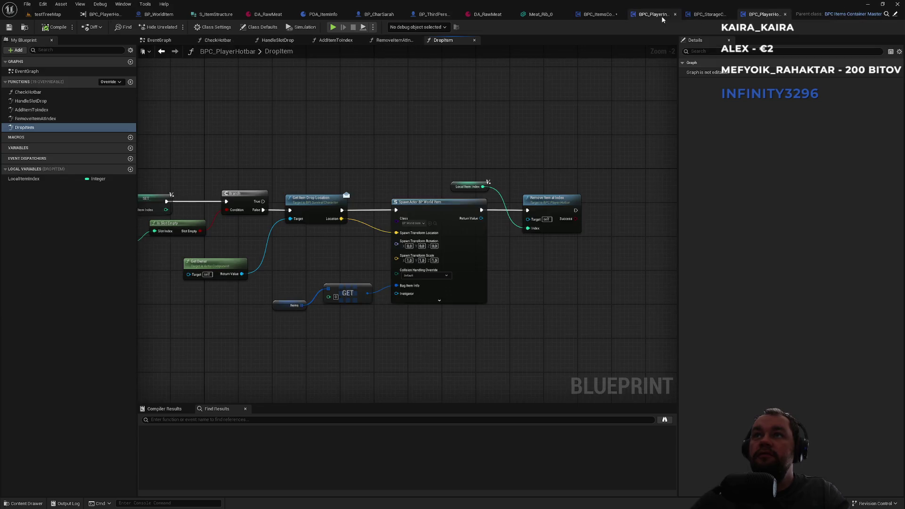
pyautogui.click(613, 14)
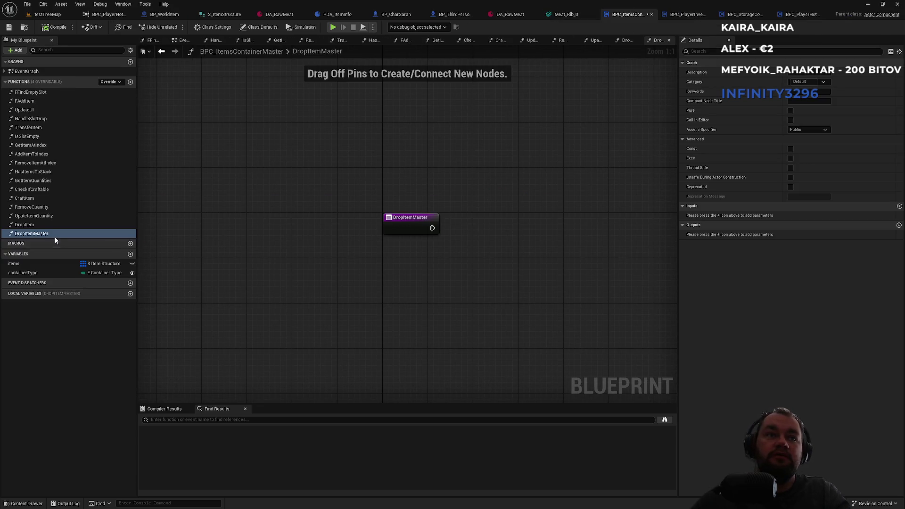
pyautogui.click(53, 225)
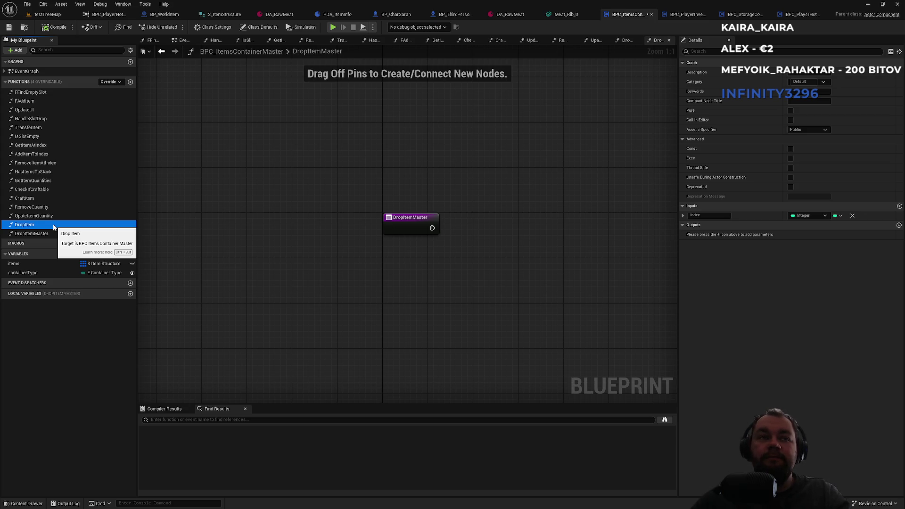
pyautogui.click(50, 234)
pyautogui.click(55, 227)
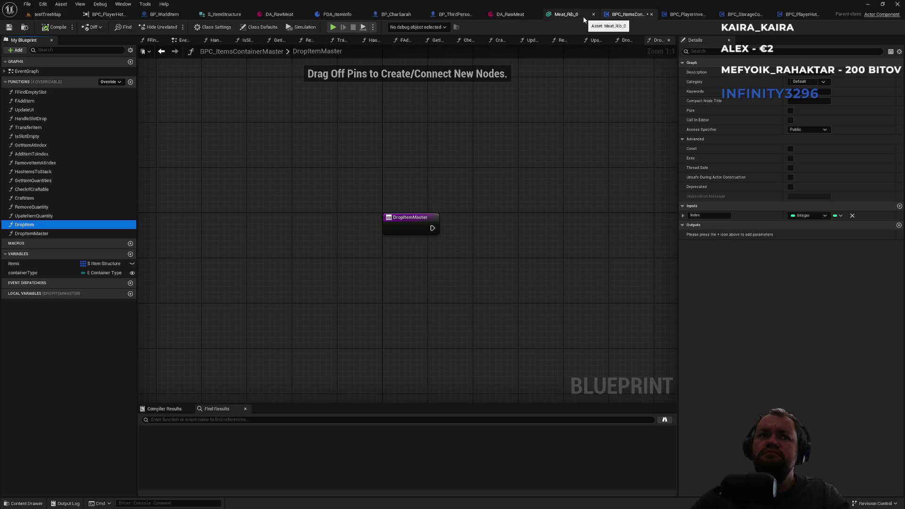
# Step: Check the DroppedItem variable in BPC_PlayerInventory, then add an input parameter to DropItemMaster
pyautogui.click(686, 14)
pyautogui.click(41, 150)
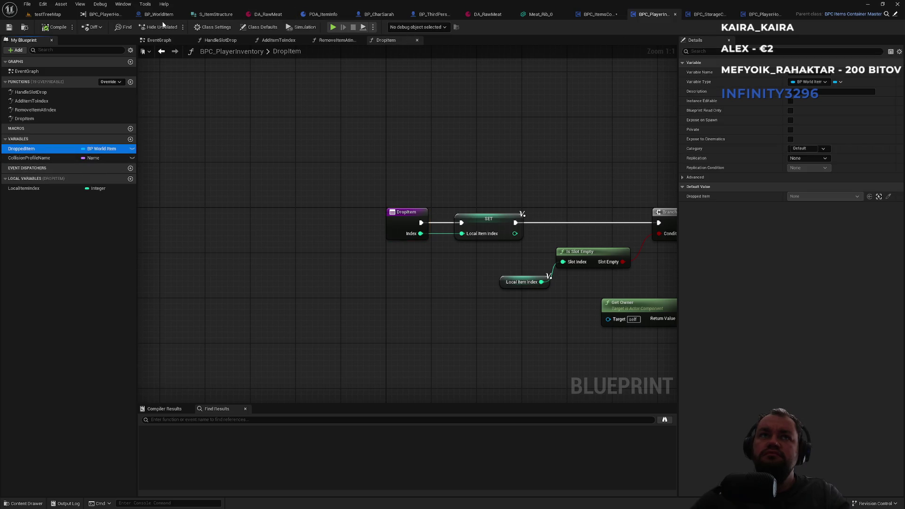
pyautogui.click(422, 15)
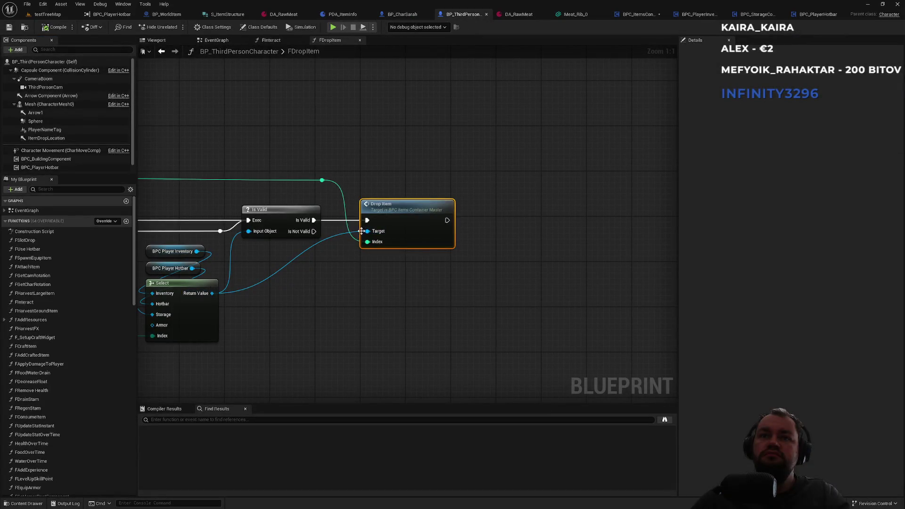
pyautogui.click(702, 15)
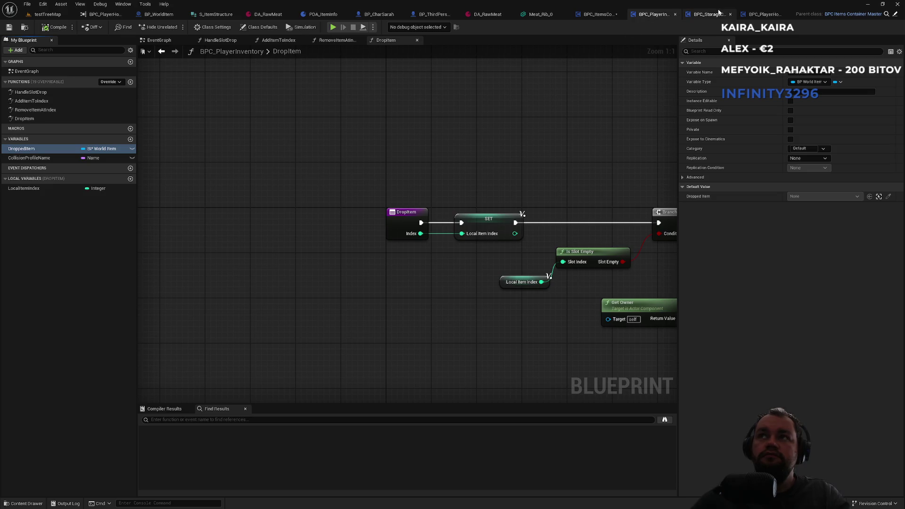
pyautogui.click(592, 15)
pyautogui.click(57, 233)
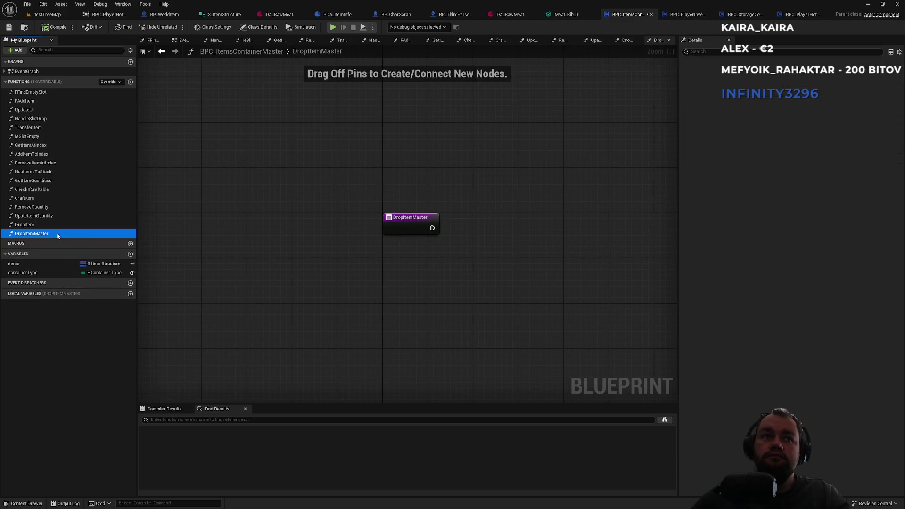
pyautogui.click(898, 206)
# Step: Make DropItemMaster's new input an Integer named Index
pyautogui.click(807, 217)
pyautogui.click(810, 250)
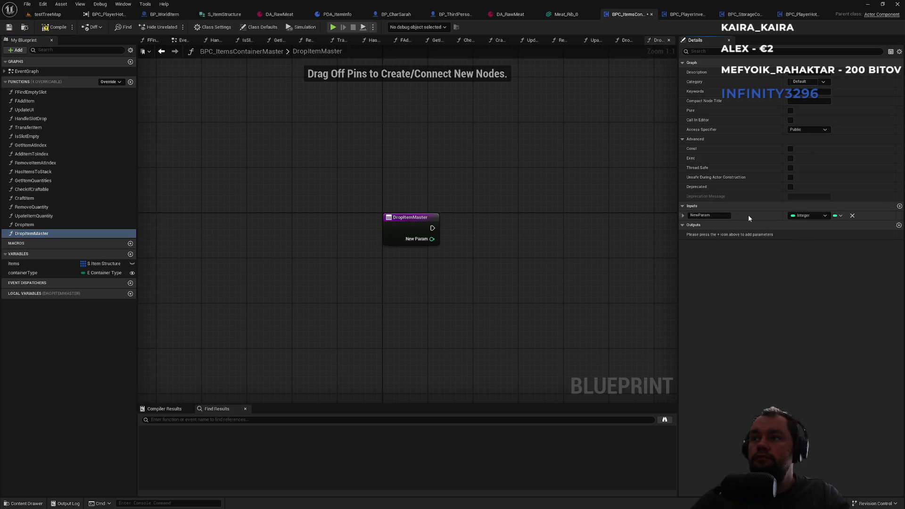
pyautogui.click(721, 215)
pyautogui.write('Index')
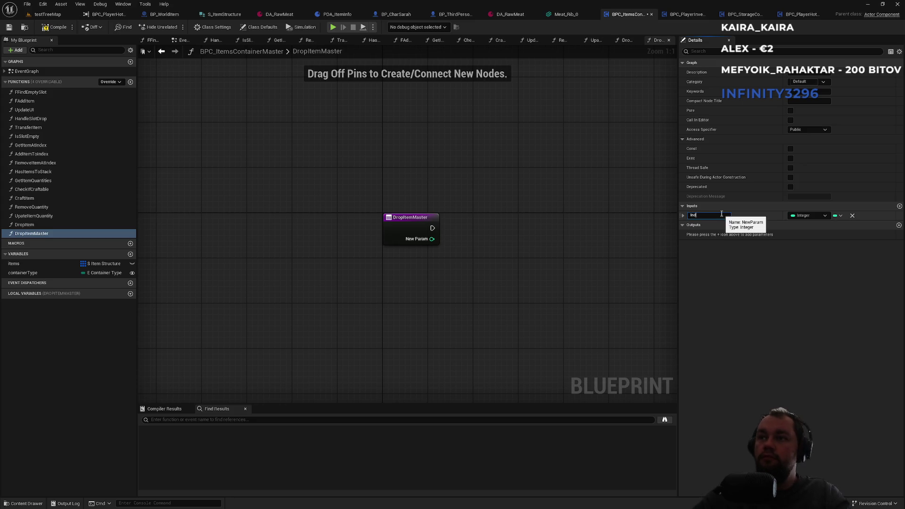
pyautogui.press('Return')
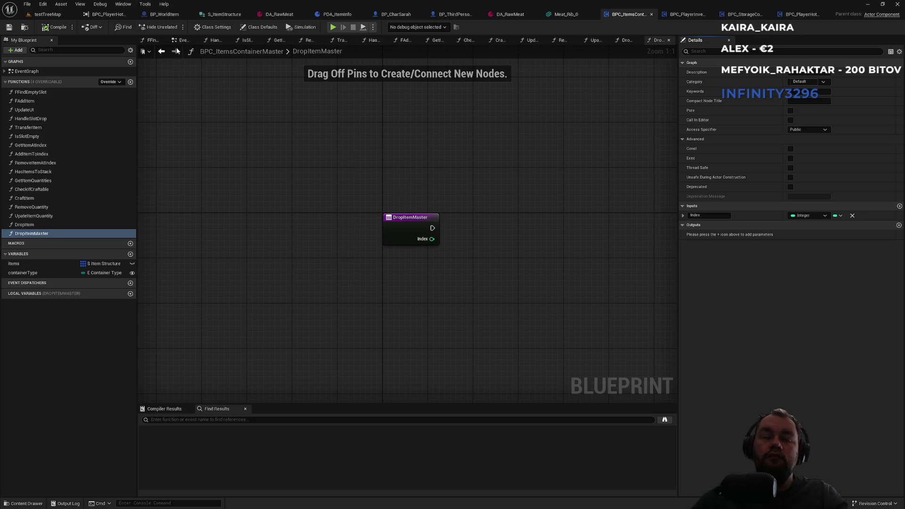
# Step: In BP_ThirdPersonCharacter's FDropItem, call Drop Item Master on the Select output and wire it into the execution flow
pyautogui.click(393, 15)
pyautogui.middleClick(407, 16)
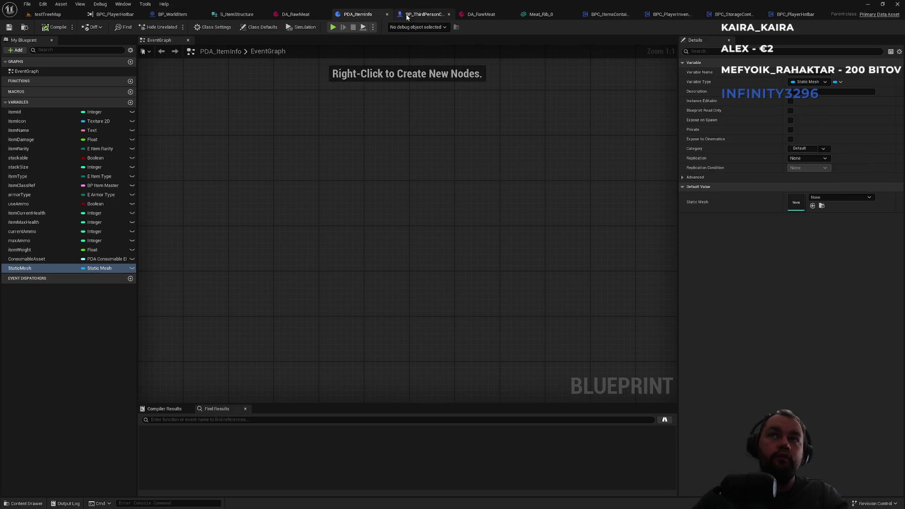
pyautogui.click(406, 15)
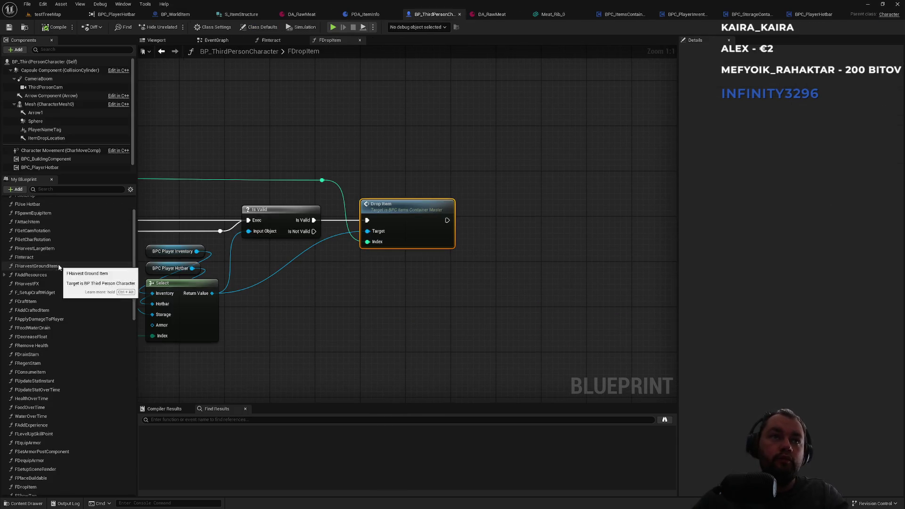
pyautogui.scroll(-4, 66, 377)
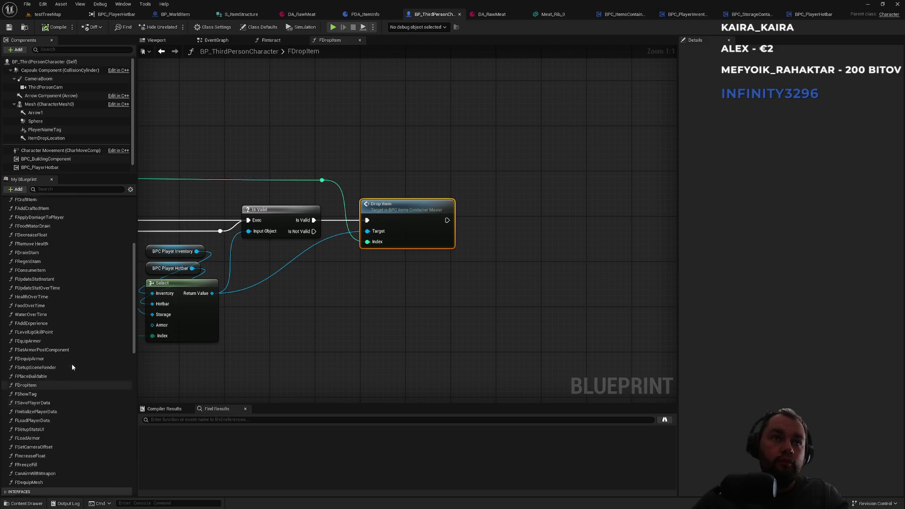
pyautogui.scroll(5, 72, 367)
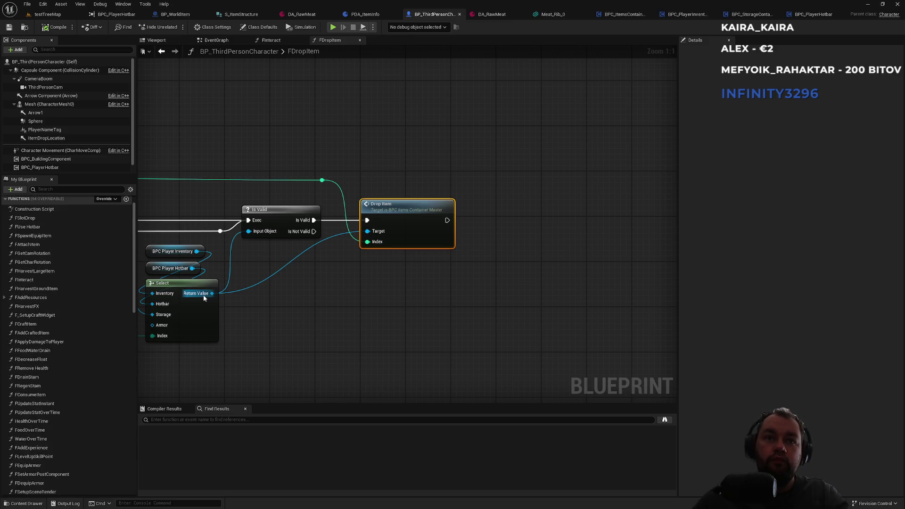
pyautogui.moveTo(204, 297); pyautogui.dragTo(355, 295)
pyautogui.write('dropitem')
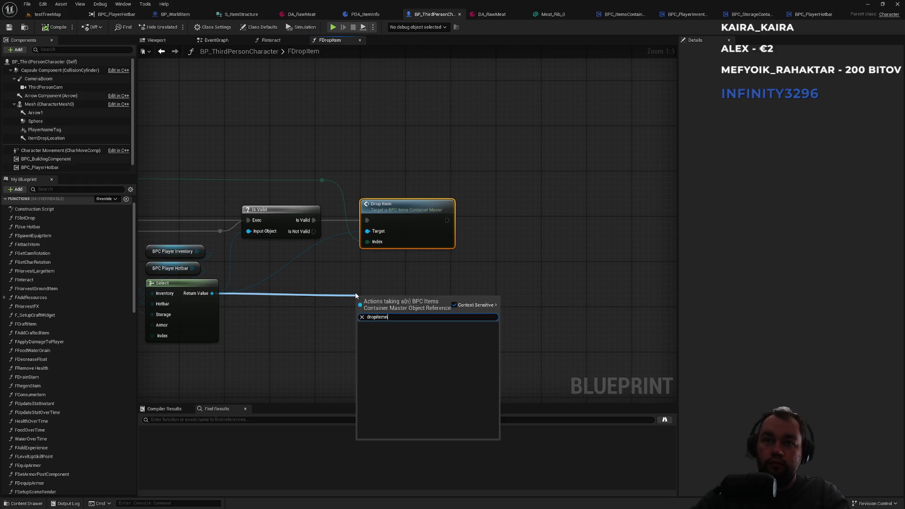
pyautogui.click(391, 341)
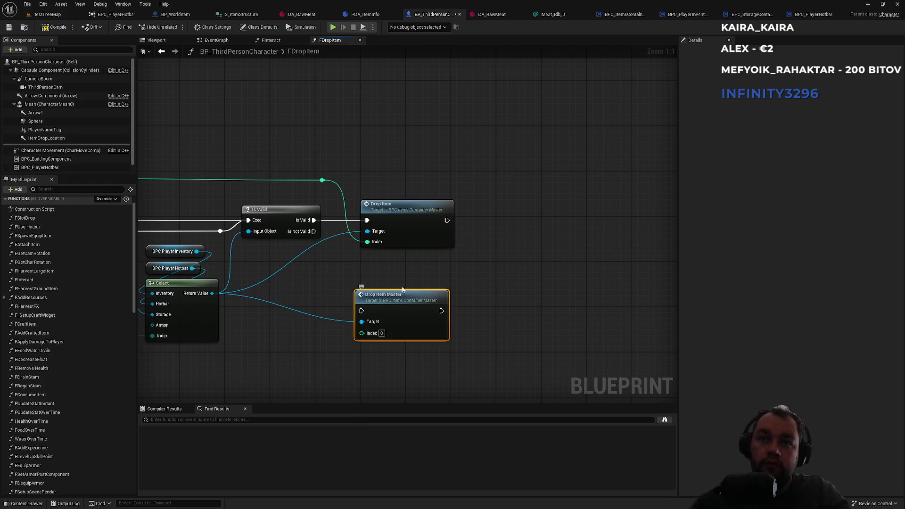
pyautogui.moveTo(322, 181)
pyautogui.mouseDown()
pyautogui.moveTo(363, 333)
pyautogui.moveTo(332, 238)
pyautogui.moveTo(314, 220)
pyautogui.mouseUp()
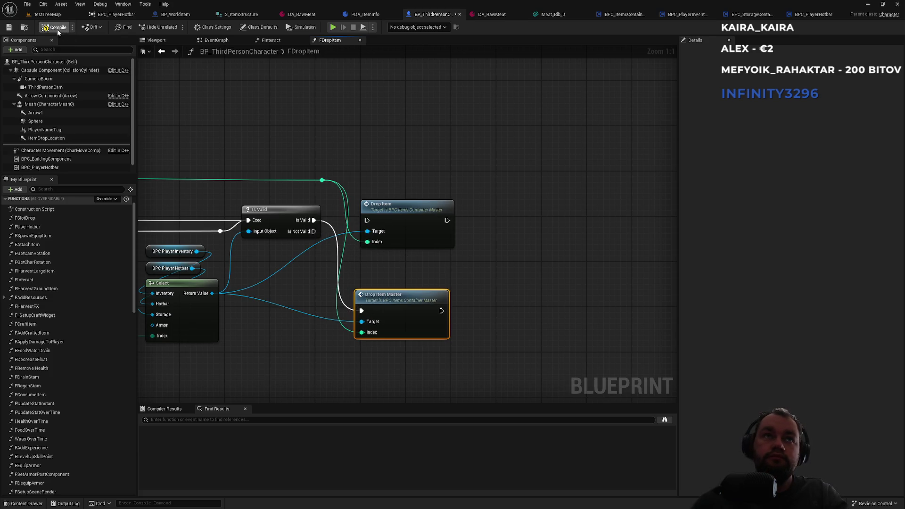
pyautogui.moveTo(276, 143); pyautogui.dragTo(335, 135)
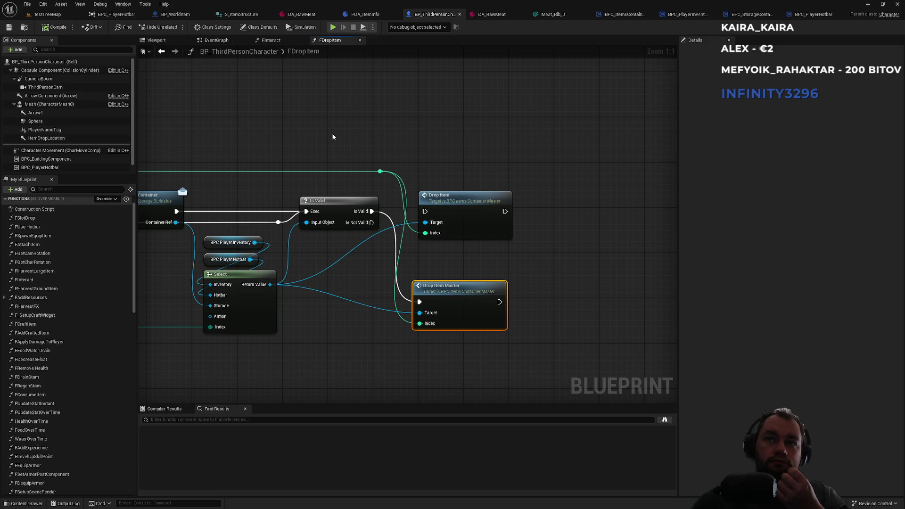
# Step: Play testTreeMap, drop the meat from the inventory, stop, and reopen BPC_ItemsContainerMaster
pyautogui.click(48, 14)
pyautogui.click(174, 27)
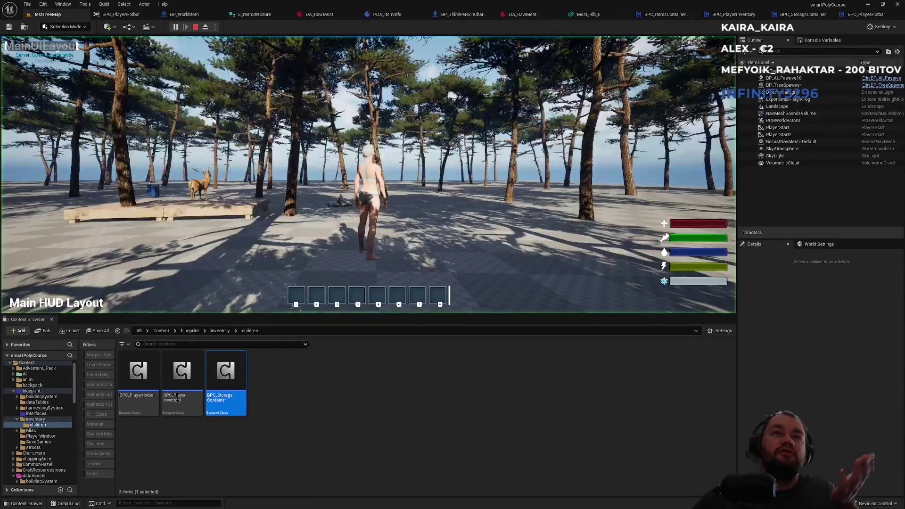
pyautogui.press('i')
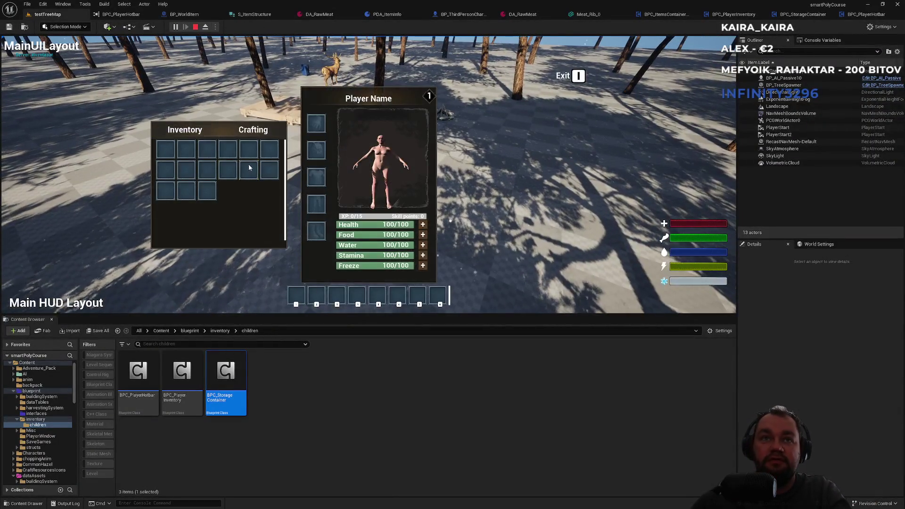
pyautogui.press('i')
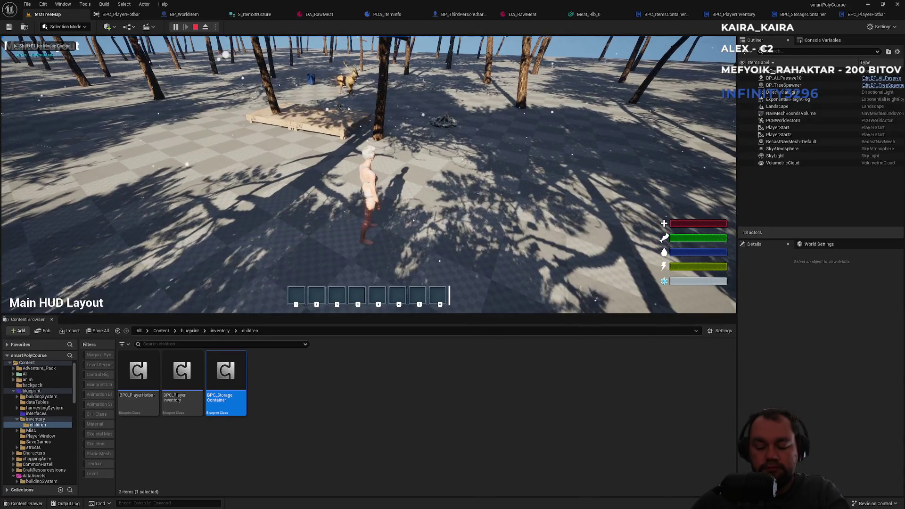
pyautogui.press('i')
pyautogui.rightClick(181, 156)
pyautogui.click(181, 153)
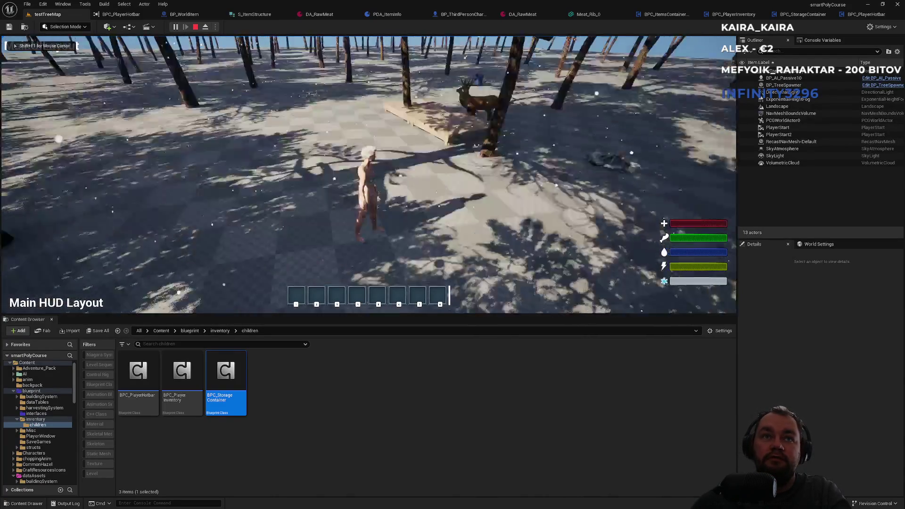
pyautogui.press('Escape')
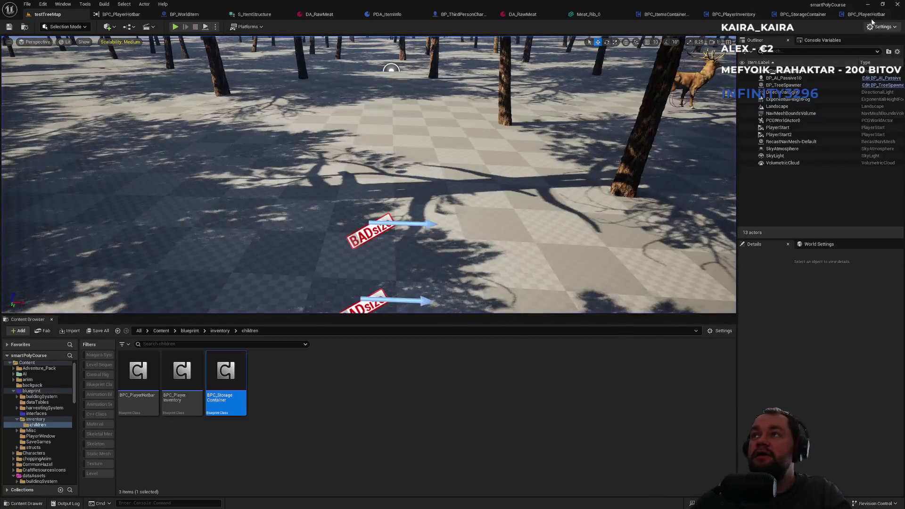
pyautogui.click(664, 15)
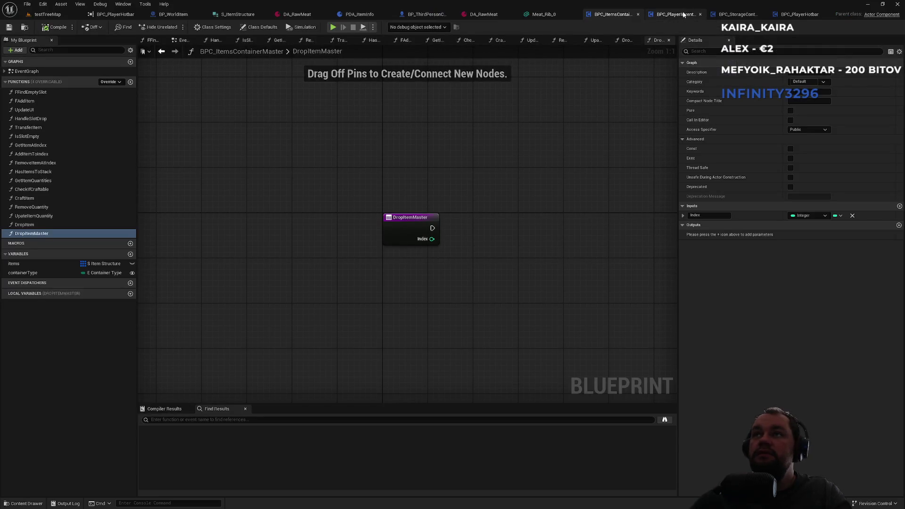
# Step: Copy BPC_StorageContainer's DropItem nodes and paste them into the empty DropItemMaster graph
pyautogui.click(674, 15)
pyautogui.moveTo(554, 162); pyautogui.dragTo(326, 118)
pyautogui.scroll(-1, 326, 118)
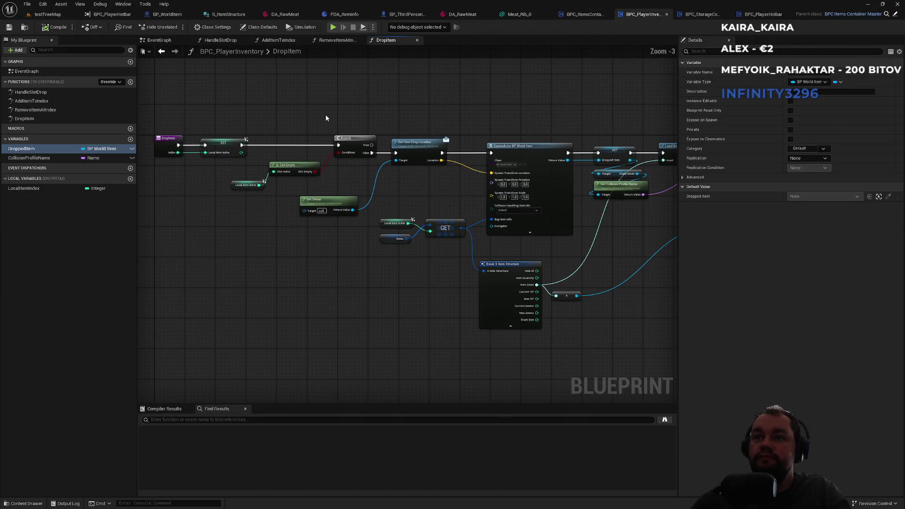
pyautogui.click(700, 15)
pyautogui.moveTo(257, 146)
pyautogui.mouseDown()
pyautogui.moveTo(370, 264)
pyautogui.moveTo(575, 338)
pyautogui.moveTo(500, 336)
pyautogui.moveTo(498, 329)
pyautogui.mouseUp()
pyautogui.click(582, 14)
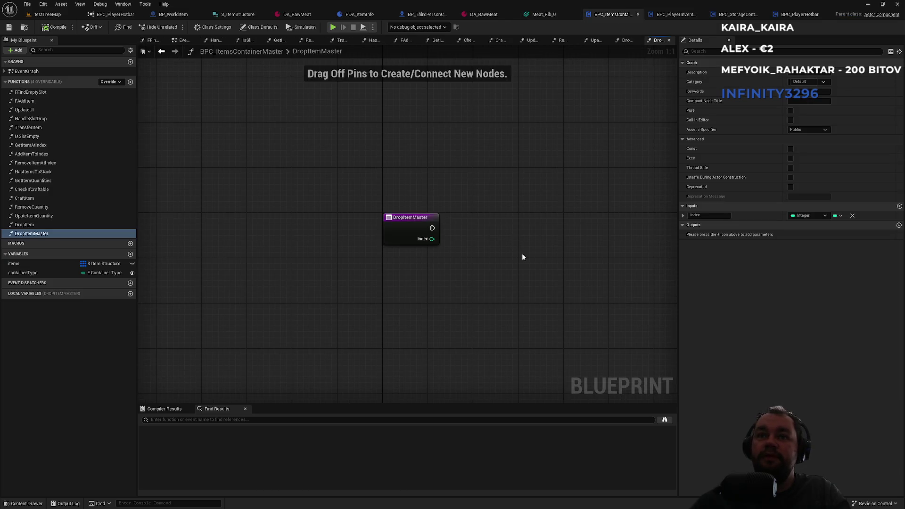
pyautogui.moveTo(521, 253)
pyautogui.mouseDown()
pyautogui.moveTo(311, 213)
pyautogui.moveTo(362, 227)
pyautogui.mouseUp()
pyautogui.hotkey('ctrl', 'v')
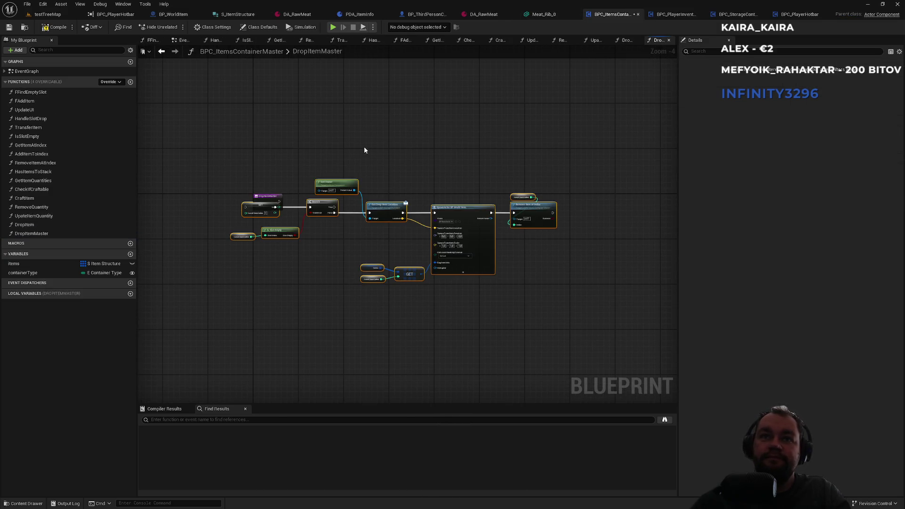
# Step: Create a LocalItemIndex local variable from the SET node, fed by the entry's execution and Index input
pyautogui.scroll(5, 364, 146)
pyautogui.moveTo(372, 231)
pyautogui.mouseDown()
pyautogui.moveTo(244, 220)
pyautogui.moveTo(219, 235)
pyautogui.mouseUp()
pyautogui.click(334, 190)
pyautogui.moveTo(337, 214); pyautogui.dragTo(376, 206)
pyautogui.click(385, 244)
pyautogui.rightClick(385, 244)
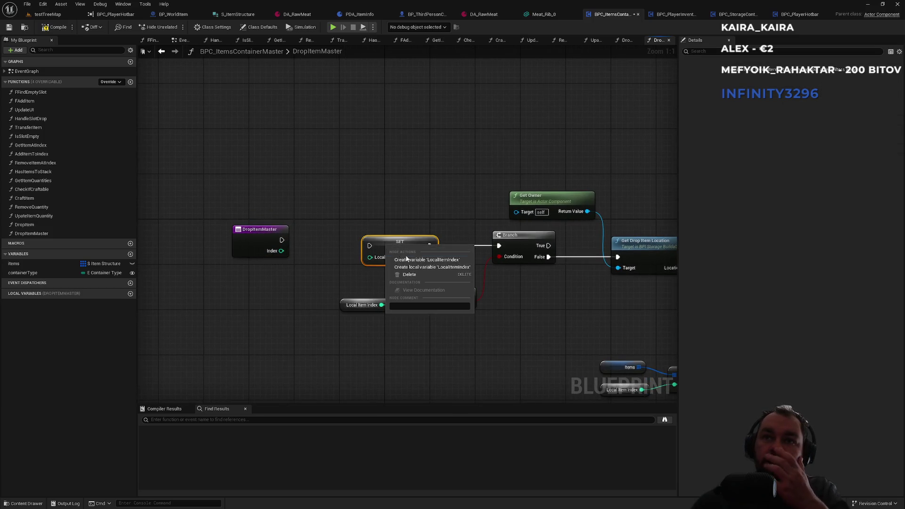
pyautogui.click(437, 268)
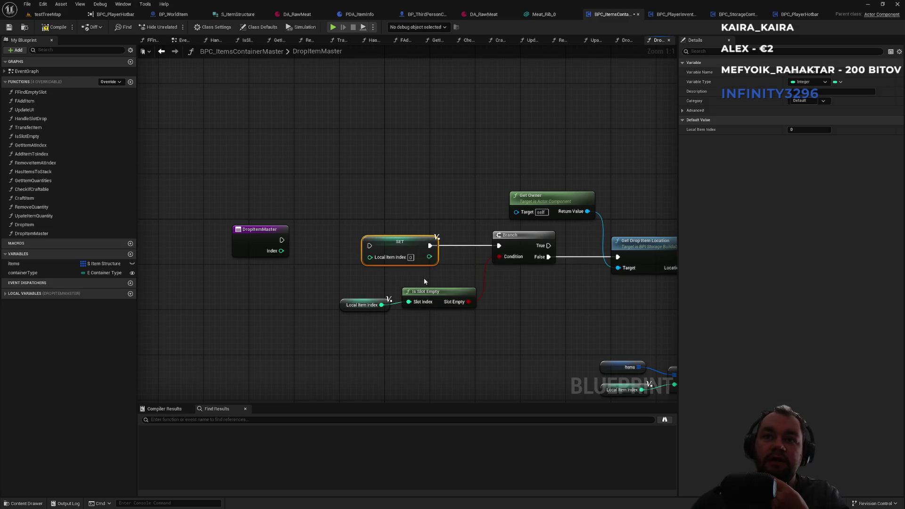
pyautogui.moveTo(284, 241)
pyautogui.mouseDown()
pyautogui.moveTo(296, 257)
pyautogui.moveTo(370, 262)
pyautogui.moveTo(282, 241)
pyautogui.moveTo(370, 256)
pyautogui.mouseUp()
pyautogui.moveTo(259, 229); pyautogui.dragTo(293, 236)
pyautogui.moveTo(349, 197); pyautogui.dragTo(153, 170)
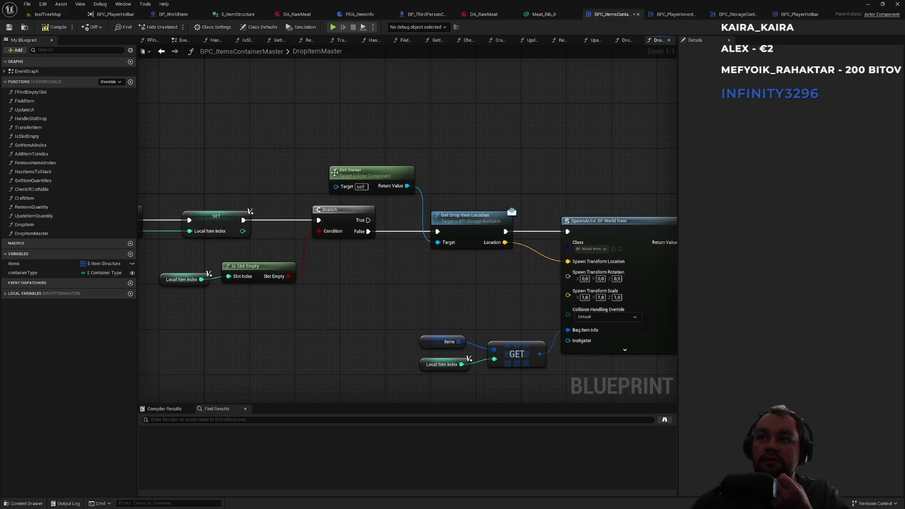
pyautogui.moveTo(488, 166); pyautogui.dragTo(270, 133)
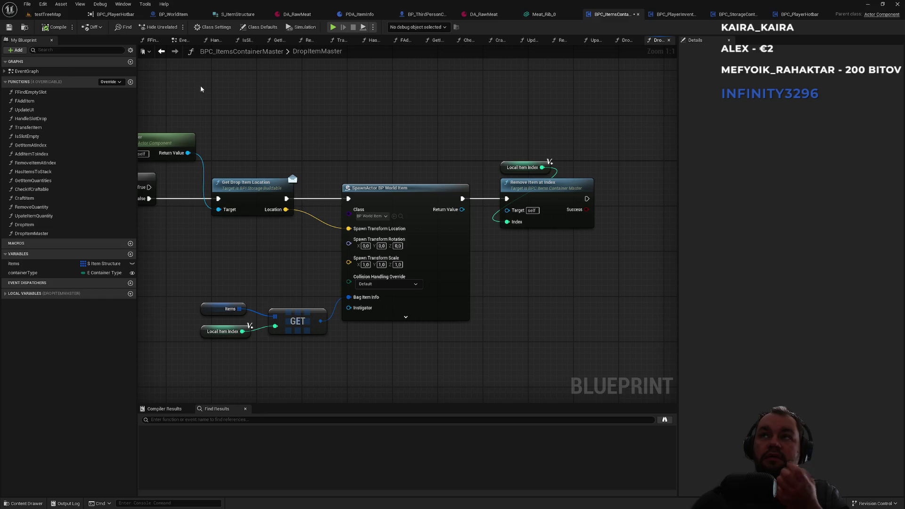
pyautogui.click(47, 14)
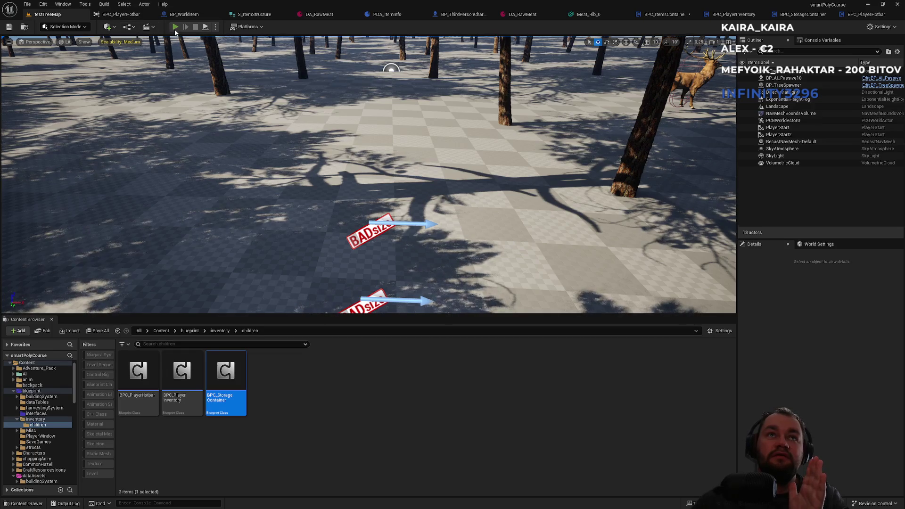
# Step: Play the level, try dropping the meat stack from the inventory, walk around, then stop
pyautogui.hotkey('alt', 'p')
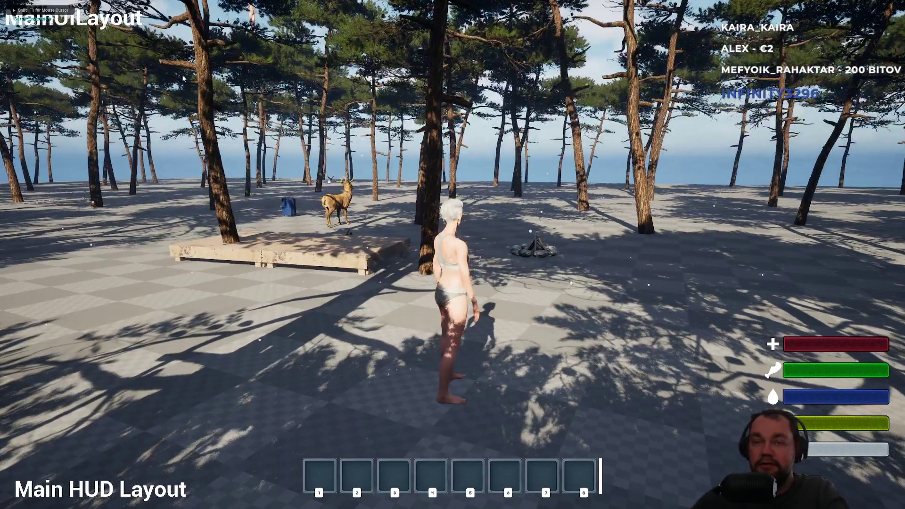
pyautogui.press('i')
pyautogui.rightClick(86, 211)
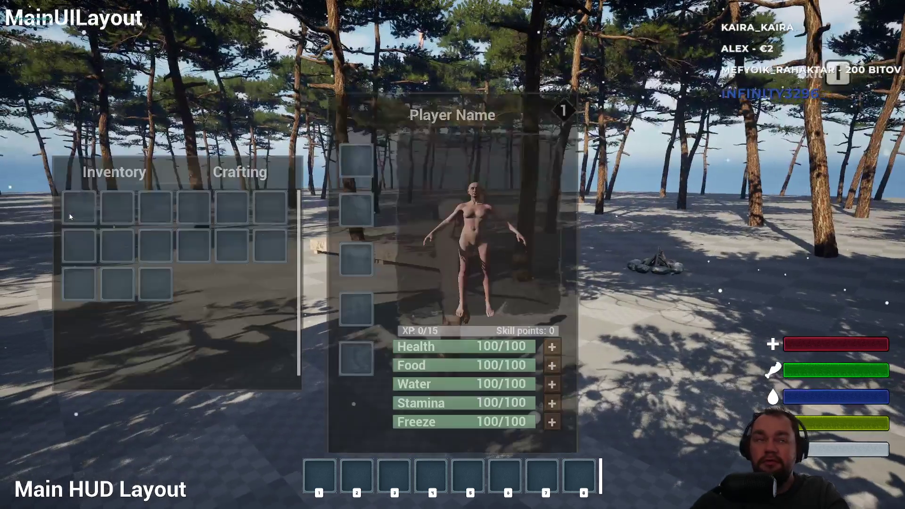
pyautogui.press('i')
pyautogui.press('w')
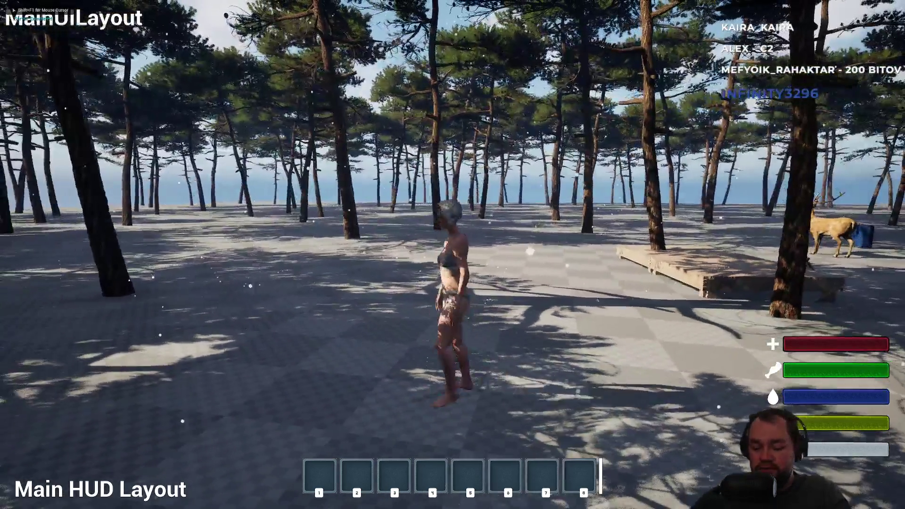
pyautogui.press('w')
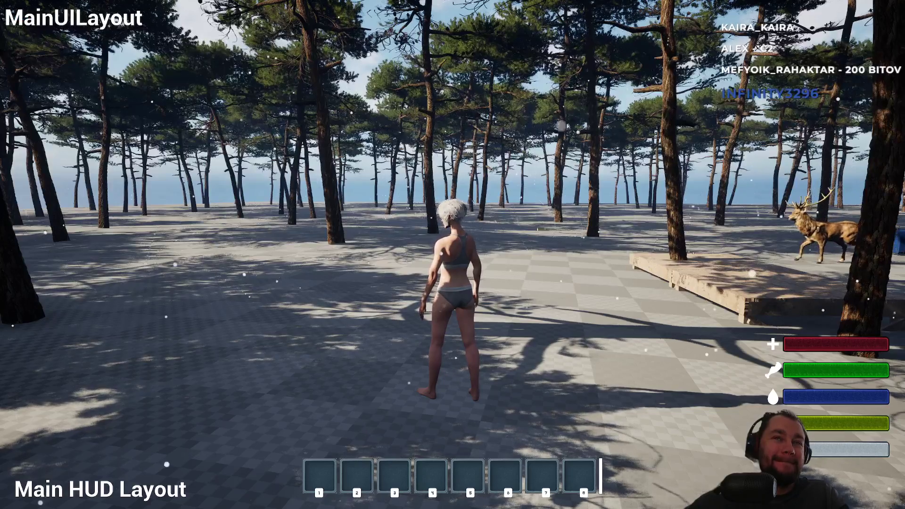
pyautogui.press('Escape')
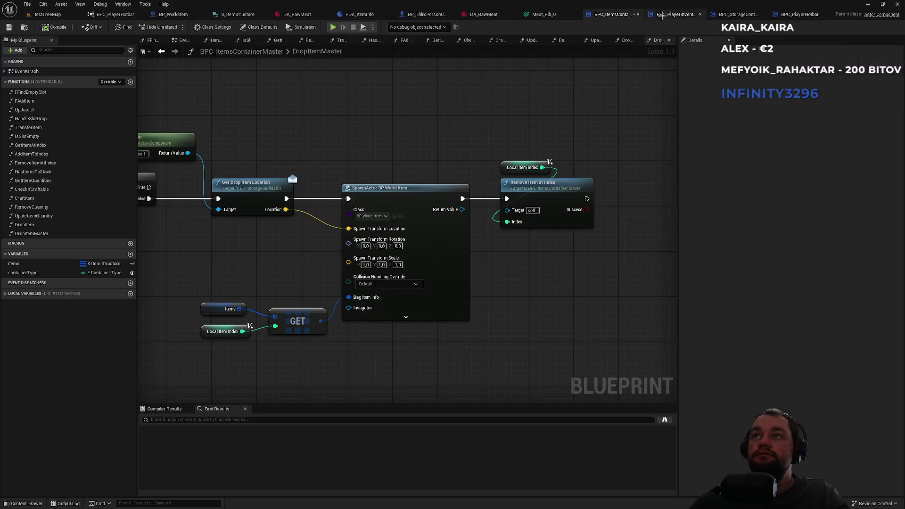
# Step: Review the DropItemMaster and IsSlotEmpty graphs, then lower the Drop Item Master node in FDropItem
pyautogui.click(664, 14)
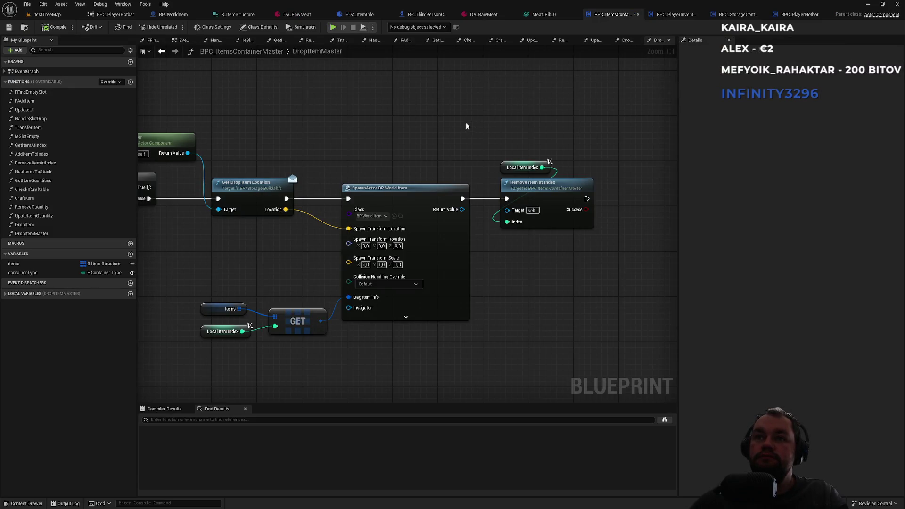
pyautogui.moveTo(387, 121); pyautogui.dragTo(512, 118)
pyautogui.moveTo(403, 125); pyautogui.dragTo(525, 123)
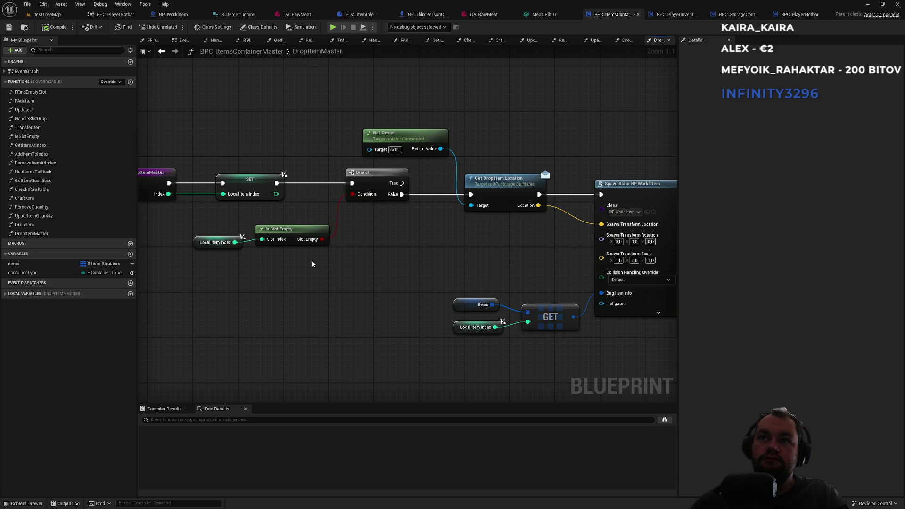
pyautogui.moveTo(312, 263); pyautogui.dragTo(392, 263)
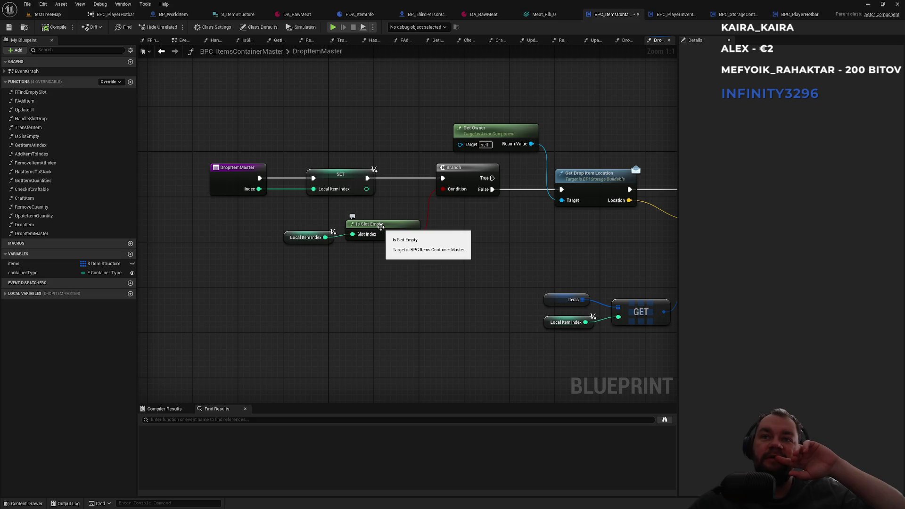
pyautogui.doubleClick(380, 224)
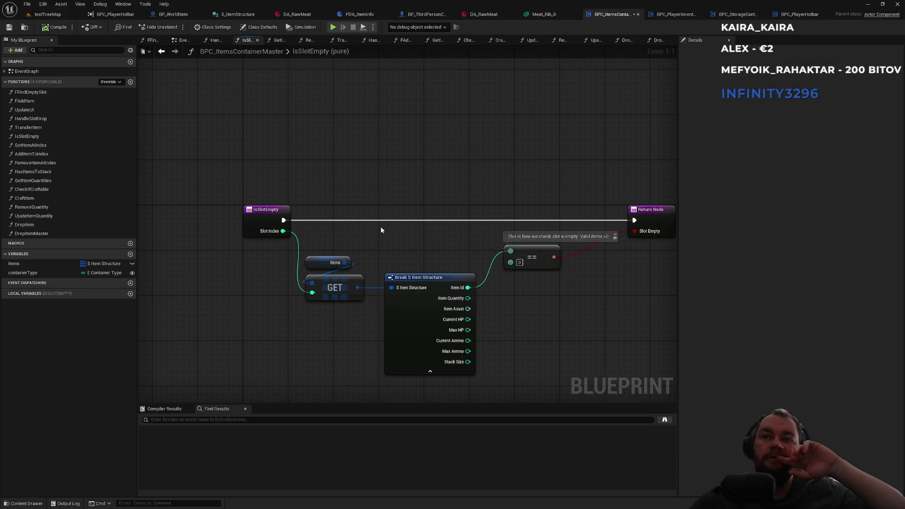
pyautogui.moveTo(381, 230); pyautogui.dragTo(325, 225)
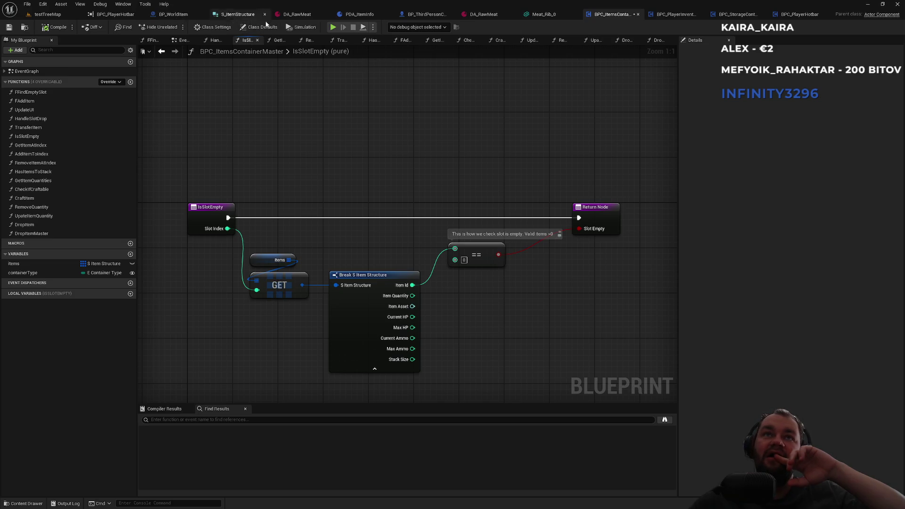
pyautogui.click(427, 14)
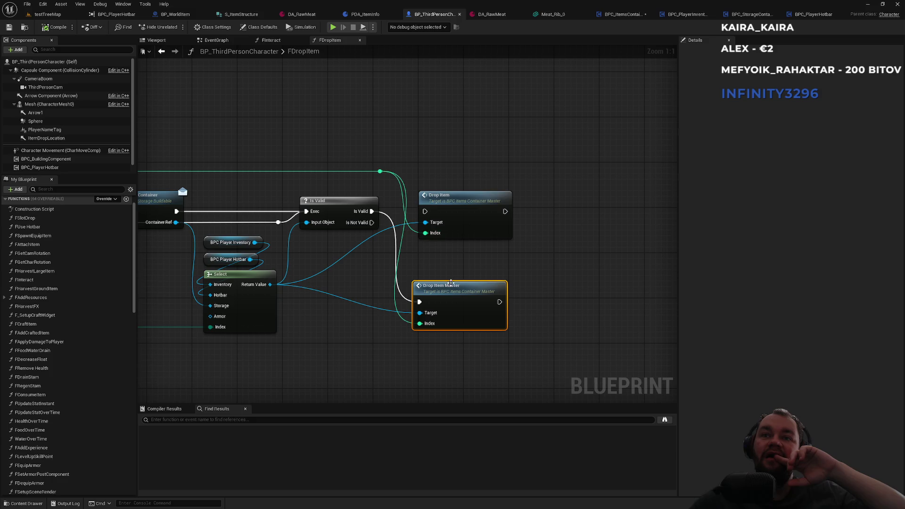
pyautogui.moveTo(484, 296); pyautogui.dragTo(477, 318)
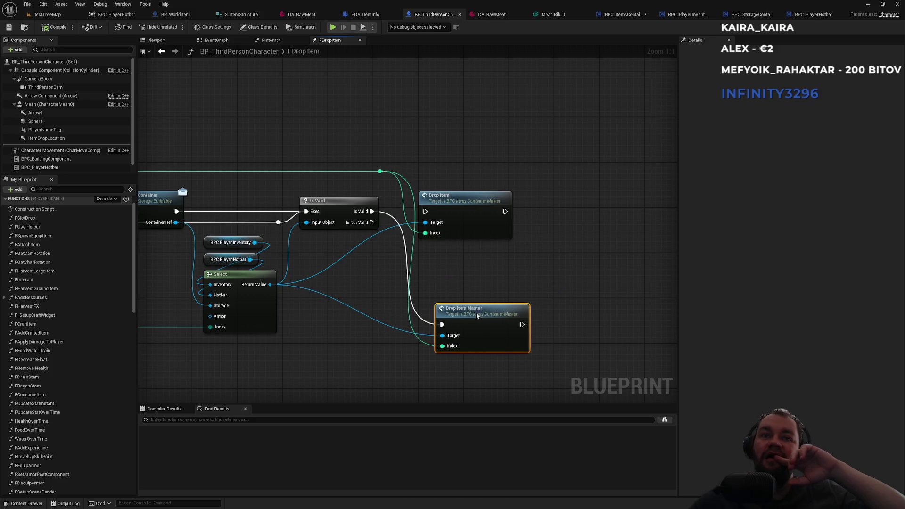
pyautogui.moveTo(325, 304); pyautogui.dragTo(440, 281)
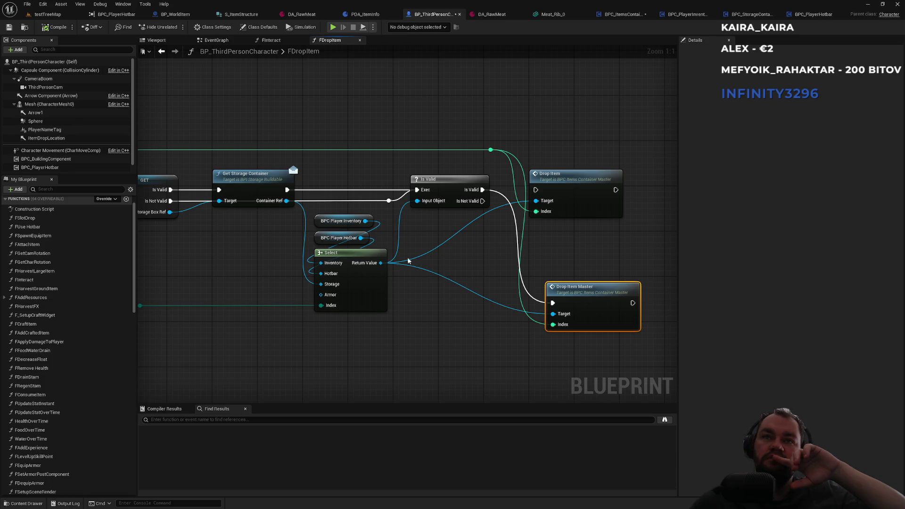
pyautogui.moveTo(380, 222)
pyautogui.mouseDown()
pyautogui.moveTo(314, 231)
pyautogui.moveTo(313, 245)
pyautogui.mouseUp()
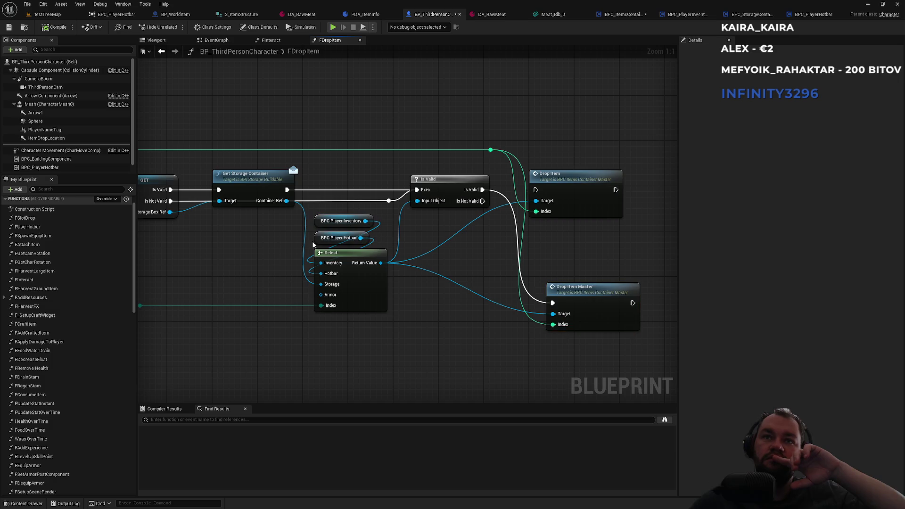
pyautogui.moveTo(390, 218); pyautogui.dragTo(330, 241)
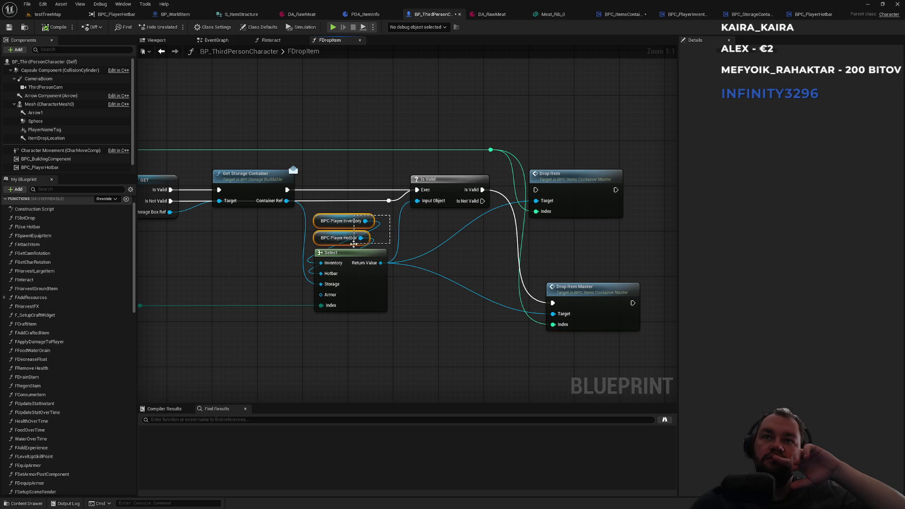
pyautogui.click(381, 240)
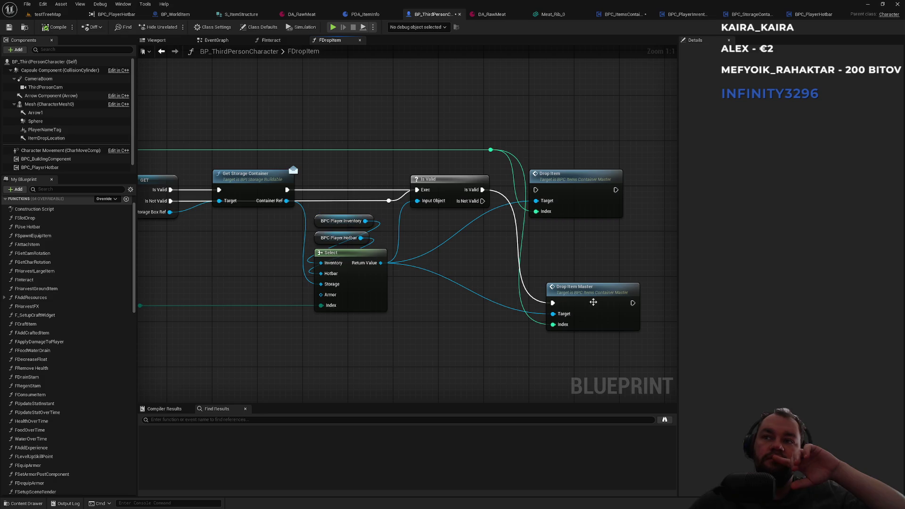
pyautogui.click(556, 308)
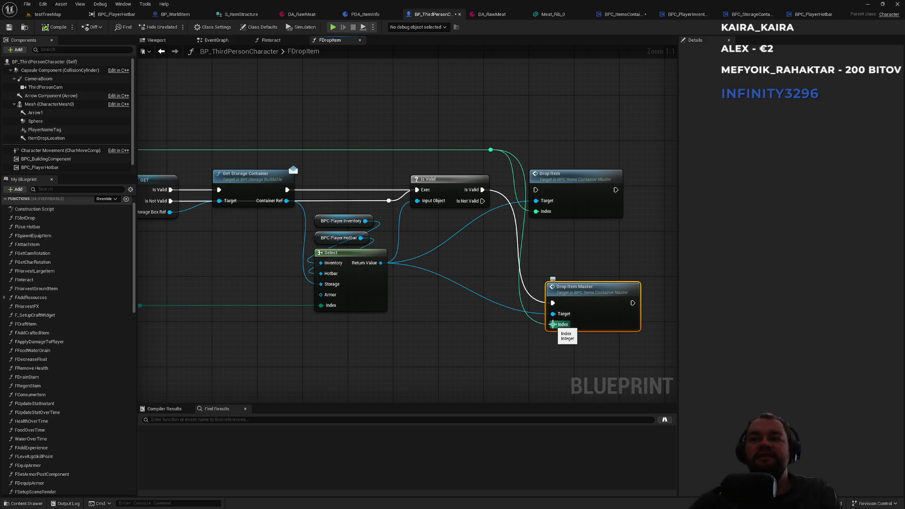
# Step: Check BPC_PlayerHotbar's DropItem and the overridable 'dropitem' functions, then return to BPC_ItemsContainerMaster
pyautogui.click(813, 15)
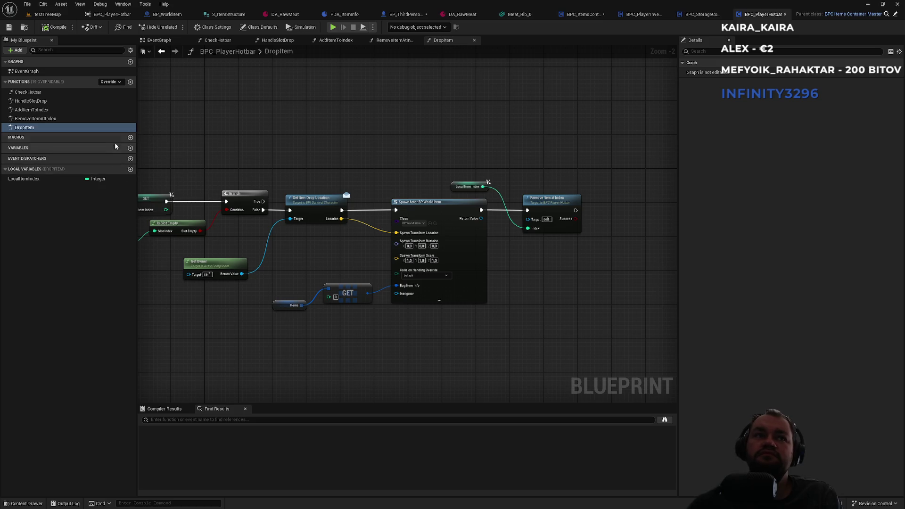
pyautogui.click(113, 82)
pyautogui.write('dropitem')
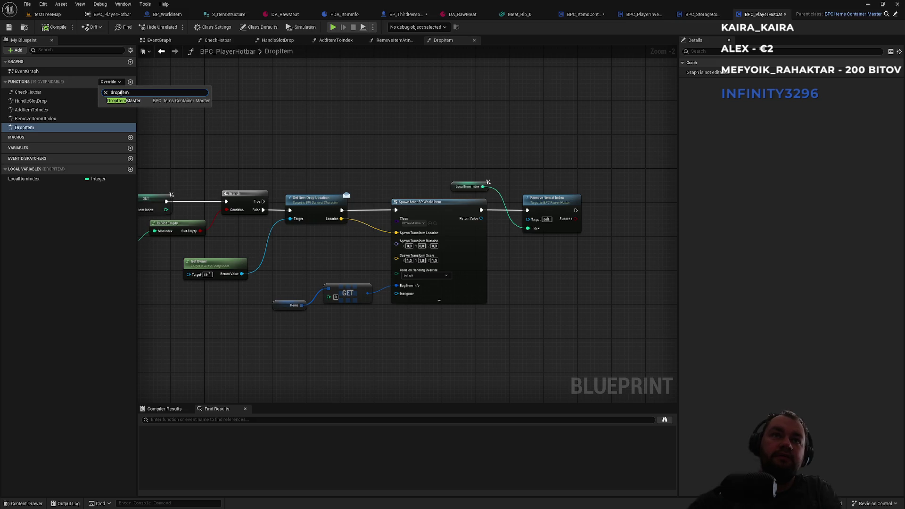
pyautogui.click(293, 135)
pyautogui.moveTo(293, 139); pyautogui.dragTo(385, 132)
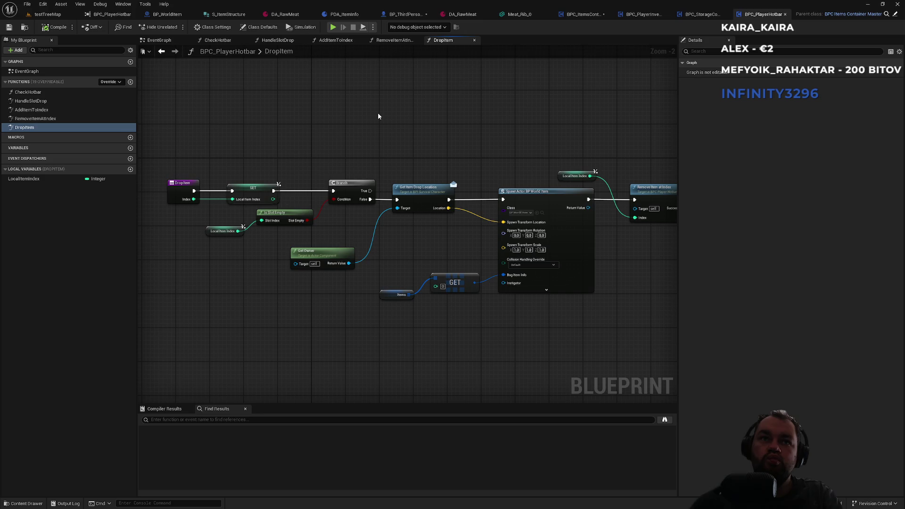
pyautogui.click(587, 17)
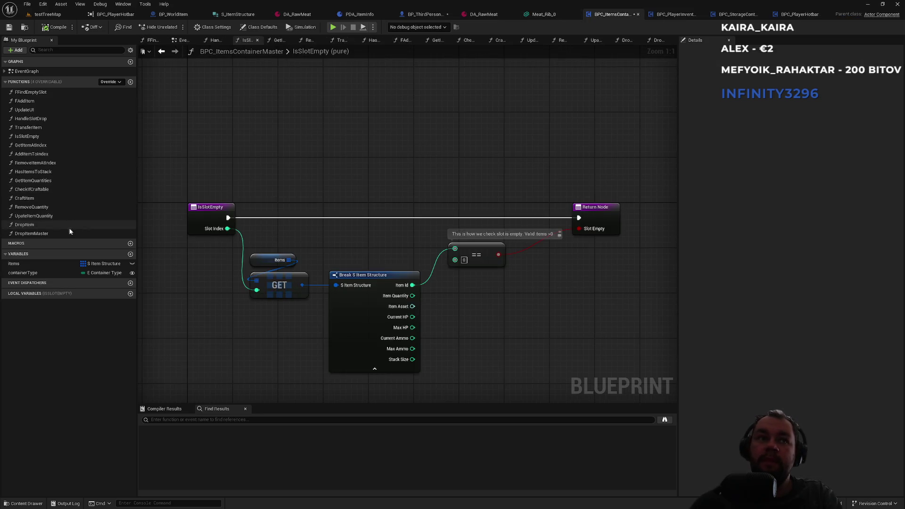
# Step: Add a Print String after DropItemMaster's SET node with the message 'Dropped hgihifi'
pyautogui.doubleClick(52, 233)
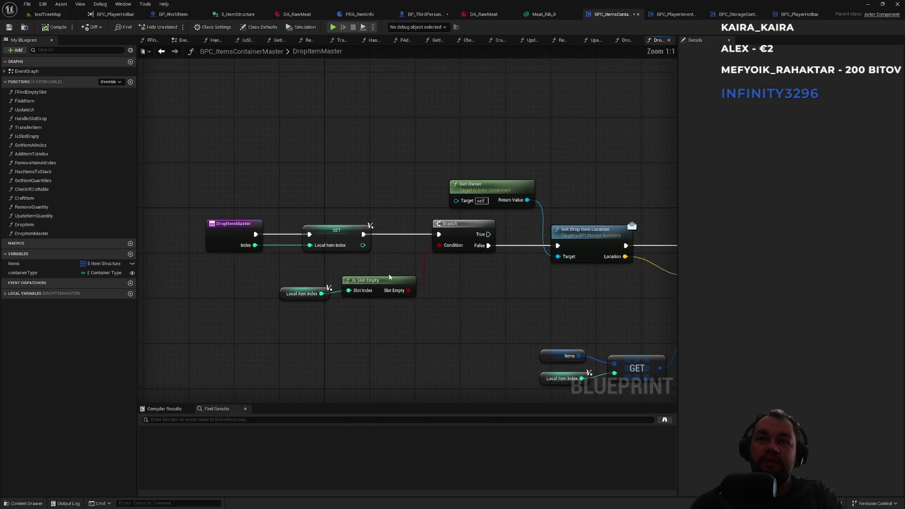
pyautogui.moveTo(364, 235); pyautogui.dragTo(368, 158)
pyautogui.write('print')
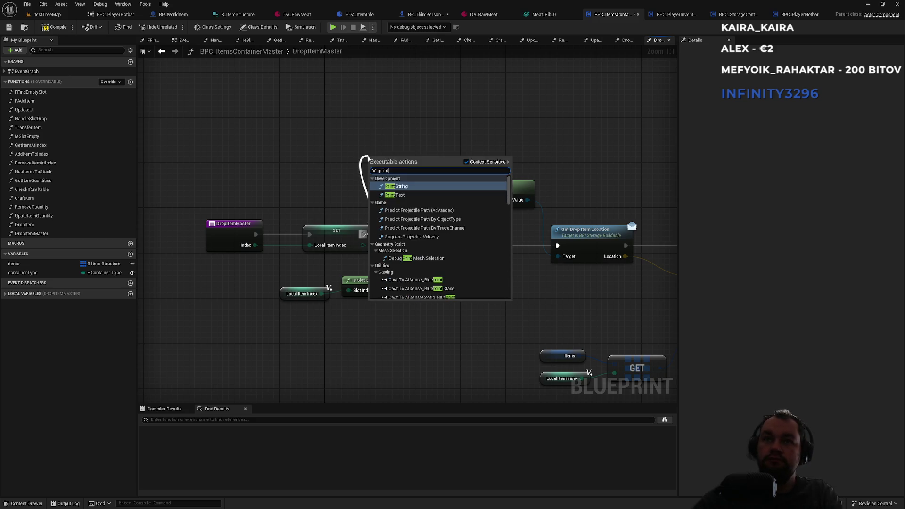
pyautogui.press('Return')
pyautogui.click(400, 178)
pyautogui.write('Dropped')
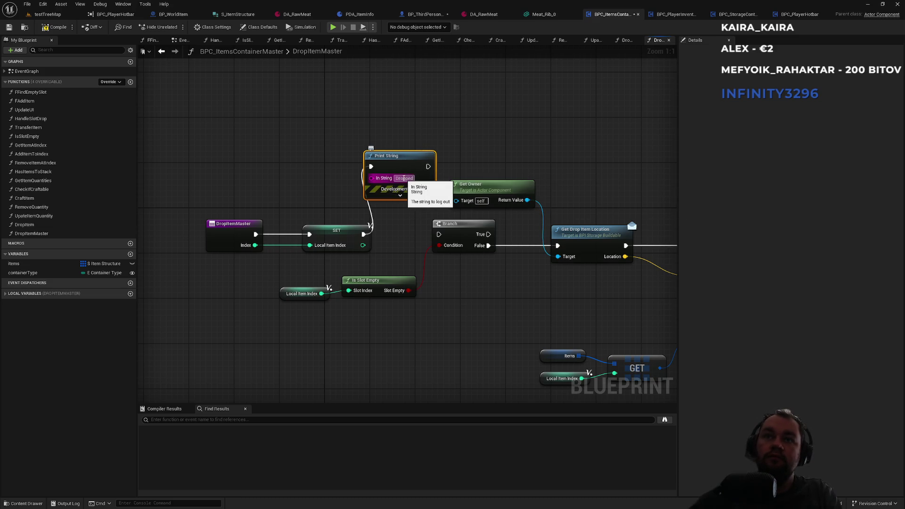
pyautogui.write(' hgihifi')
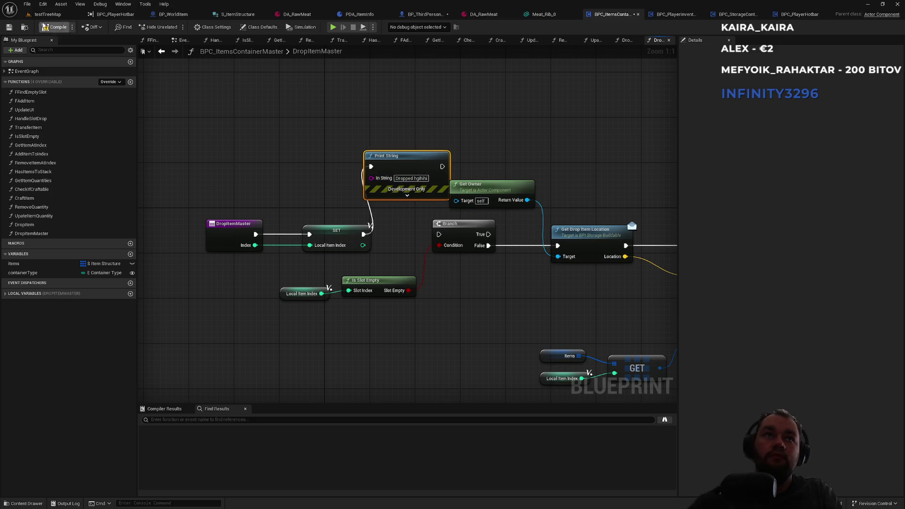
pyautogui.click(47, 14)
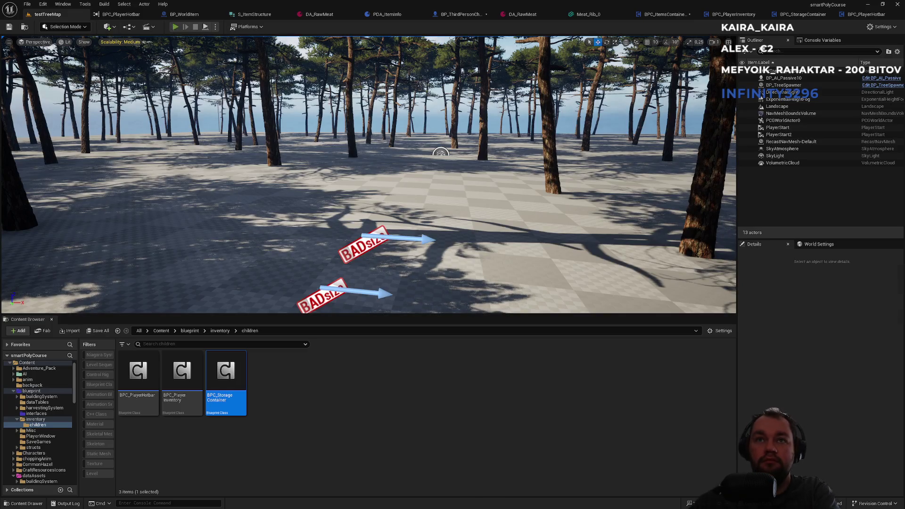
# Step: Play the level, open the meat stack's item options in the inventory, stop, and reopen BPC_ItemsContainerMaster
pyautogui.click(174, 27)
pyautogui.press('Tab')
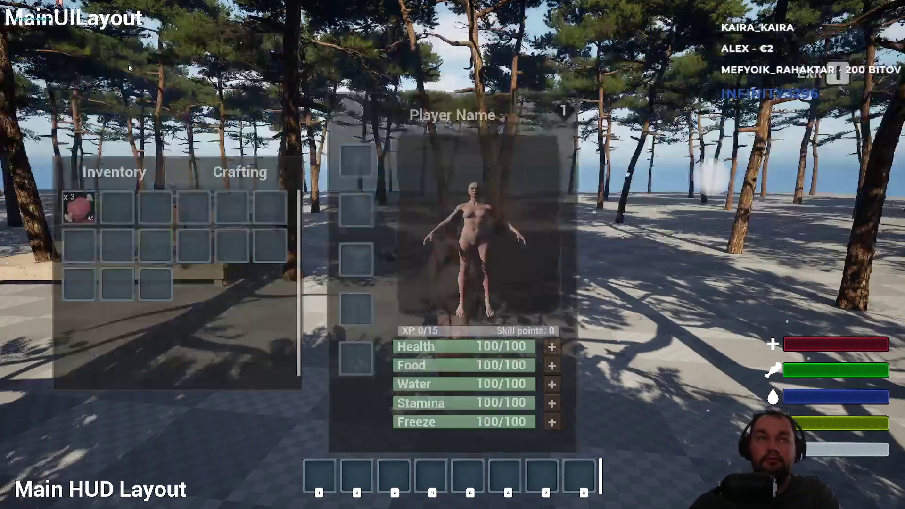
pyautogui.rightClick(83, 214)
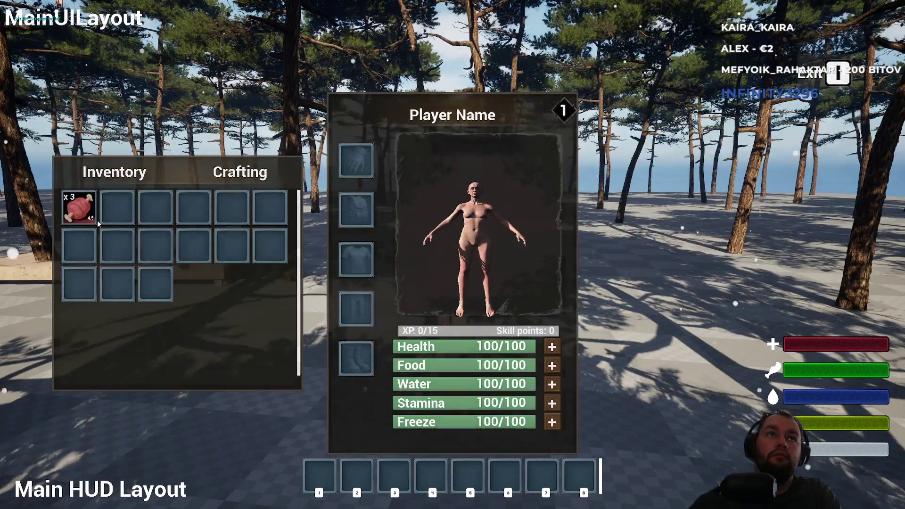
pyautogui.press('Tab')
pyautogui.press('Tab')
pyautogui.rightClick(92, 220)
pyautogui.press('Tab')
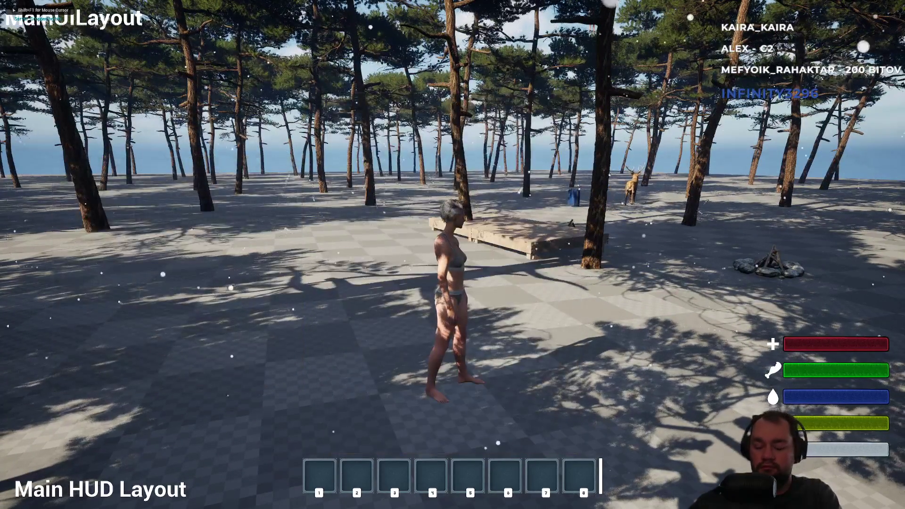
pyautogui.press('Escape')
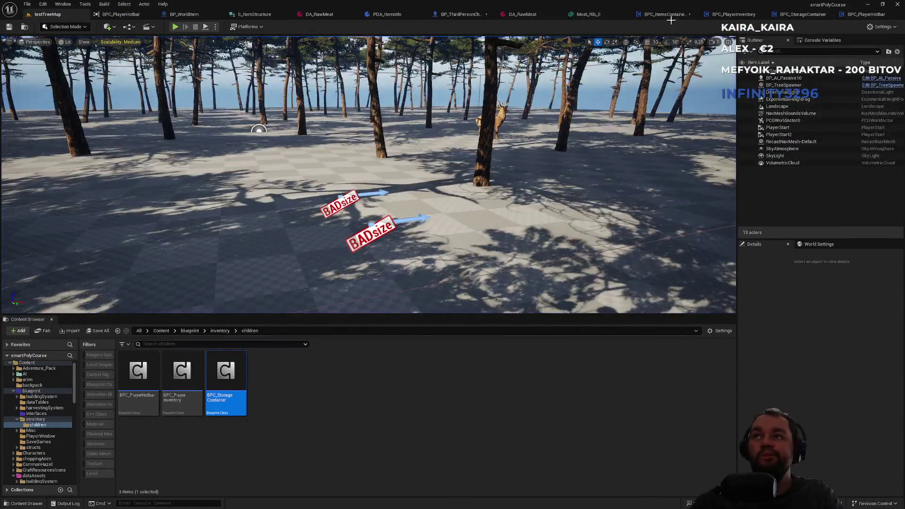
pyautogui.click(668, 15)
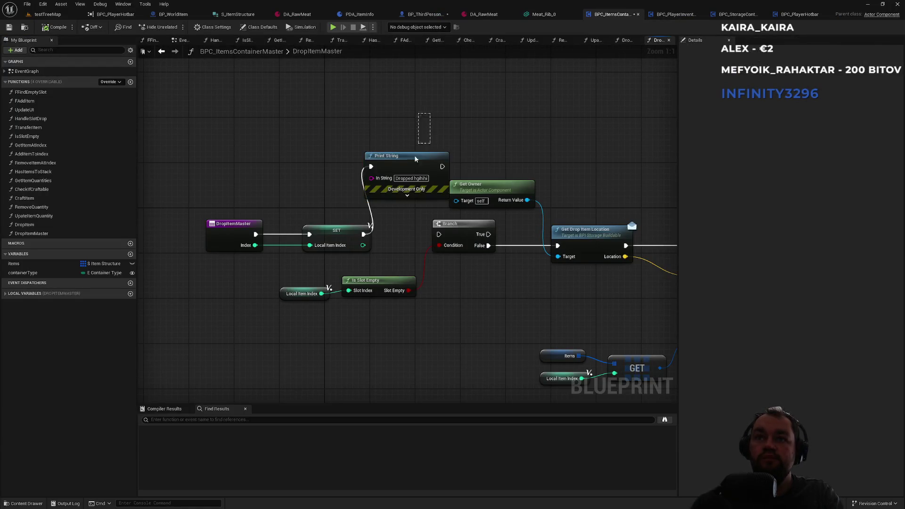
# Step: Restore the Print String node, move it up and right, and break its wire from SET
pyautogui.press('Delete')
pyautogui.moveTo(361, 233)
pyautogui.mouseDown()
pyautogui.moveTo(445, 236)
pyautogui.moveTo(394, 207)
pyautogui.mouseUp()
pyautogui.click(394, 208)
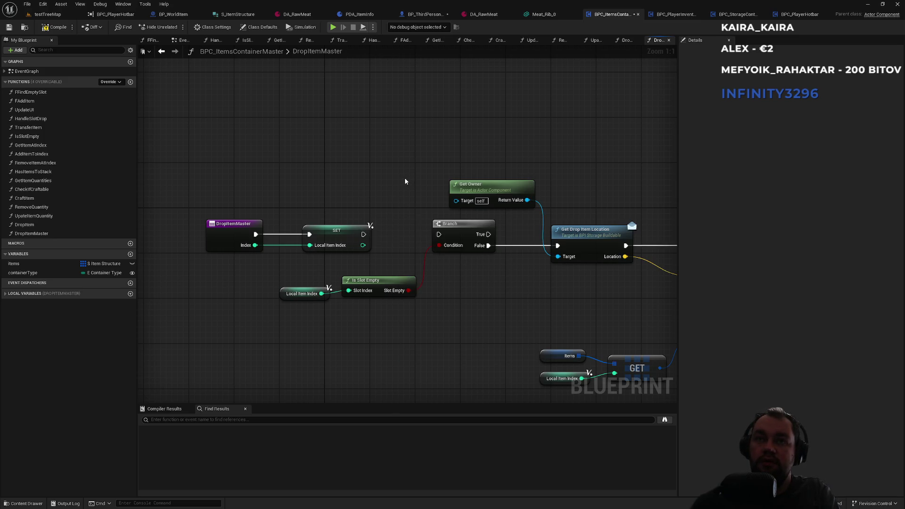
pyautogui.moveTo(405, 181)
pyautogui.mouseDown()
pyautogui.moveTo(386, 185)
pyautogui.moveTo(415, 208)
pyautogui.mouseUp()
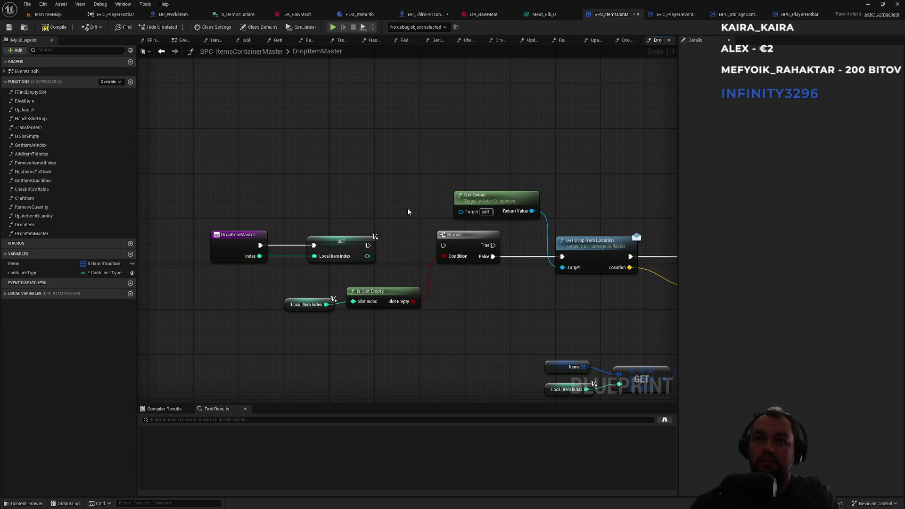
pyautogui.hotkey('ctrl', 'z')
pyautogui.moveTo(413, 189); pyautogui.dragTo(593, 161)
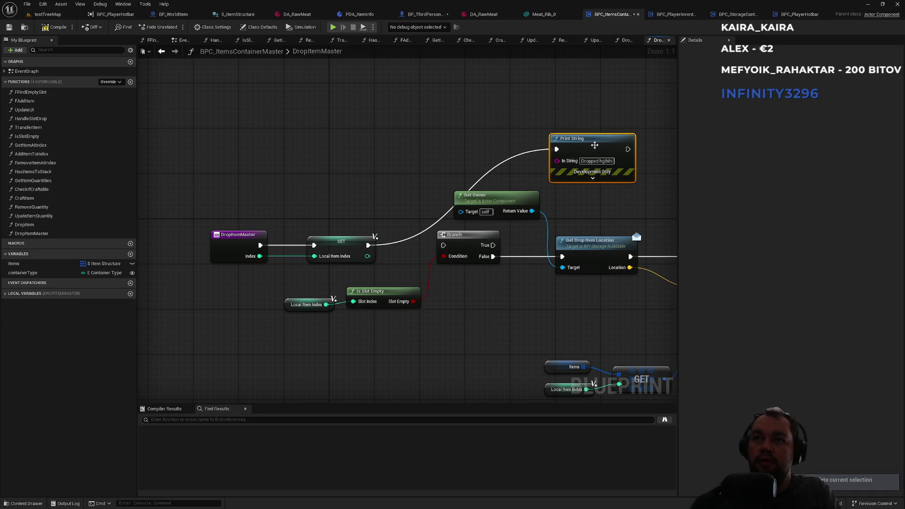
pyautogui.keyDown('alt'); pyautogui.click(440, 226); pyautogui.keyUp('alt')
# Step: Wire SET into the Branch and the Branch's False path into Print String, leaving collision handling Default
pyautogui.moveTo(368, 245); pyautogui.dragTo(443, 245)
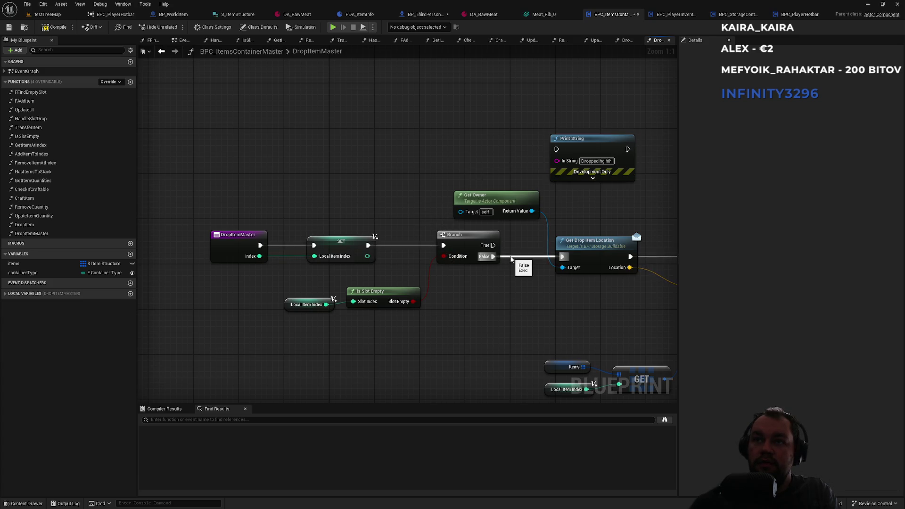
pyautogui.moveTo(561, 299); pyautogui.dragTo(378, 281)
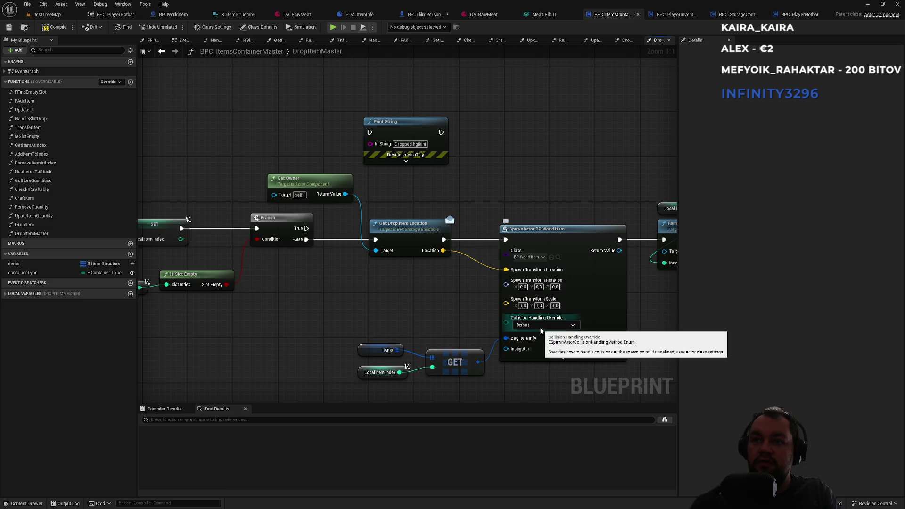
pyautogui.click(558, 325)
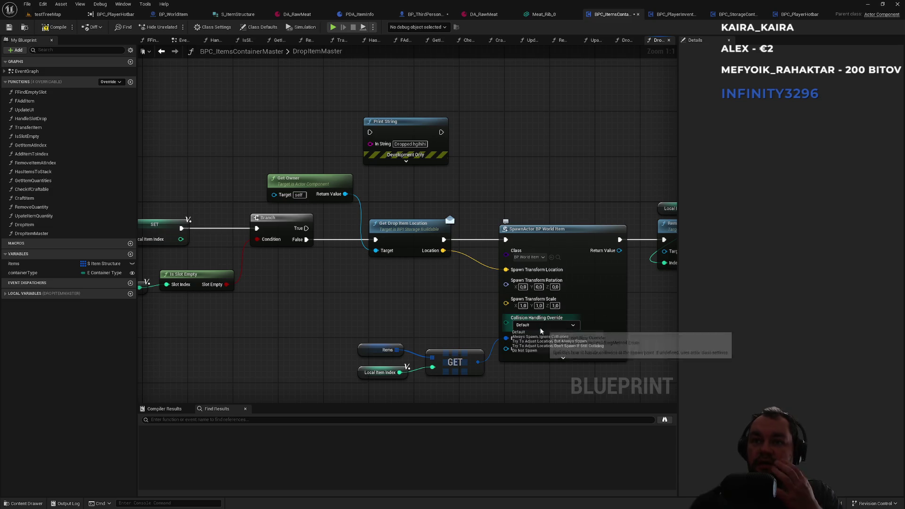
pyautogui.click(567, 328)
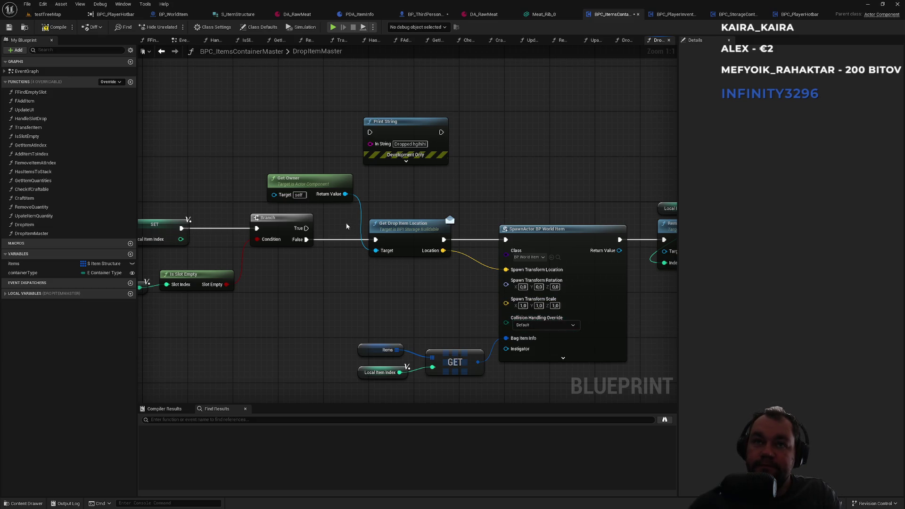
pyautogui.moveTo(307, 239); pyautogui.dragTo(370, 132)
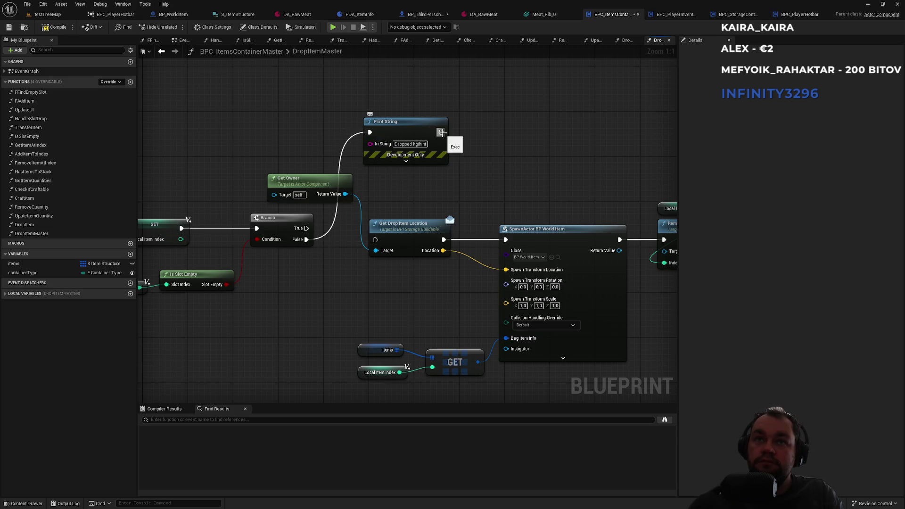
pyautogui.click(47, 14)
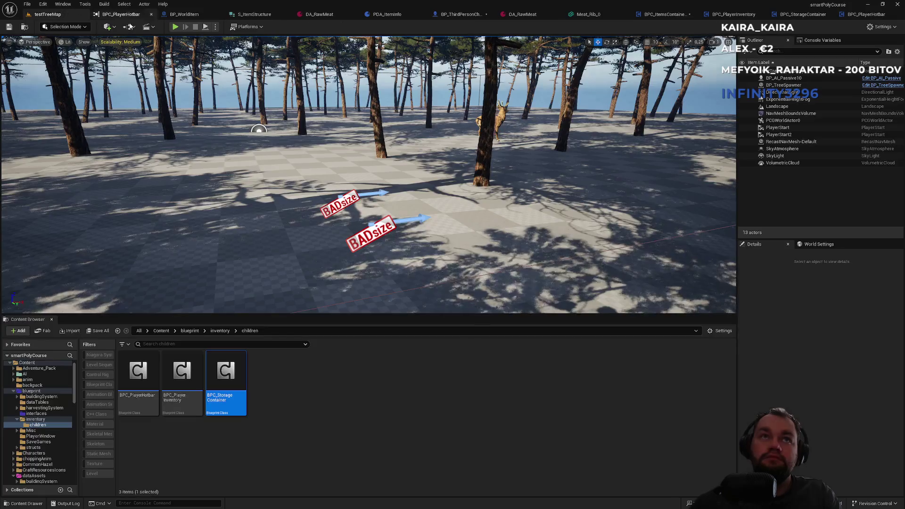
# Step: Play the level, drop the raw meat from the inventory, stop, and reopen DropItemMaster
pyautogui.click(174, 30)
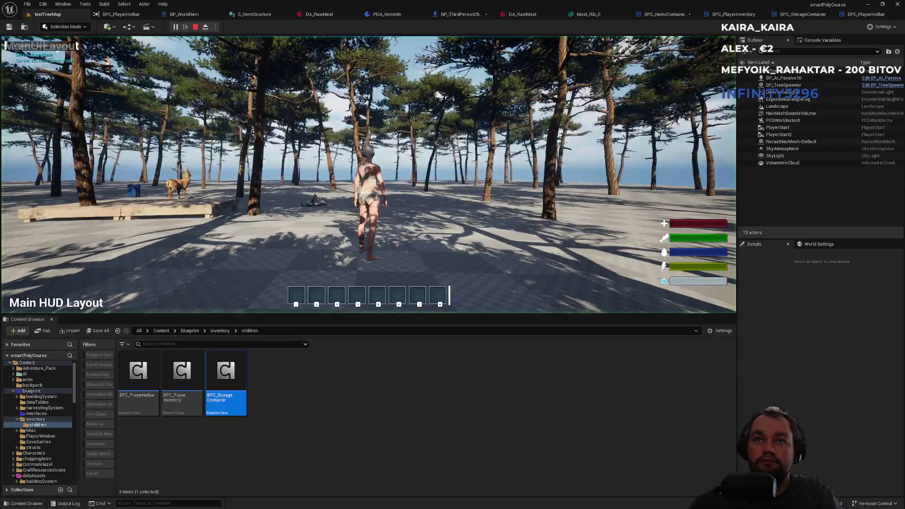
pyautogui.press('i')
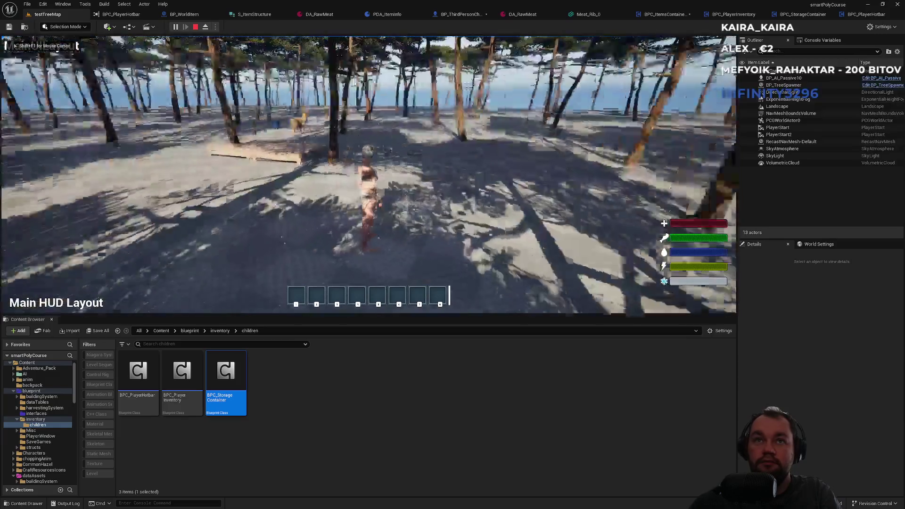
pyautogui.press('i')
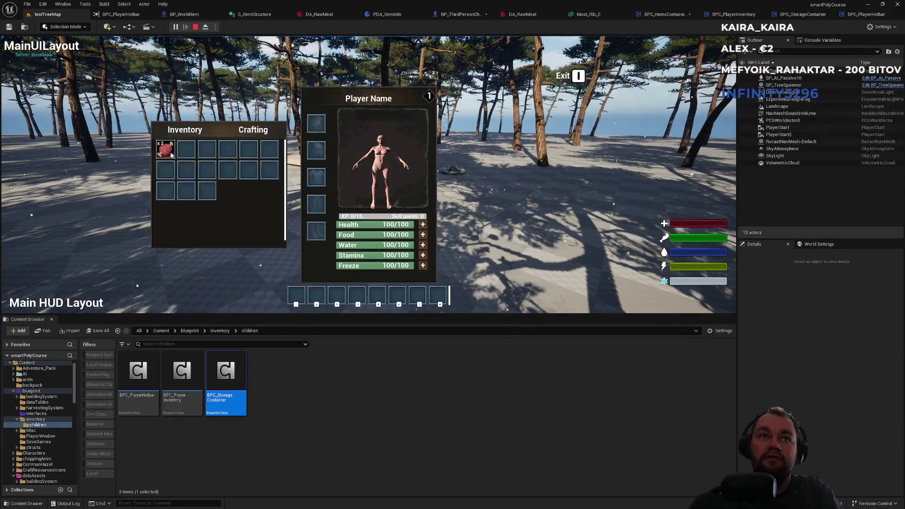
pyautogui.press('i')
pyautogui.press('i')
pyautogui.press('i')
pyautogui.click(195, 27)
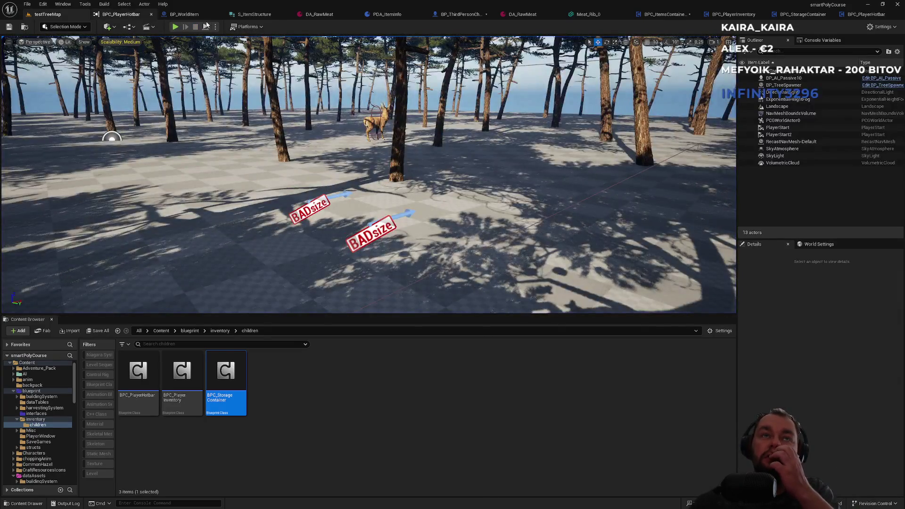
pyautogui.click(664, 14)
# Step: Shift Remove Item at Index and Local Item Index slightly to the right
pyautogui.moveTo(448, 197); pyautogui.dragTo(332, 171)
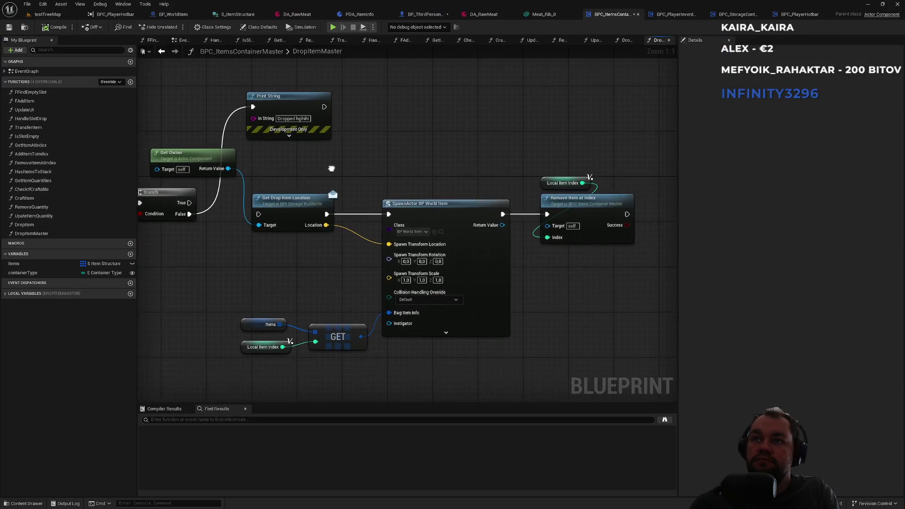
pyautogui.click(562, 208)
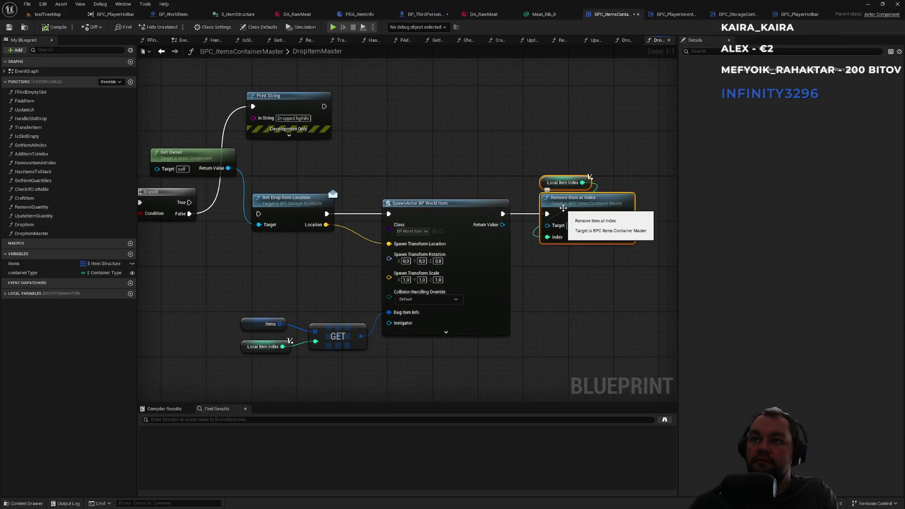
pyautogui.moveTo(562, 208); pyautogui.dragTo(594, 208)
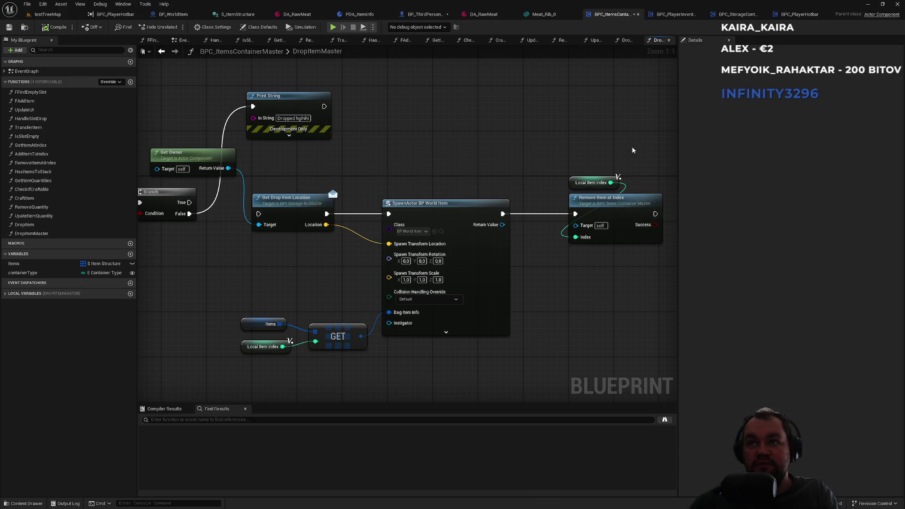
# Step: Open BPC_PlayerInventory's RemoveItemAtIndex function graph
pyautogui.moveTo(632, 148); pyautogui.dragTo(423, 146)
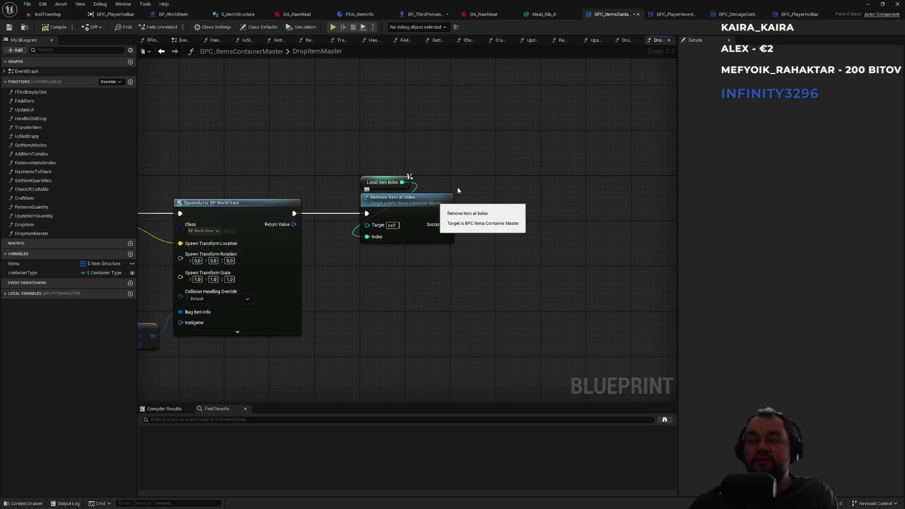
pyautogui.click(669, 19)
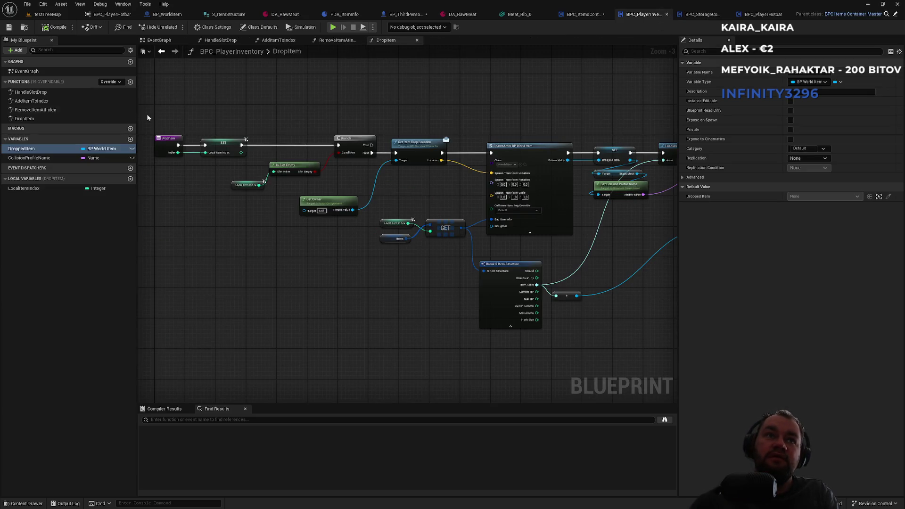
pyautogui.doubleClick(58, 110)
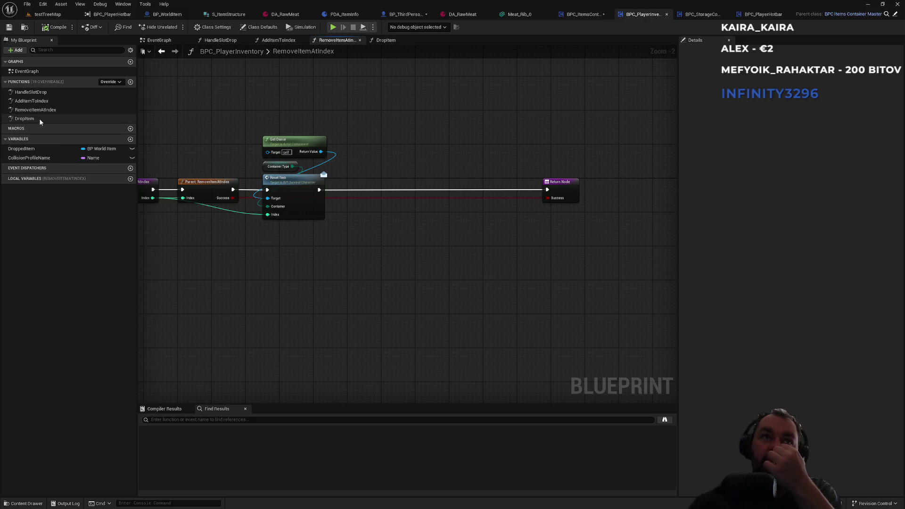
# Step: Inspect BPC_StorageContainer's RemoveItemAtIndex graph, then return to DropItemMaster
pyautogui.click(696, 15)
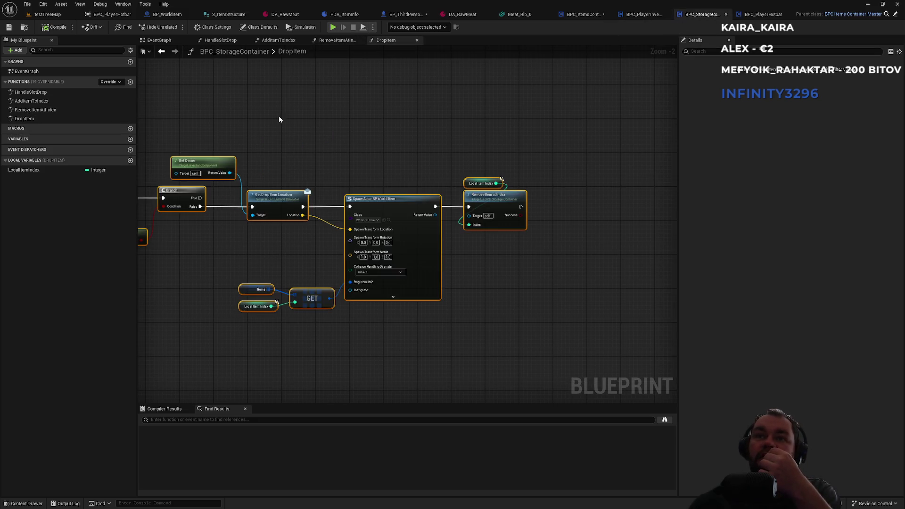
pyautogui.doubleClick(70, 110)
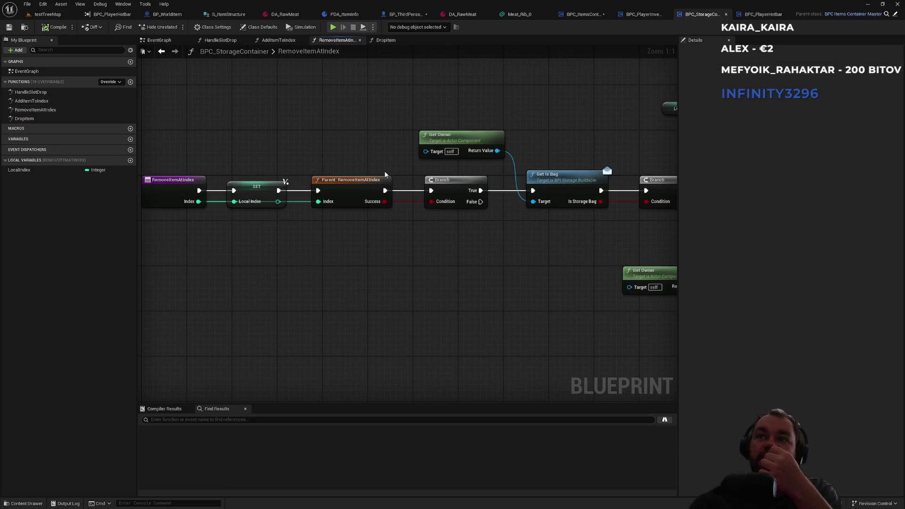
pyautogui.moveTo(471, 264); pyautogui.dragTo(318, 284)
pyautogui.moveTo(556, 199); pyautogui.dragTo(434, 216)
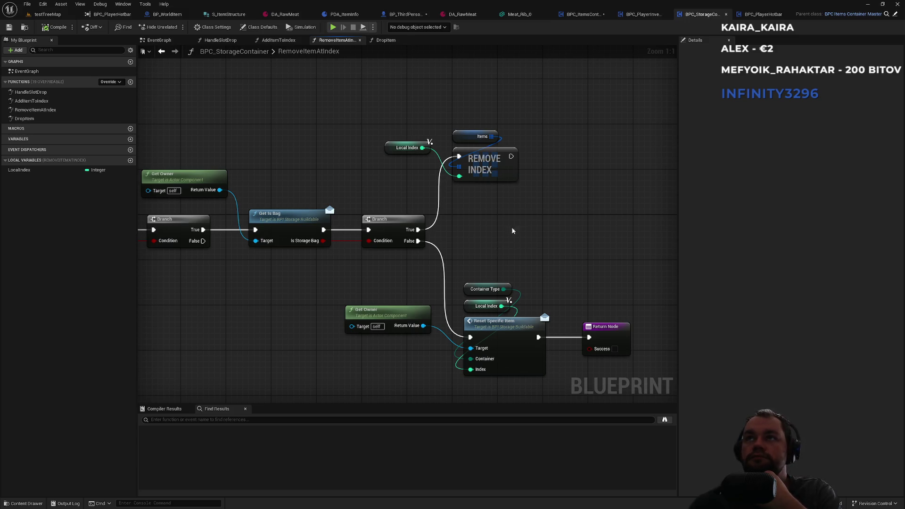
pyautogui.click(578, 14)
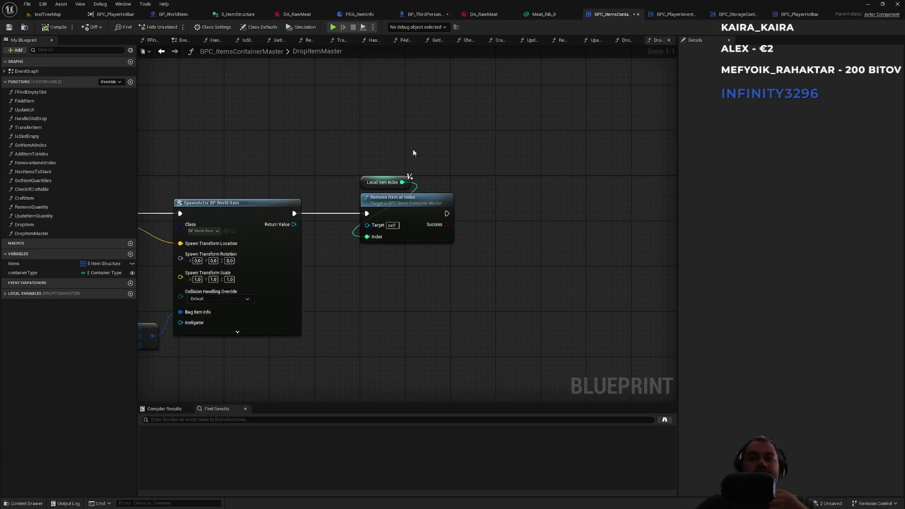
# Step: Pan DropItemMaster to view Print String, Get Drop Item Location, Get Owner and Branch
pyautogui.moveTo(359, 152); pyautogui.dragTo(471, 133)
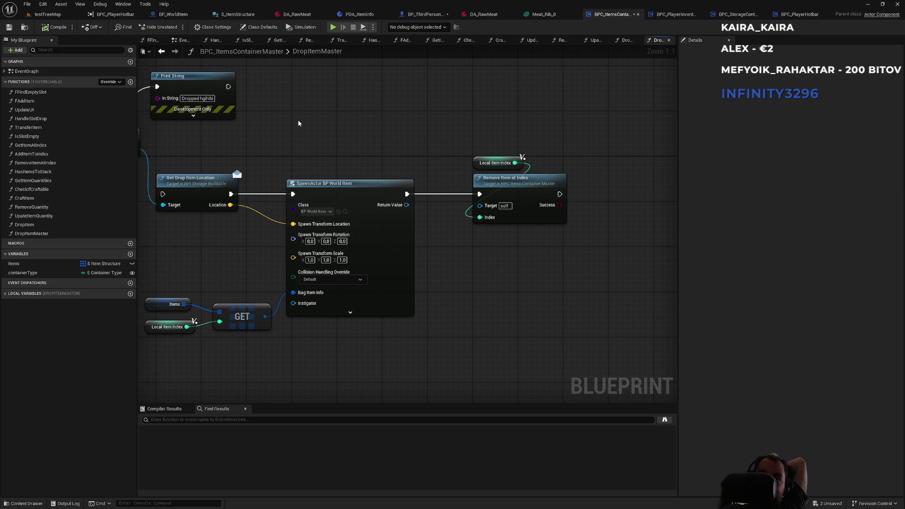
pyautogui.moveTo(298, 124); pyautogui.dragTo(436, 127)
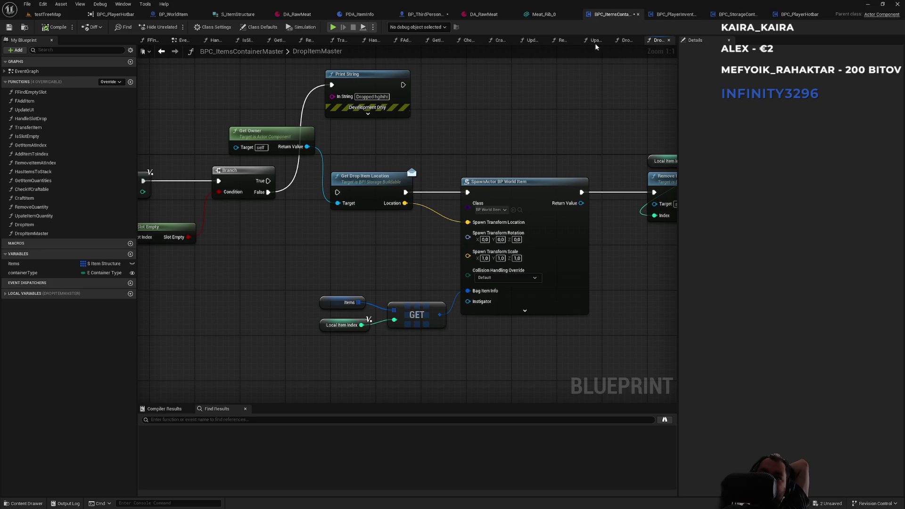
pyautogui.click(666, 15)
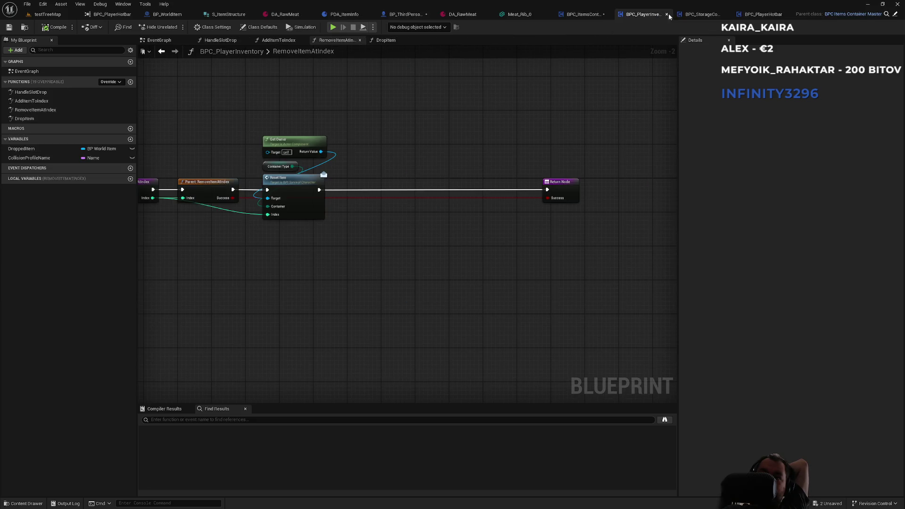
pyautogui.click(582, 14)
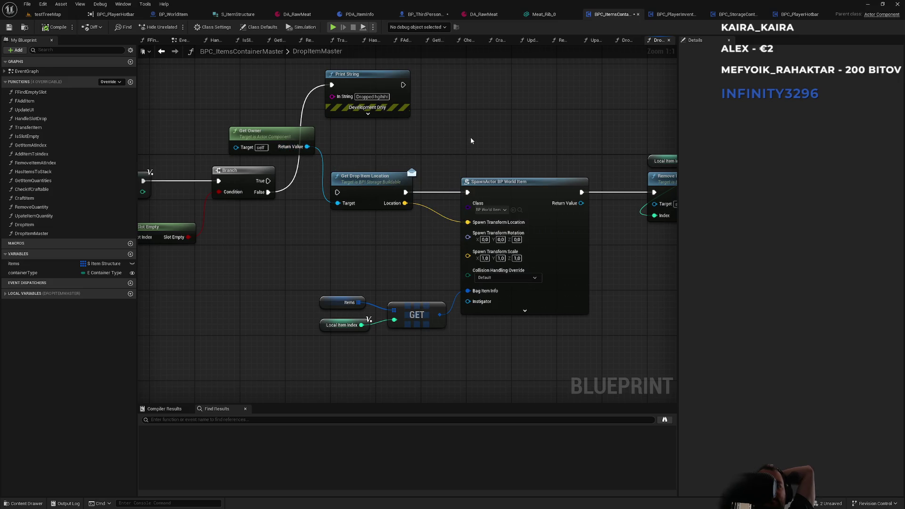
# Step: Select Get Drop Item Location, then open BPC_PlayerInventory's DropItem function graph
pyautogui.moveTo(425, 141); pyautogui.dragTo(524, 149)
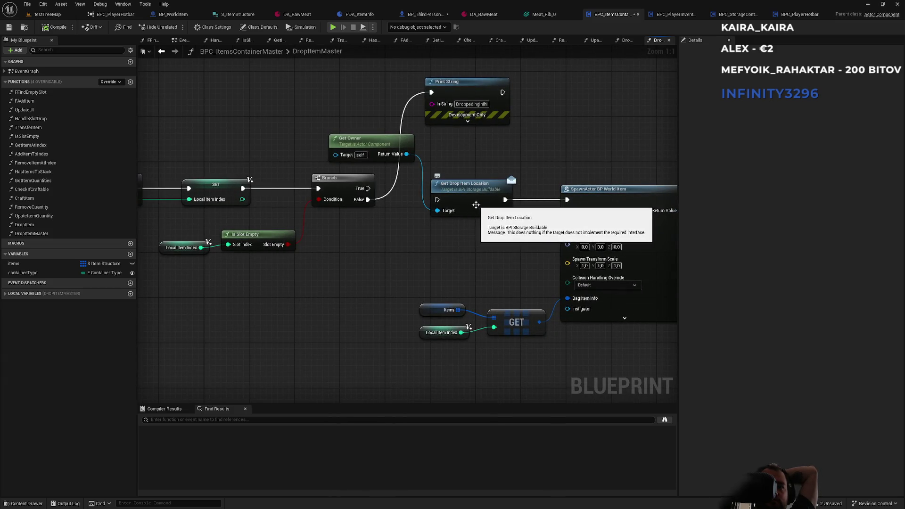
pyautogui.moveTo(464, 150); pyautogui.dragTo(338, 163)
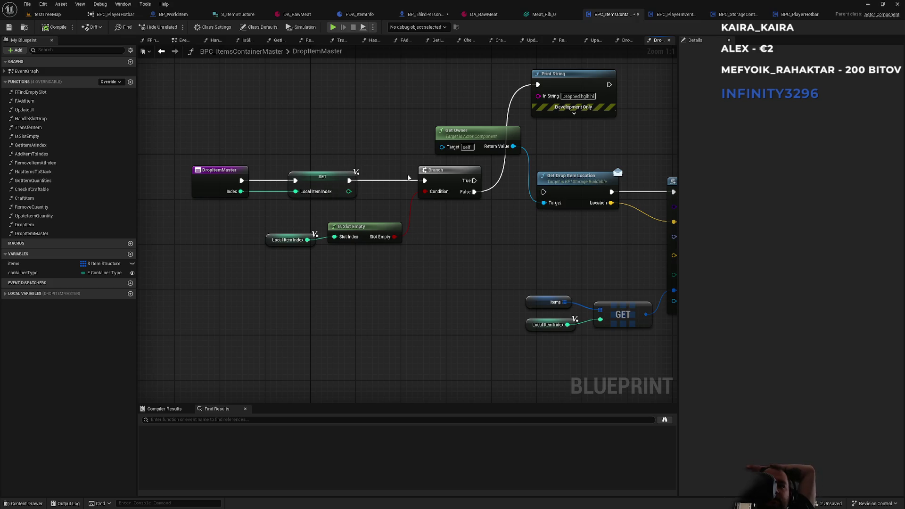
pyautogui.moveTo(485, 231); pyautogui.dragTo(354, 249)
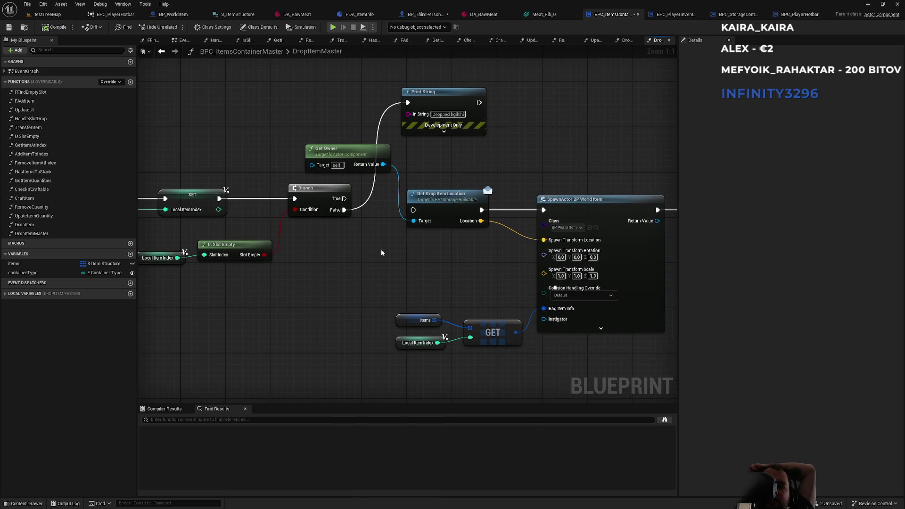
pyautogui.click(468, 205)
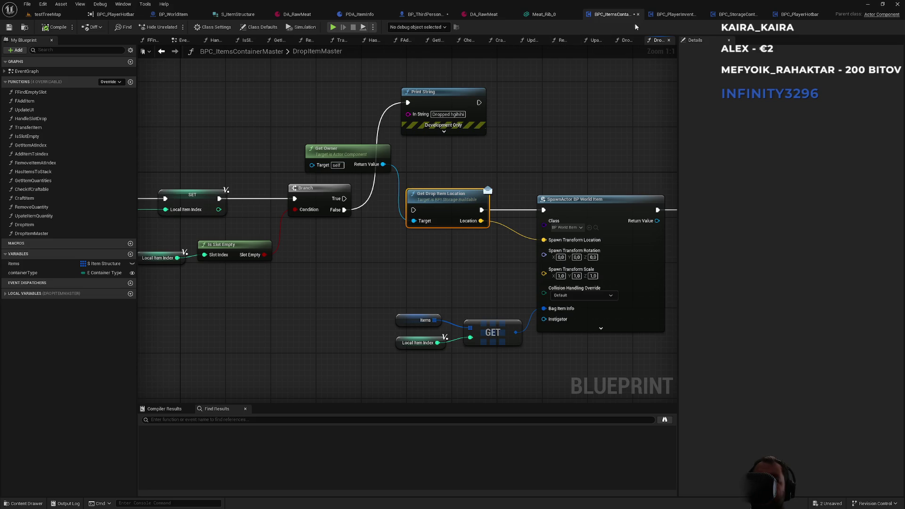
pyautogui.click(674, 14)
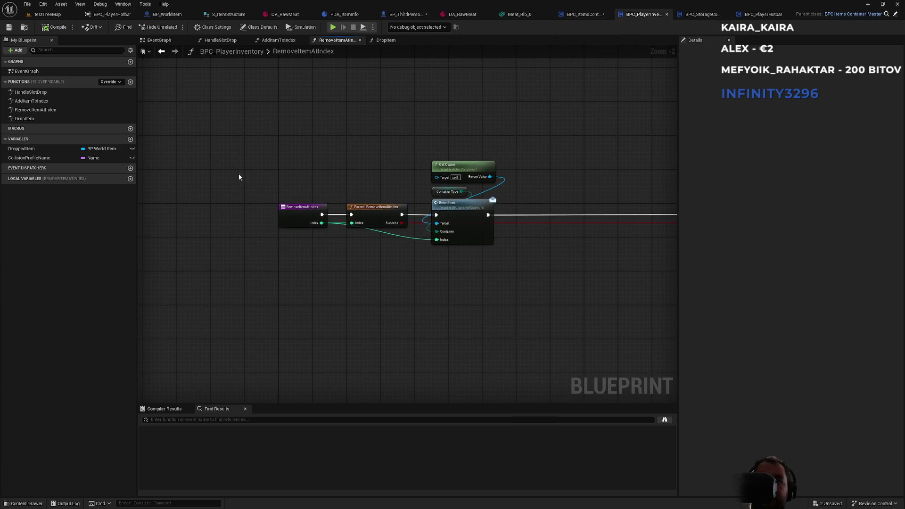
pyautogui.doubleClick(61, 119)
# Step: Copy Get Item Drop Location from BPC_PlayerInventory's DropItem and paste it into DropItemMaster
pyautogui.scroll(3, 436, 157)
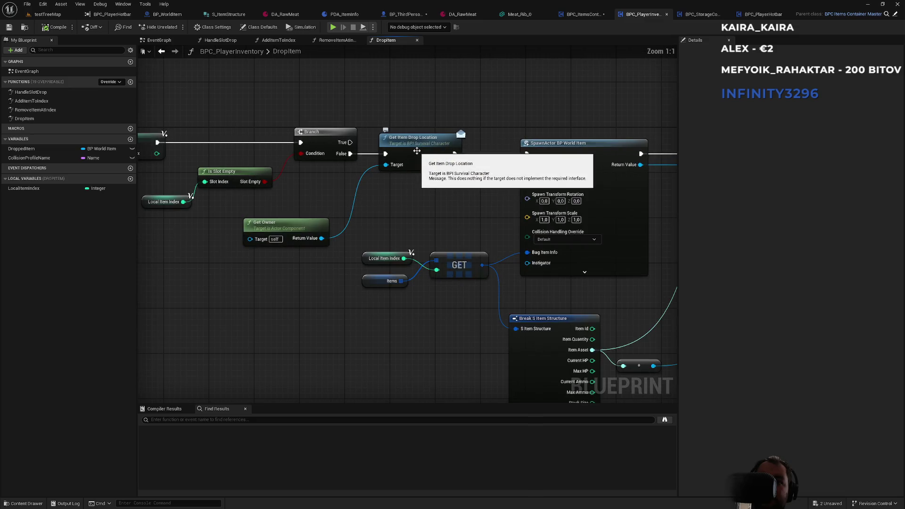
pyautogui.click(436, 158)
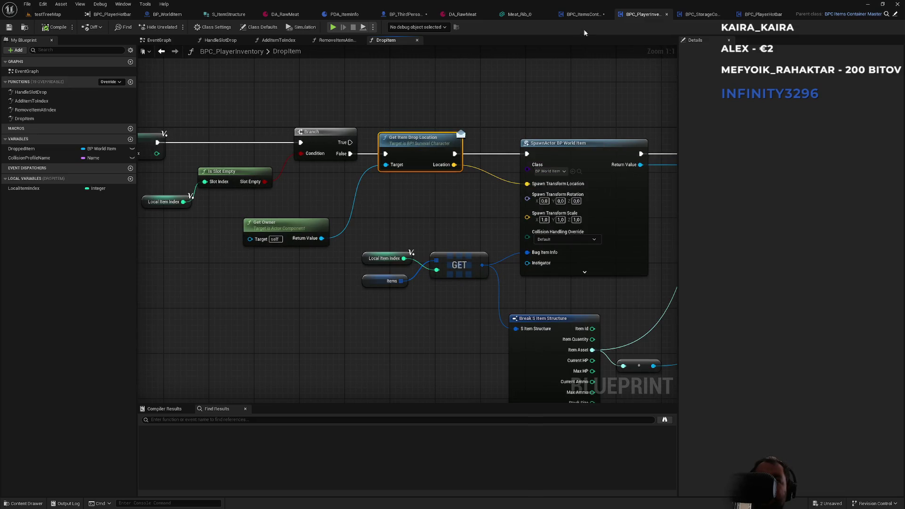
pyautogui.click(584, 15)
pyautogui.click(394, 249)
pyautogui.hotkey('ctrl', 'v')
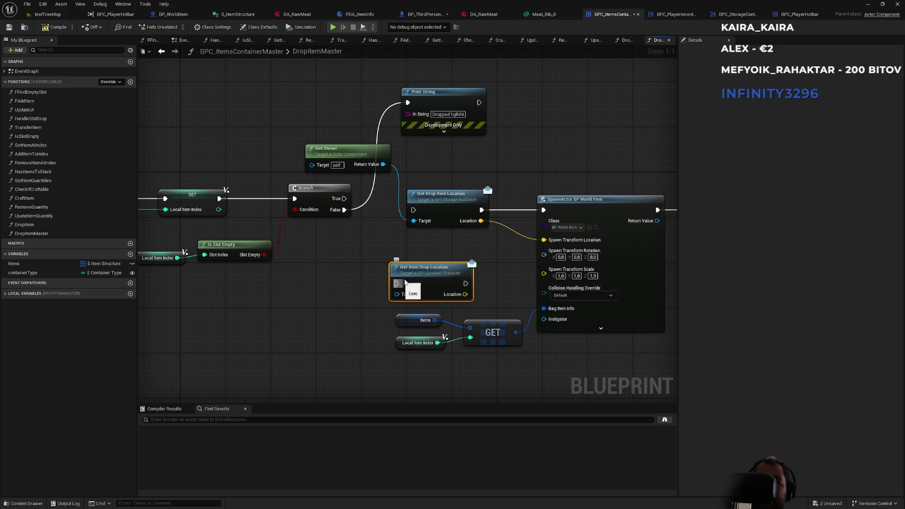
# Step: Run the pasted node after Print String into SpawnActor, targeting Get Owner, then return to testTreeMap
pyautogui.moveTo(466, 283)
pyautogui.mouseDown()
pyautogui.moveTo(543, 210)
pyautogui.moveTo(477, 297)
pyautogui.moveTo(466, 294)
pyautogui.mouseUp()
pyautogui.keyDown('alt'); pyautogui.click(505, 211); pyautogui.keyUp('alt')
pyautogui.moveTo(396, 283)
pyautogui.mouseDown()
pyautogui.moveTo(513, 125)
pyautogui.moveTo(479, 102)
pyautogui.moveTo(377, 198)
pyautogui.moveTo(383, 165)
pyautogui.mouseUp()
pyautogui.moveTo(510, 175); pyautogui.dragTo(286, 176)
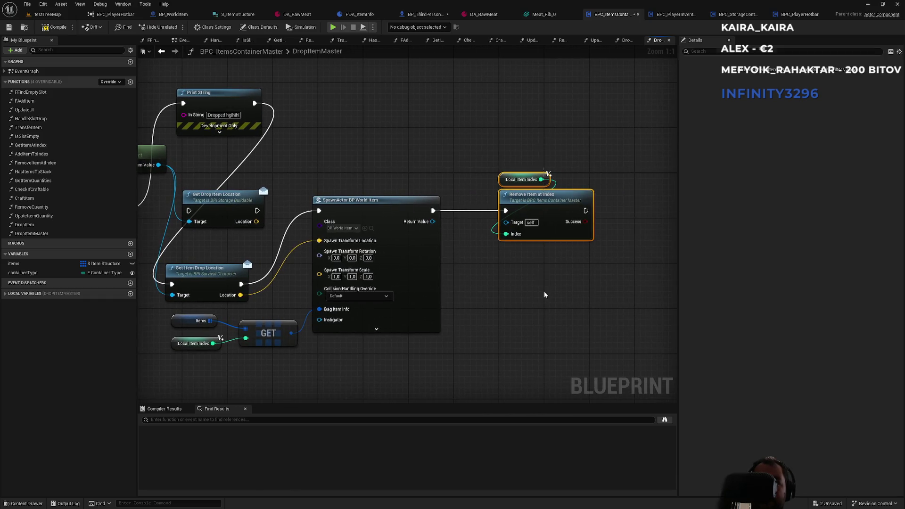
pyautogui.moveTo(545, 296); pyautogui.dragTo(513, 151)
pyautogui.click(512, 149)
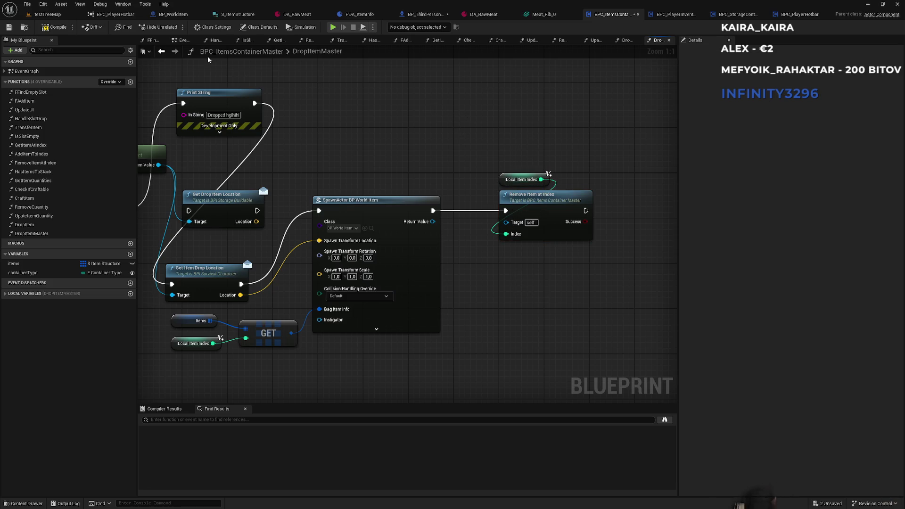
pyautogui.click(47, 14)
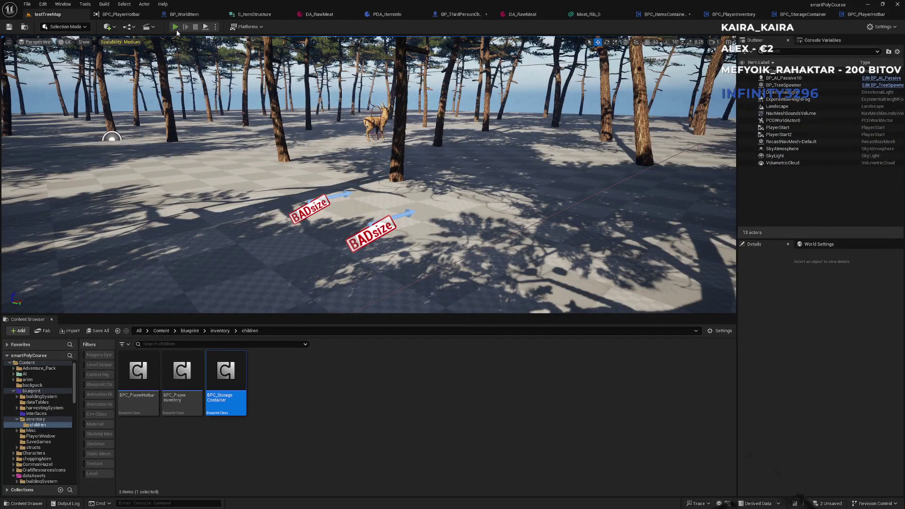
# Step: Start a play-in-editor session and drop the item in inventory slot 1
pyautogui.click(176, 28)
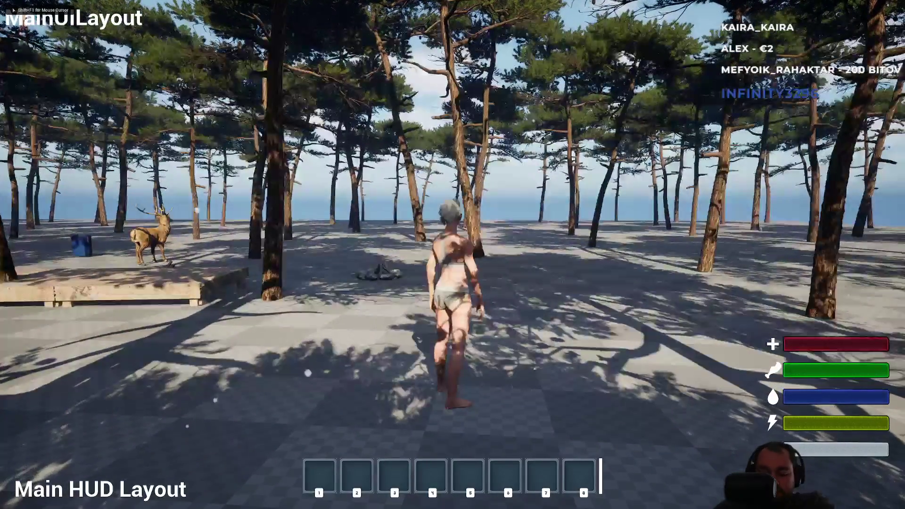
pyautogui.press('i')
pyautogui.rightClick(87, 221)
pyautogui.click(103, 227)
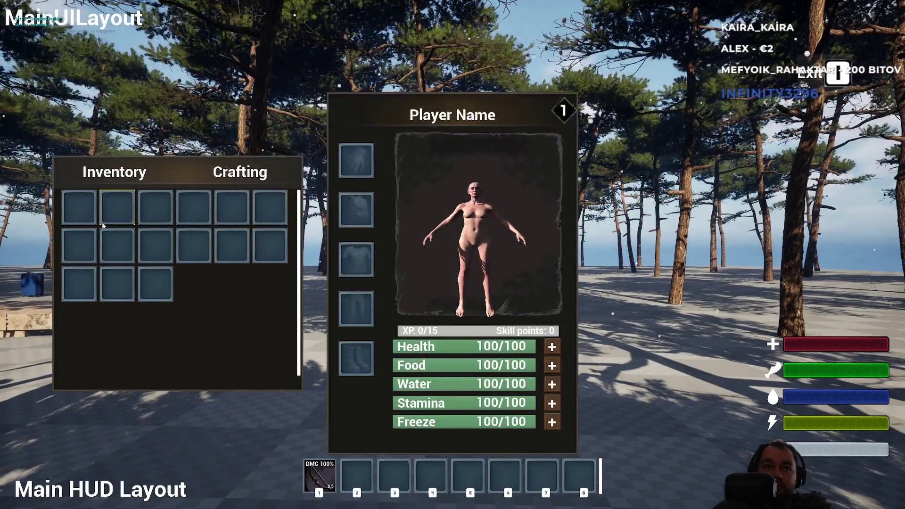
pyautogui.press('i')
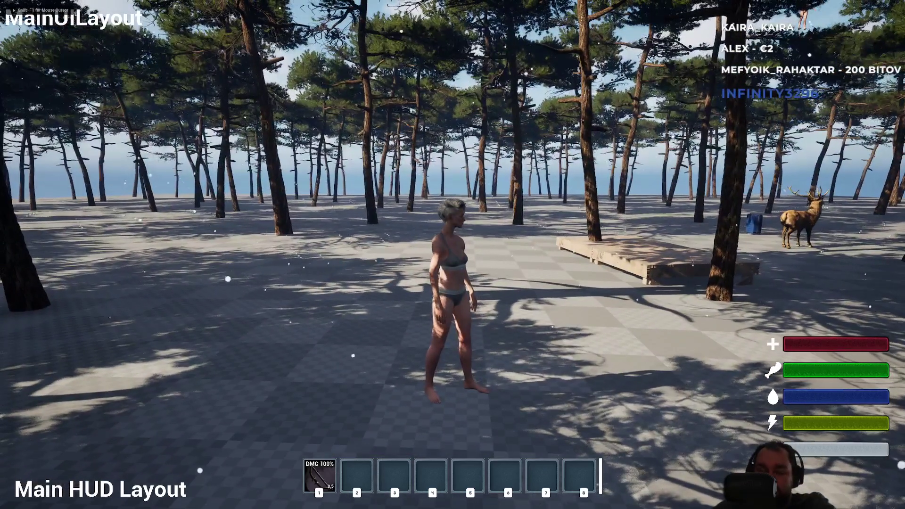
# Step: Reopen the inventory and drop the meat item beside the character
pyautogui.press('i')
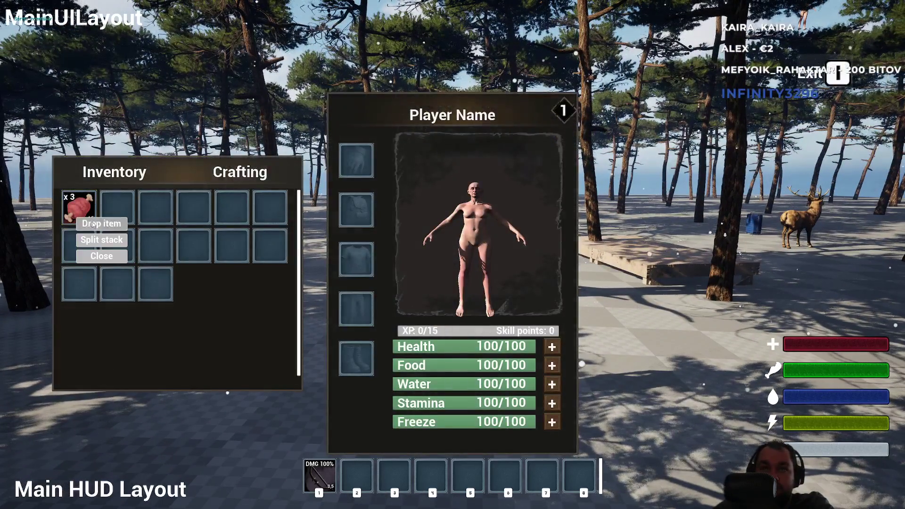
pyautogui.press('i')
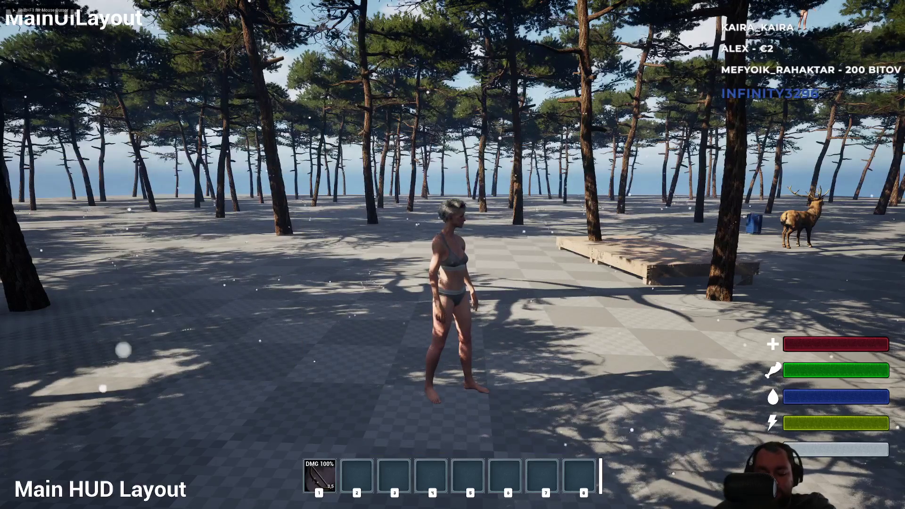
pyautogui.press('i')
pyautogui.press('i')
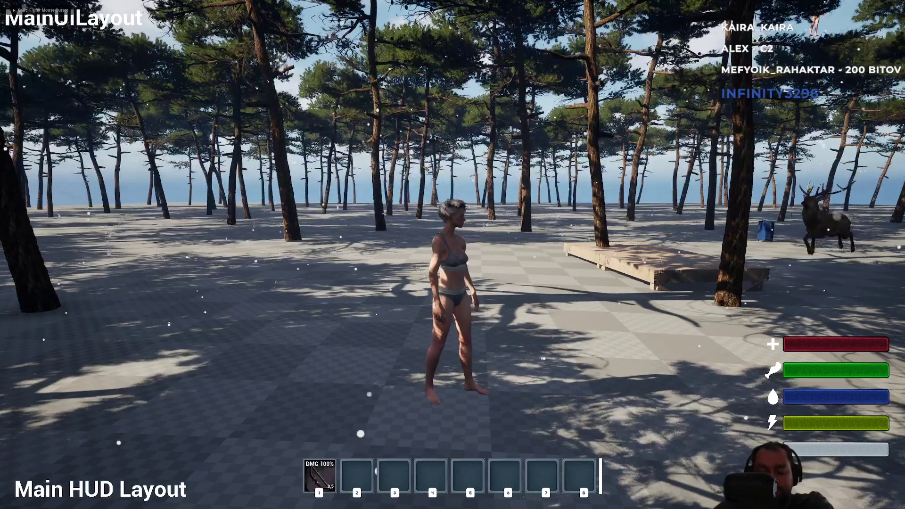
pyautogui.press('i')
pyautogui.rightClick(87, 207)
pyautogui.click(104, 210)
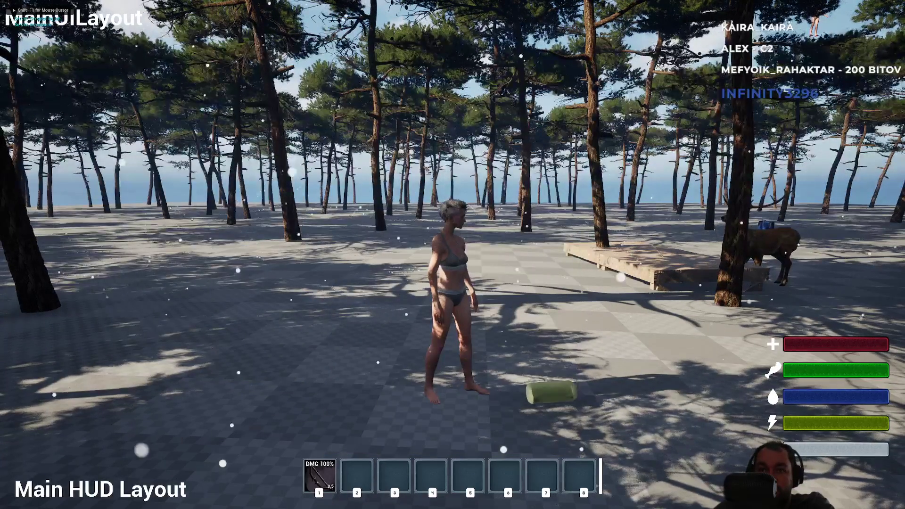
pyautogui.press('w')
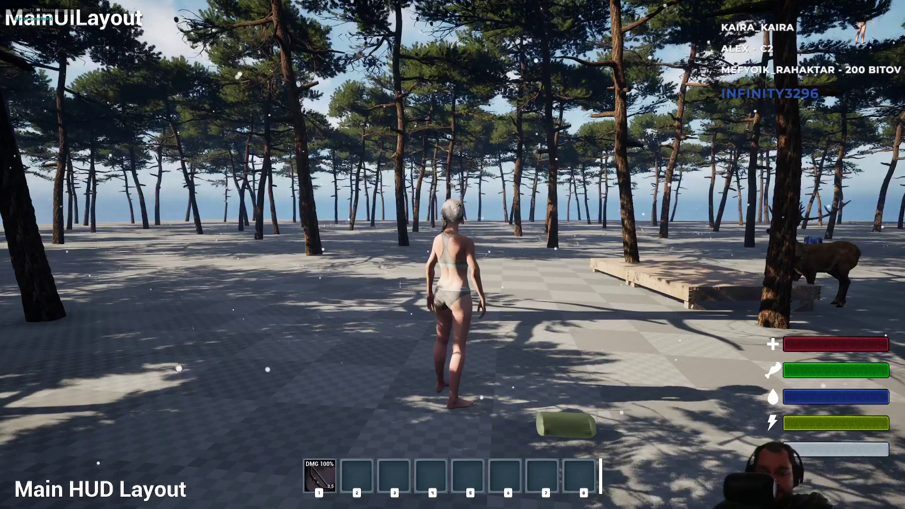
pyautogui.press('i')
pyautogui.click(107, 216)
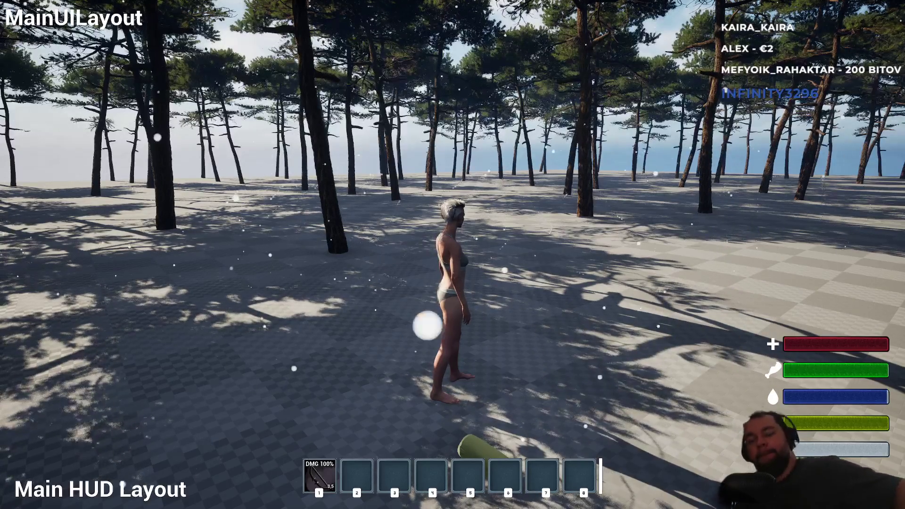
# Step: Walk the character around the trees to check the dropped meat on the ground
pyautogui.press('a')
pyautogui.press('a')
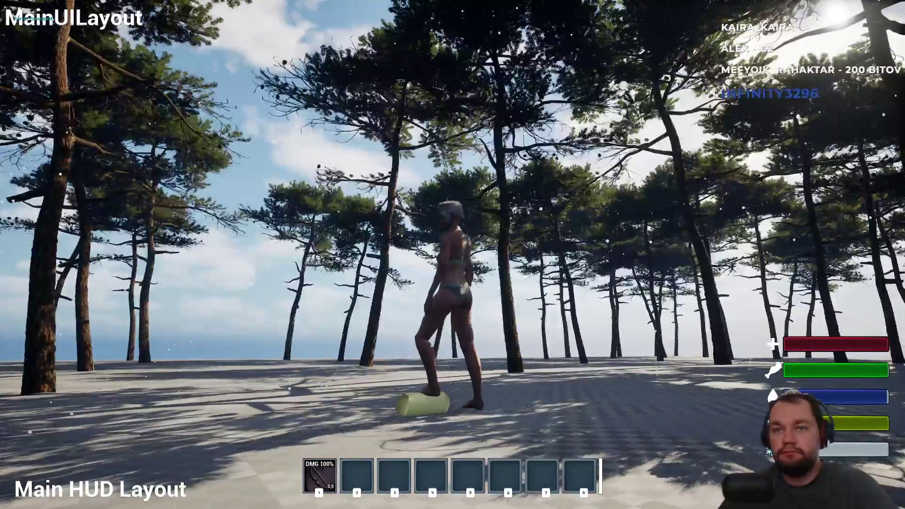
pyautogui.press('w')
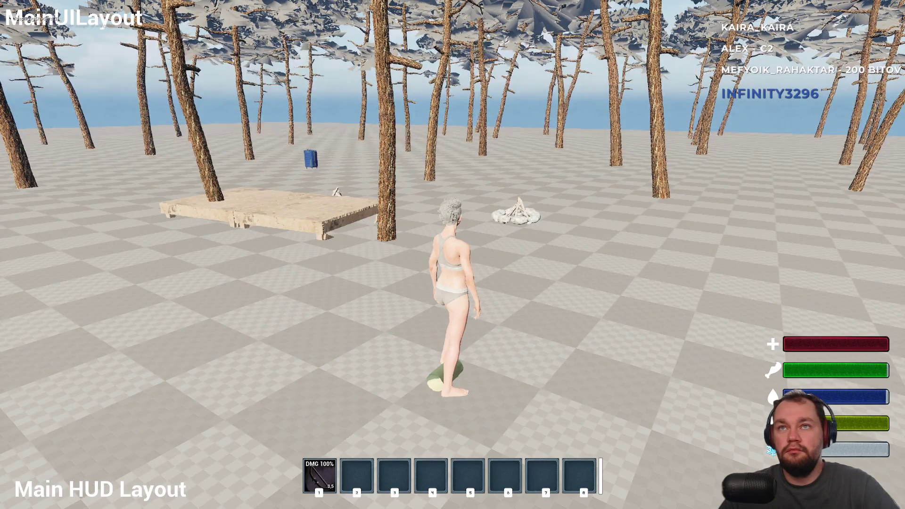
pyautogui.press('w')
pyautogui.press('w')
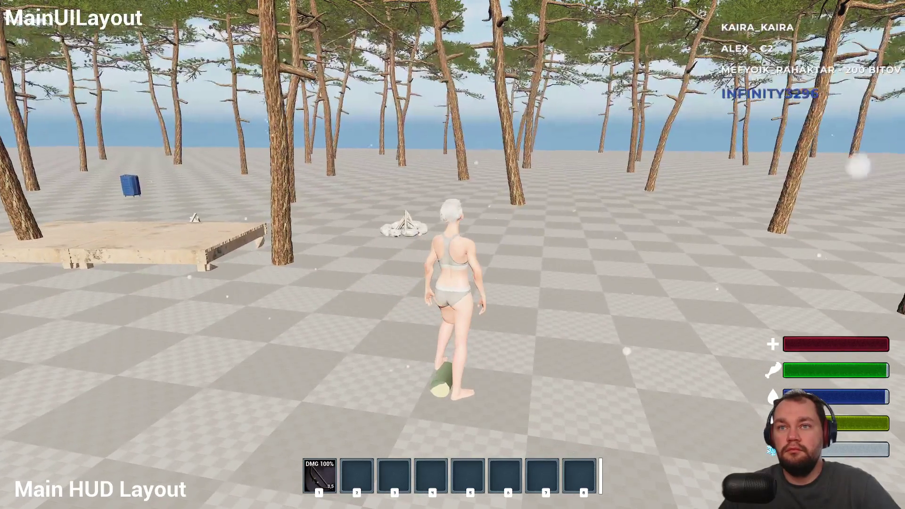
pyautogui.press('w')
pyautogui.press('w')
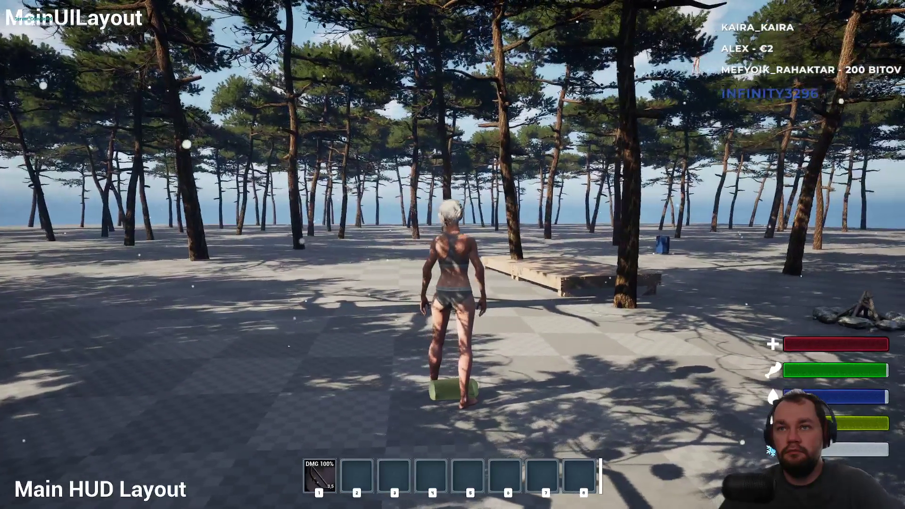
pyautogui.press('d')
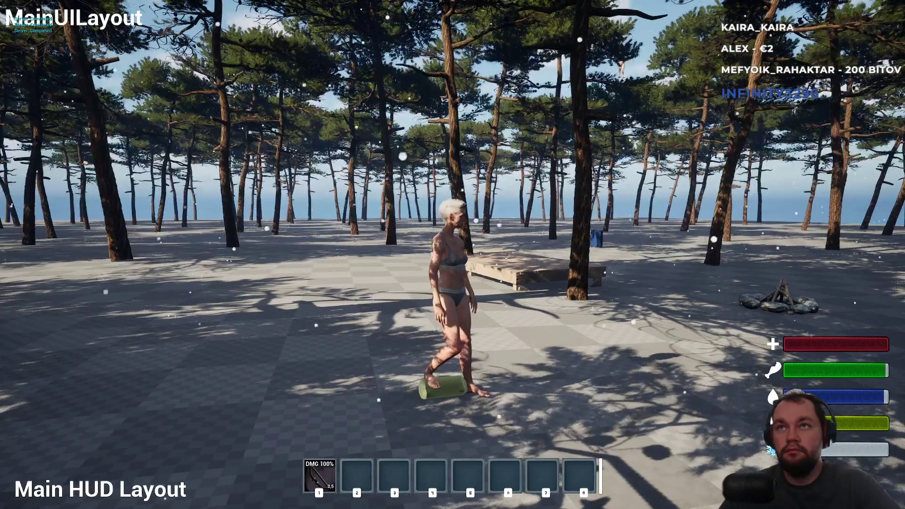
pyautogui.press('w')
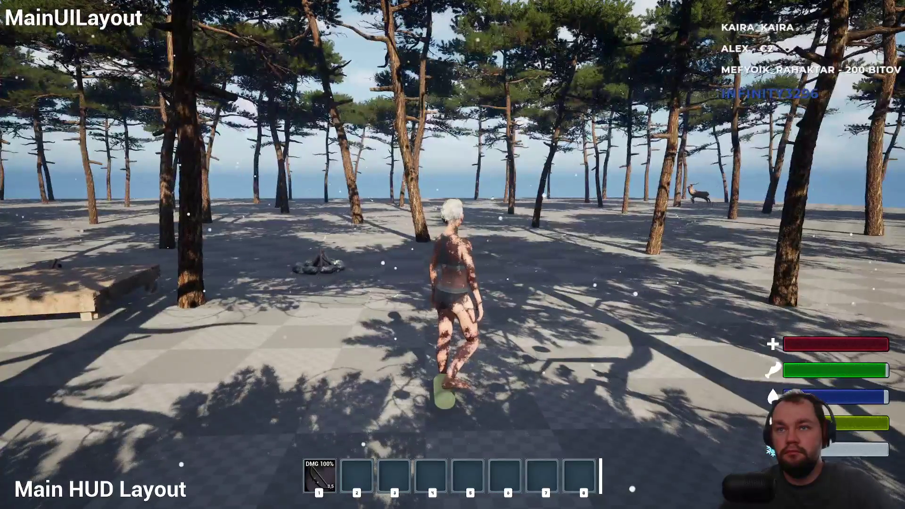
pyautogui.press('s')
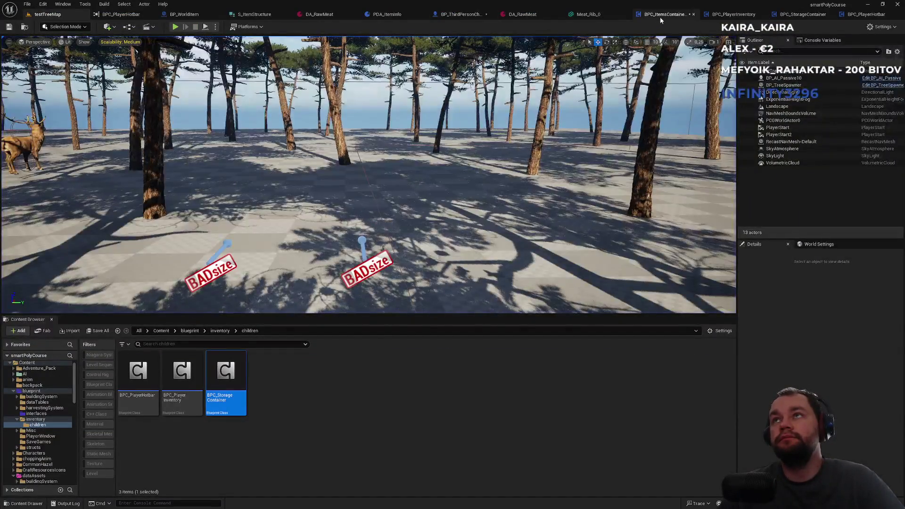
# Step: Back in BPC_ItemsContainerMaster, pan and zoom out over the start of DropItemMaster
pyautogui.click(662, 14)
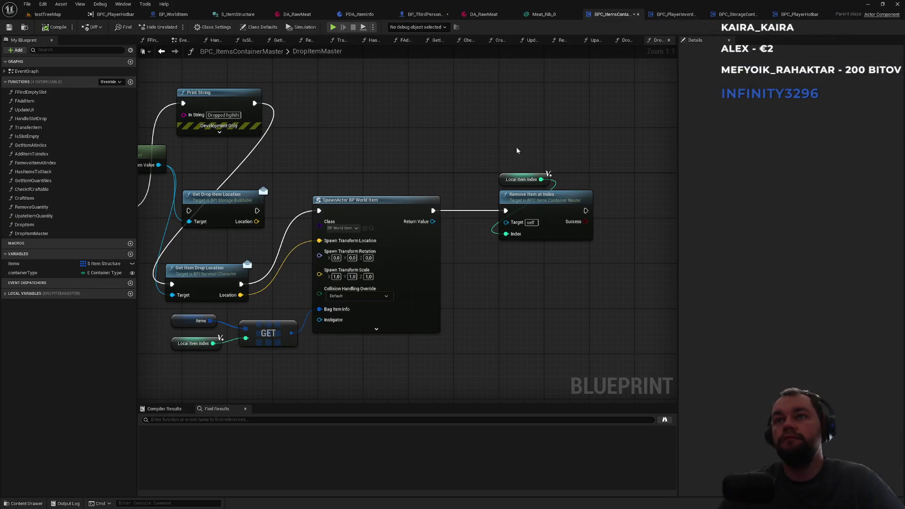
pyautogui.moveTo(492, 148); pyautogui.dragTo(608, 120)
pyautogui.scroll(-2, 575, 128)
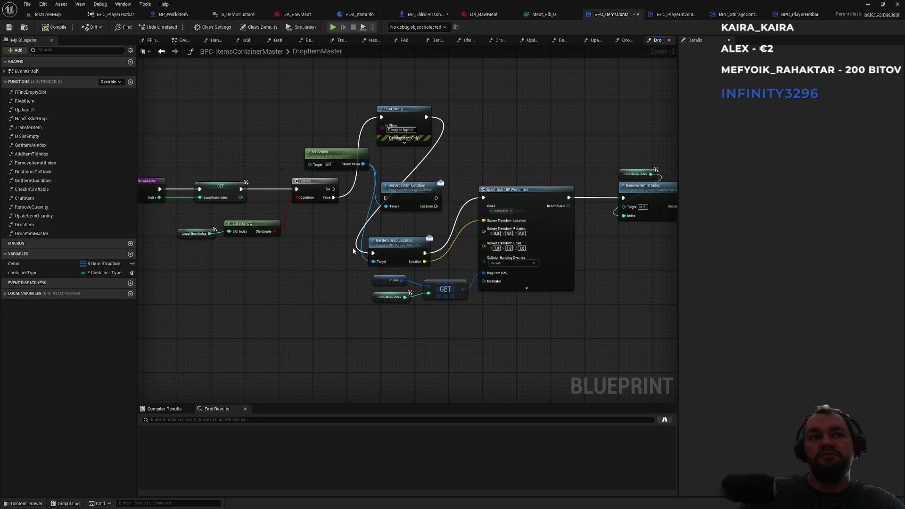
# Step: Open and centre BPC_PlayerInventory's RemoveItemAtIndex graph
pyautogui.click(676, 15)
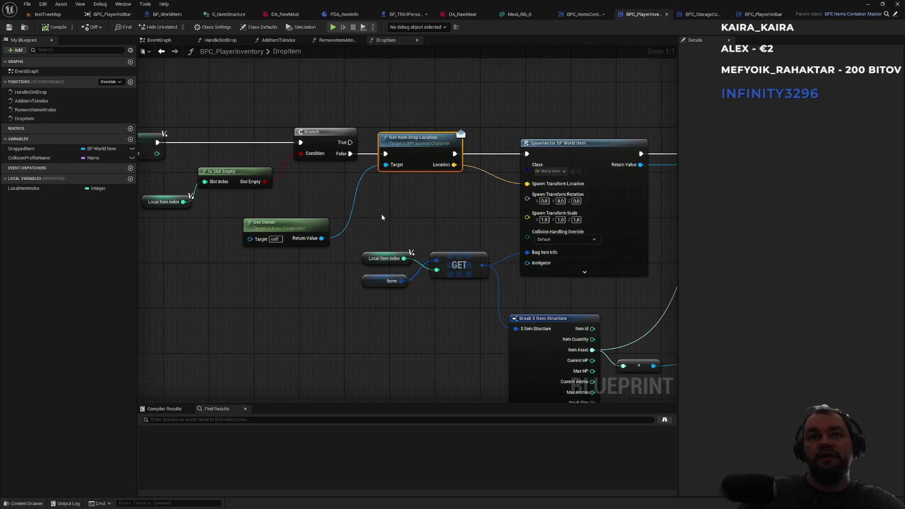
pyautogui.doubleClick(35, 109)
pyautogui.scroll(2, 351, 218)
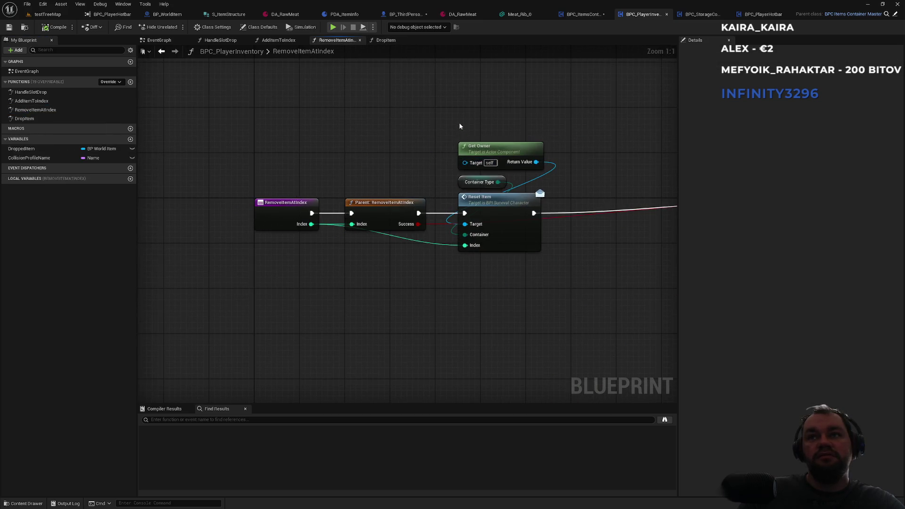
pyautogui.moveTo(611, 173); pyautogui.dragTo(461, 178)
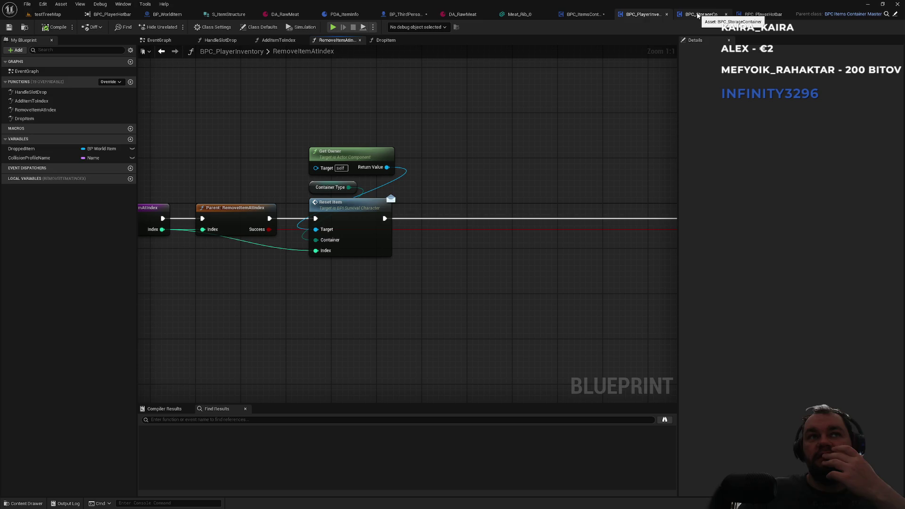
# Step: Compare the RemoveItemAtIndex graphs of BPC_StorageContainer and BPC_PlayerHotbar
pyautogui.click(697, 15)
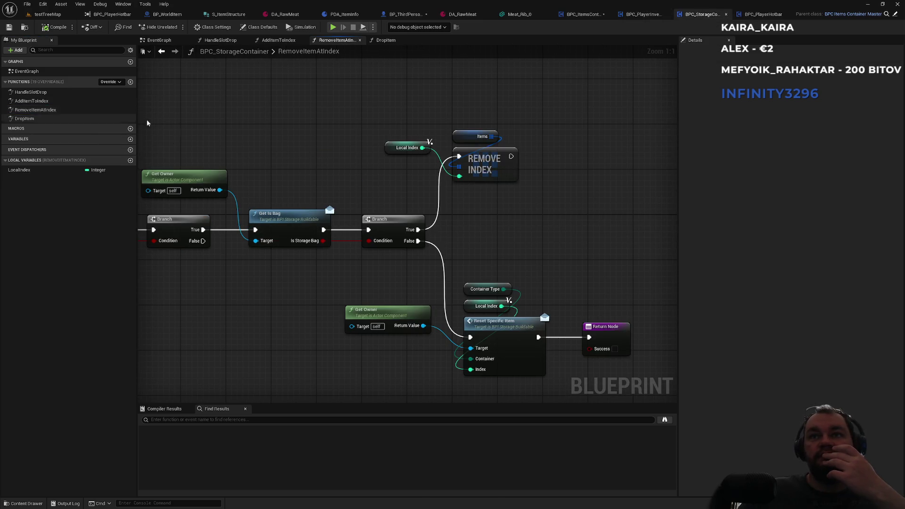
pyautogui.moveTo(367, 196); pyautogui.dragTo(433, 177)
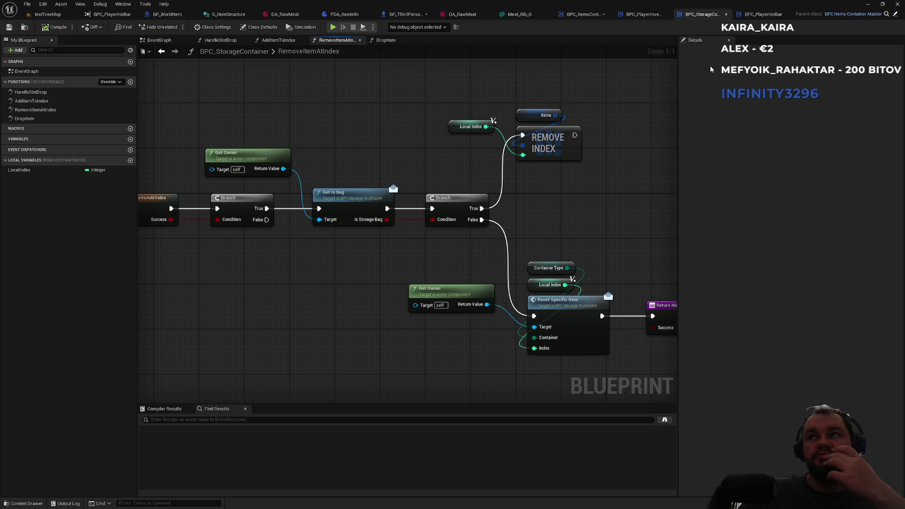
pyautogui.click(757, 18)
pyautogui.doubleClick(36, 118)
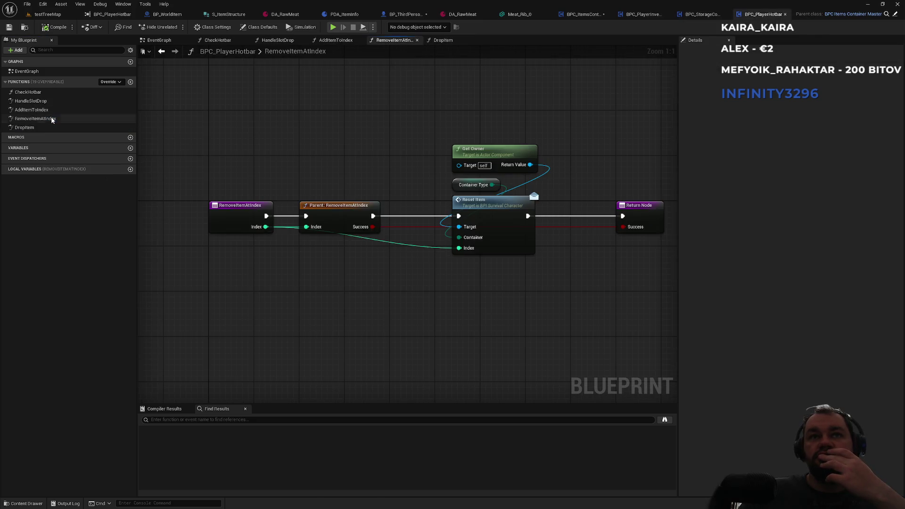
pyautogui.moveTo(379, 147)
pyautogui.mouseDown()
pyautogui.moveTo(280, 148)
pyautogui.moveTo(317, 137)
pyautogui.mouseUp()
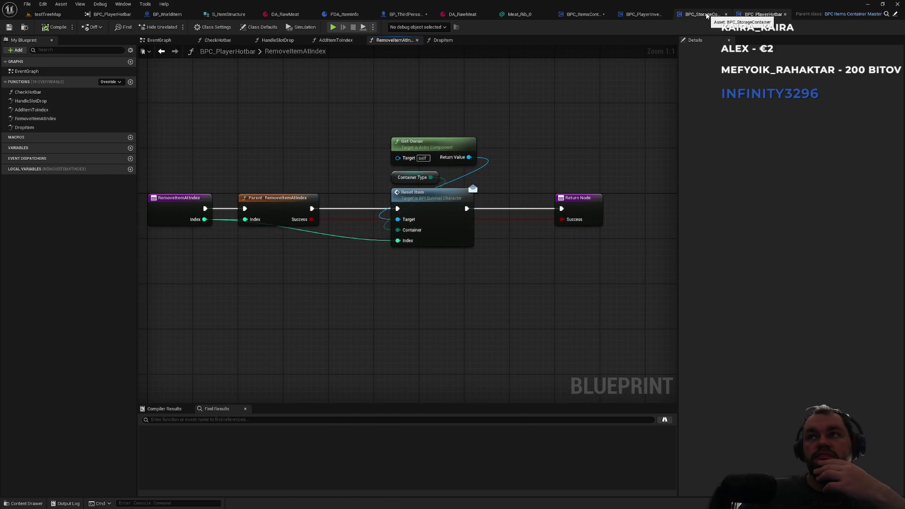
pyautogui.click(706, 16)
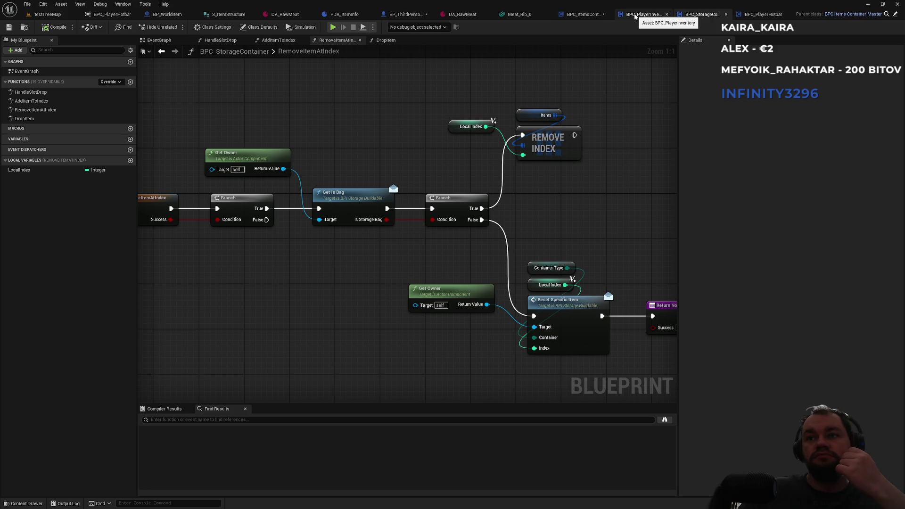
pyautogui.moveTo(387, 143); pyautogui.dragTo(497, 139)
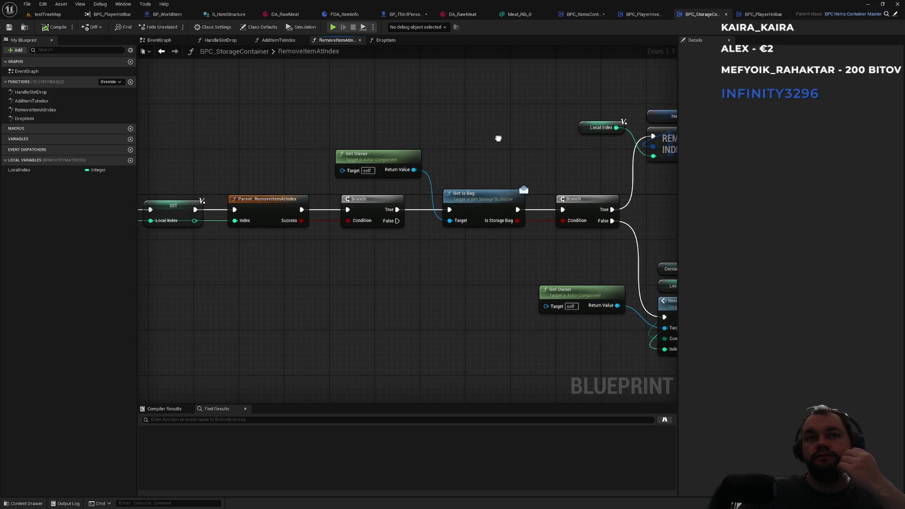
pyautogui.moveTo(422, 126); pyautogui.dragTo(507, 110)
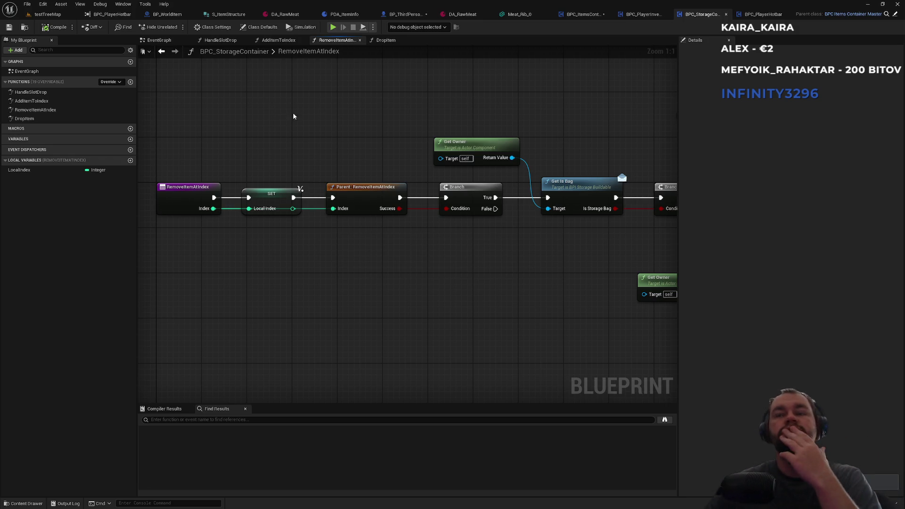
# Step: In DropItemMaster, bring the two drop-location nodes into view and select them
pyautogui.click(642, 14)
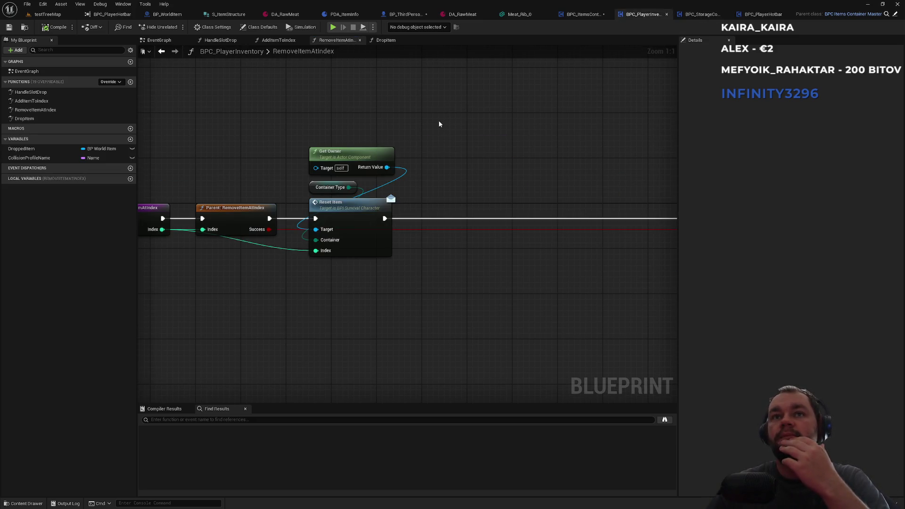
pyautogui.click(586, 14)
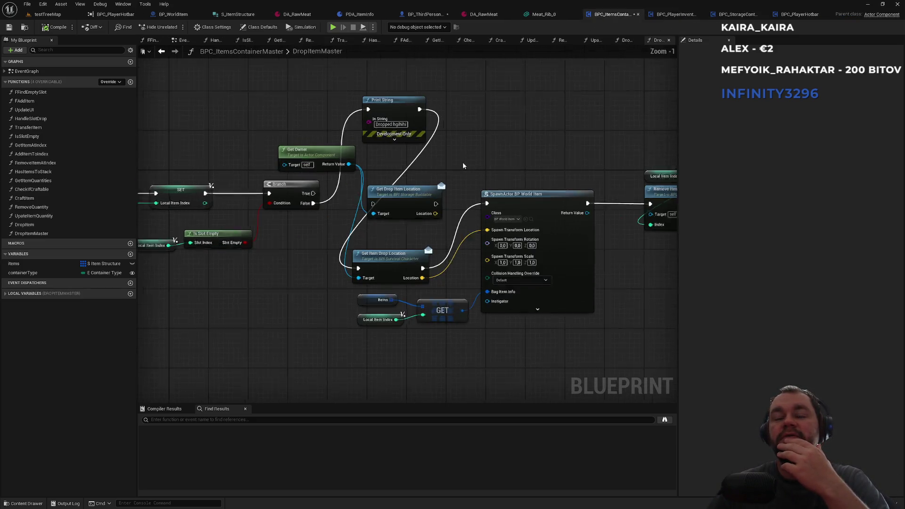
pyautogui.moveTo(453, 166)
pyautogui.mouseDown()
pyautogui.moveTo(482, 146)
pyautogui.moveTo(400, 275)
pyautogui.mouseUp()
pyautogui.click(409, 247)
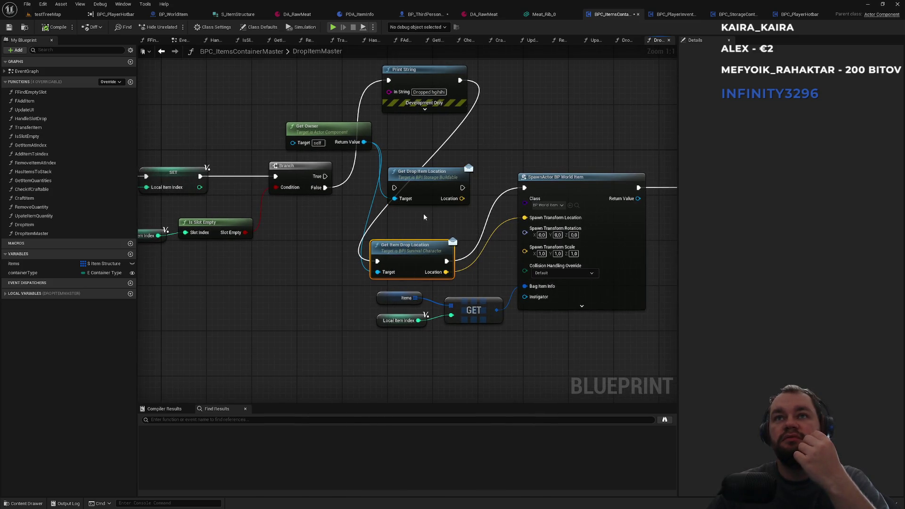
pyautogui.moveTo(463, 156); pyautogui.dragTo(409, 268)
pyautogui.moveTo(409, 267); pyautogui.dragTo(409, 266)
pyautogui.click(422, 228)
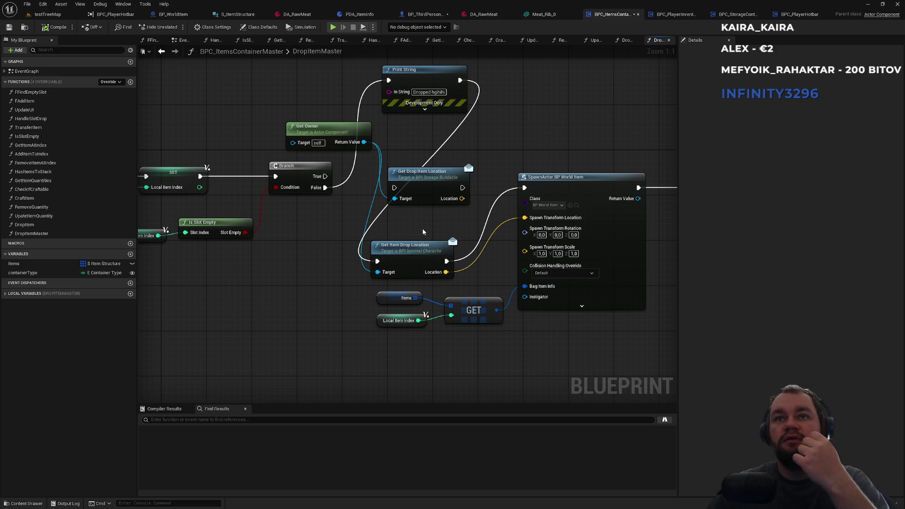
pyautogui.moveTo(474, 154); pyautogui.dragTo(418, 261)
pyautogui.click(371, 239)
pyautogui.moveTo(372, 239); pyautogui.dragTo(477, 235)
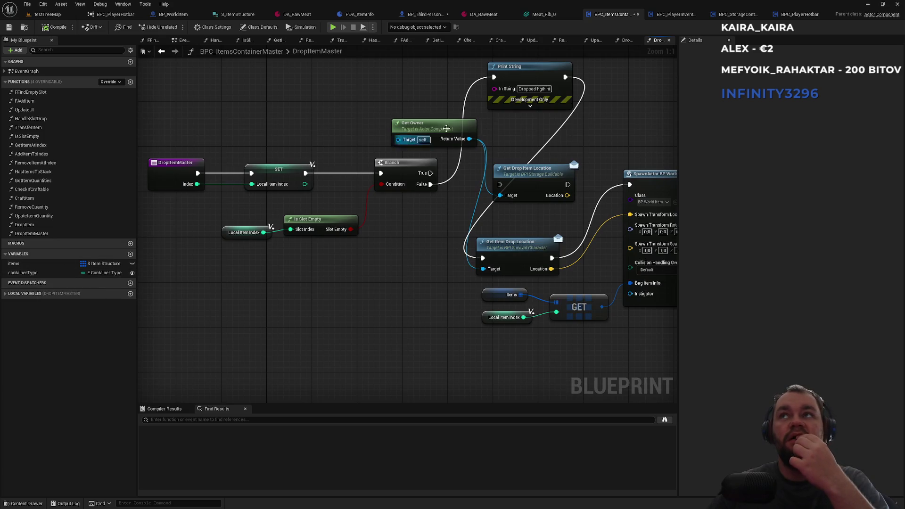
# Step: Review the DropItem graphs of BPC_PlayerInventory, BPC_StorageContainer and BPC_PlayerHotbar, then return
pyautogui.click(673, 14)
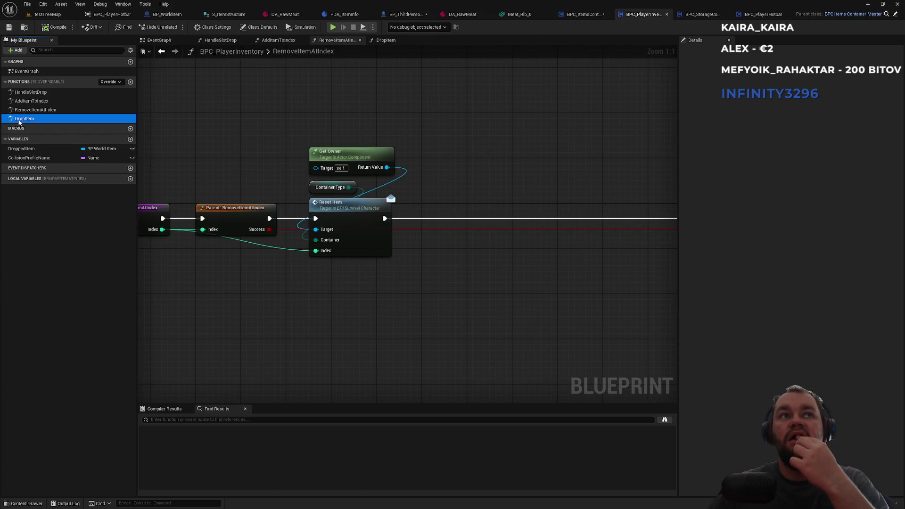
pyautogui.doubleClick(24, 119)
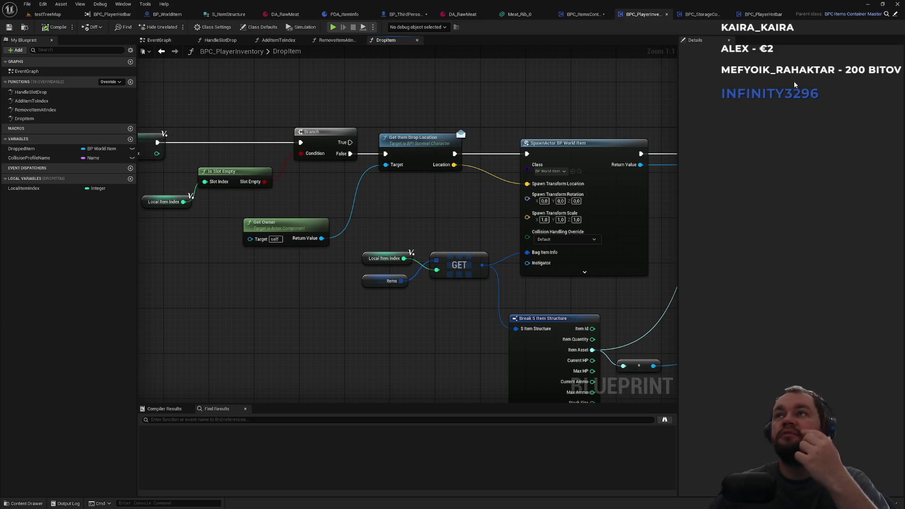
pyautogui.click(695, 14)
pyautogui.doubleClick(24, 119)
pyautogui.scroll(1, 271, 202)
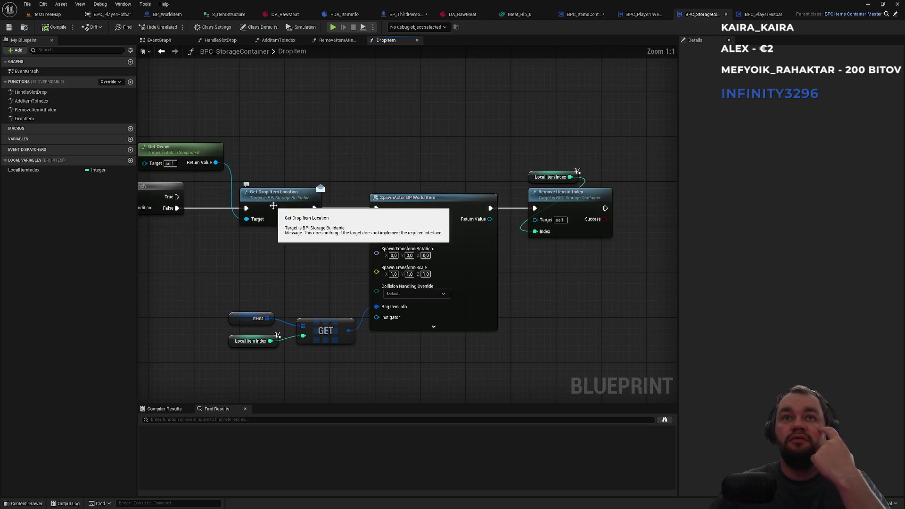
pyautogui.click(754, 14)
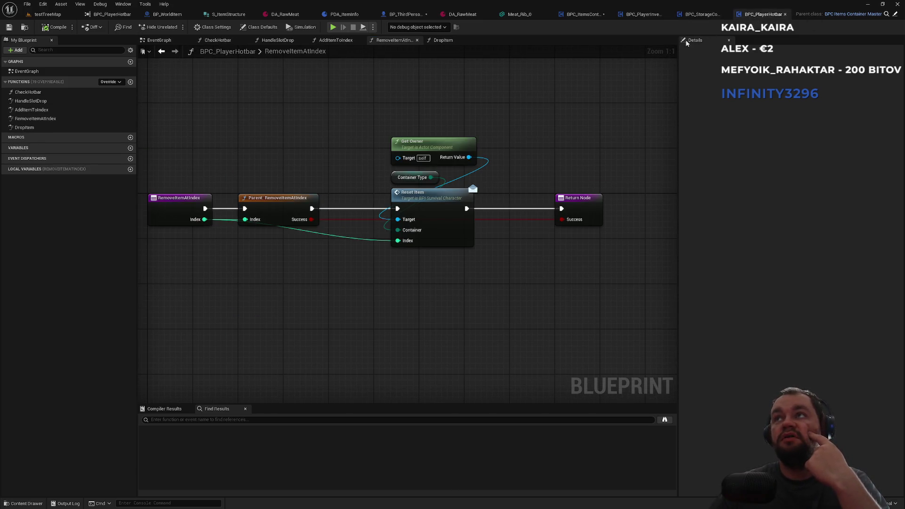
pyautogui.doubleClick(52, 127)
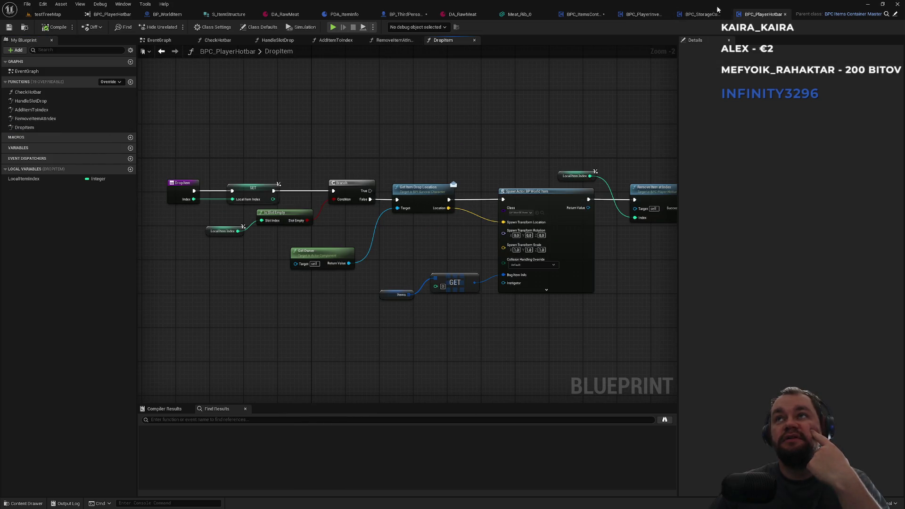
pyautogui.click(568, 15)
pyautogui.moveTo(447, 212); pyautogui.dragTo(343, 292)
# Step: Delete the Print String node and move both drop-location nodes up the graph
pyautogui.moveTo(405, 240)
pyautogui.mouseDown()
pyautogui.moveTo(385, 163)
pyautogui.moveTo(447, 118)
pyautogui.moveTo(460, 212)
pyautogui.moveTo(469, 206)
pyautogui.mouseUp()
pyautogui.moveTo(464, 111); pyautogui.dragTo(430, 176)
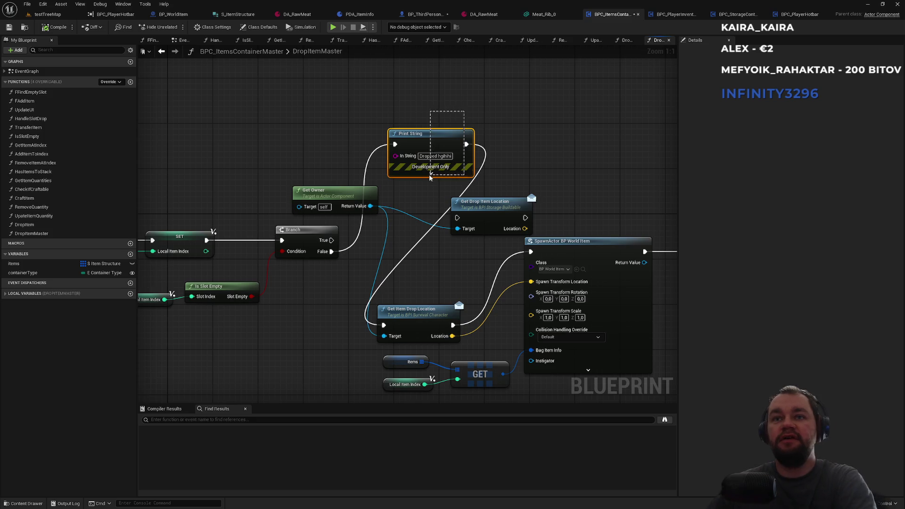
pyautogui.press('Delete')
pyautogui.moveTo(414, 320)
pyautogui.mouseDown()
pyautogui.moveTo(460, 263)
pyautogui.moveTo(431, 263)
pyautogui.mouseUp()
pyautogui.moveTo(499, 201); pyautogui.dragTo(455, 139)
pyautogui.moveTo(283, 138)
pyautogui.mouseDown()
pyautogui.moveTo(404, 202)
pyautogui.moveTo(384, 140)
pyautogui.mouseUp()
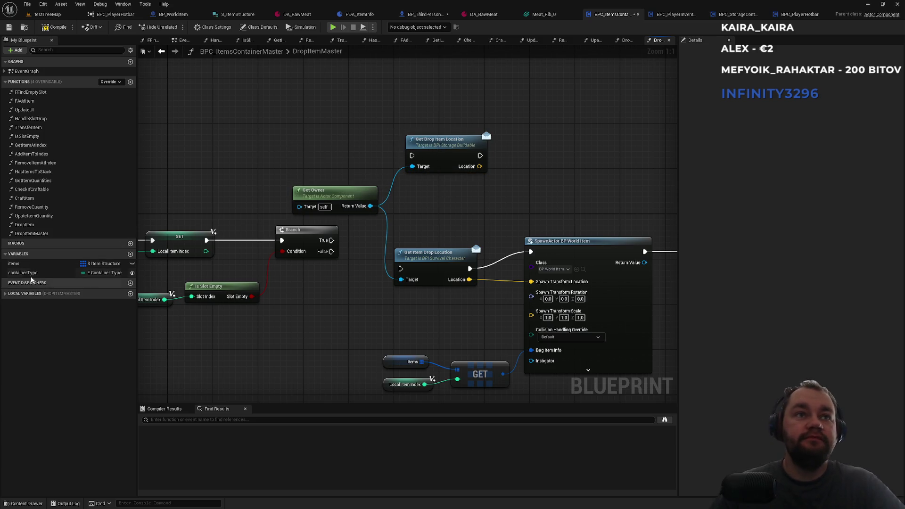
# Step: Place a Container Type getter and add Switch on E_ContainerType via a 'switch conta' search
pyautogui.click(29, 272)
pyautogui.moveTo(273, 121); pyautogui.dragTo(278, 123)
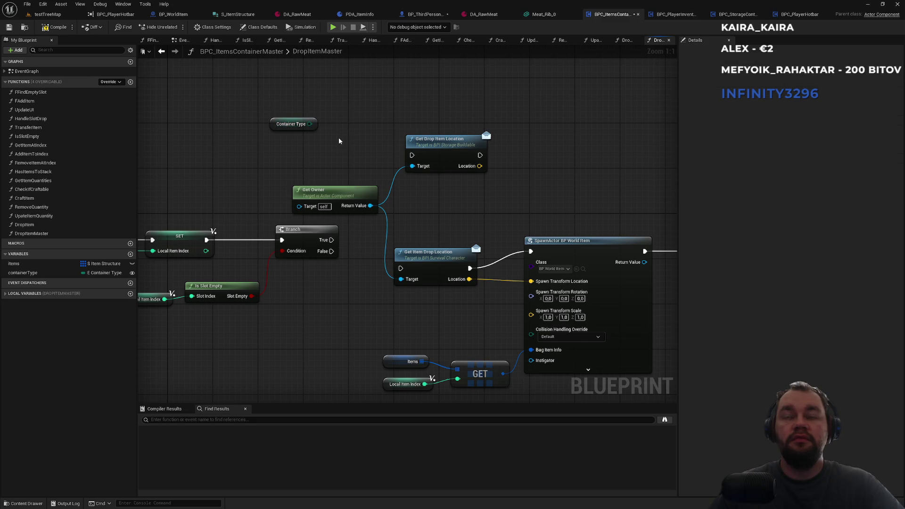
pyautogui.rightClick(356, 120)
pyautogui.write('switch')
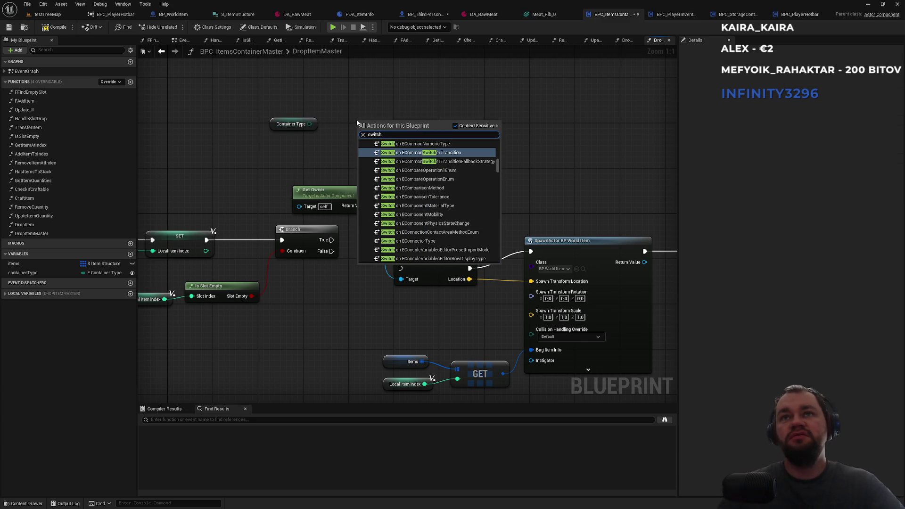
pyautogui.write(' cont')
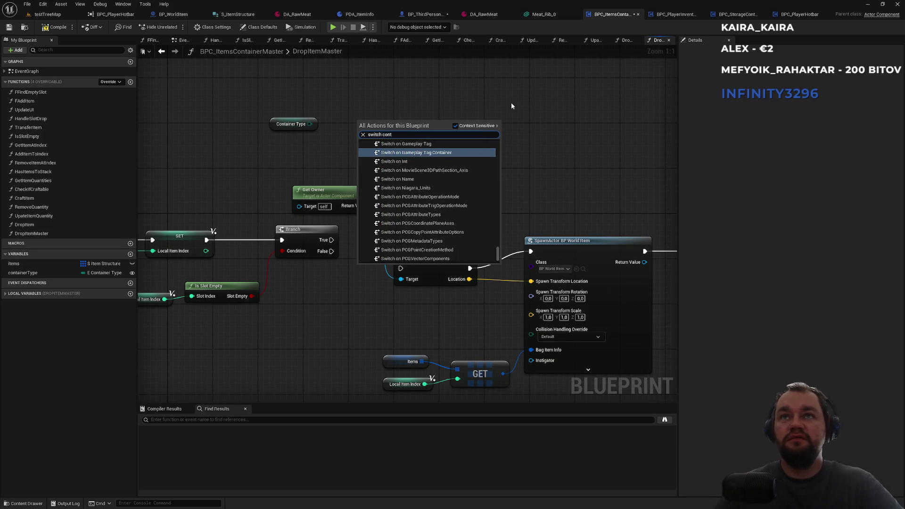
pyautogui.write('a')
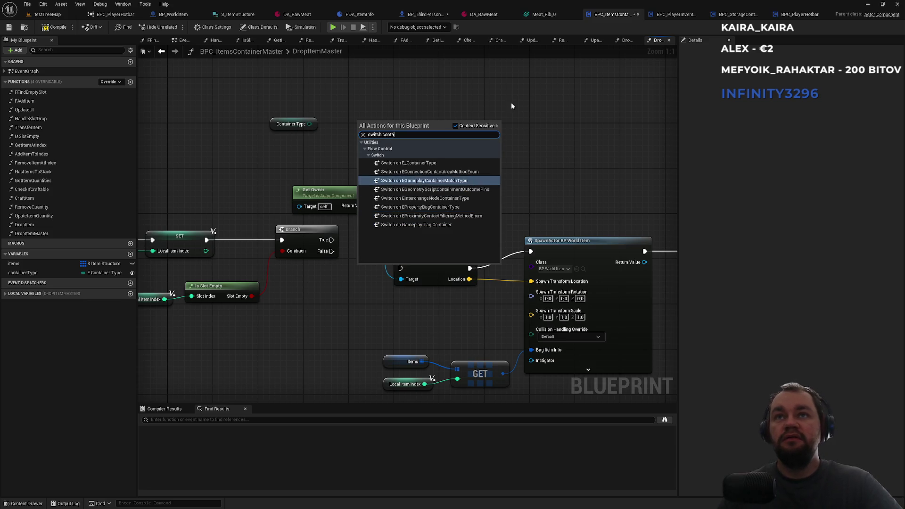
pyautogui.press('Up')
pyautogui.press('Up')
pyautogui.press('Return')
pyautogui.moveTo(442, 121); pyautogui.dragTo(444, 91)
pyautogui.moveTo(462, 190); pyautogui.dragTo(462, 224)
pyautogui.click(470, 202)
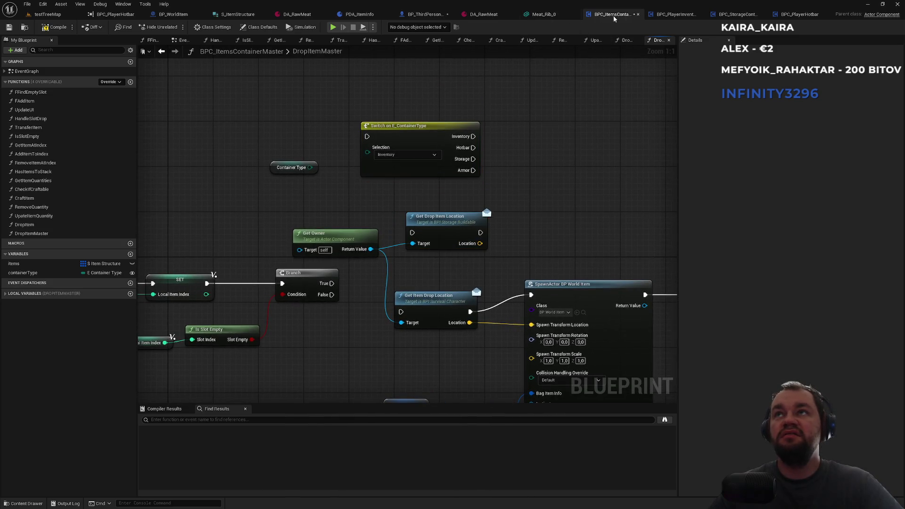
# Step: Briefly link Get Drop Item Location to the spawn location, then remove that link
pyautogui.click(662, 18)
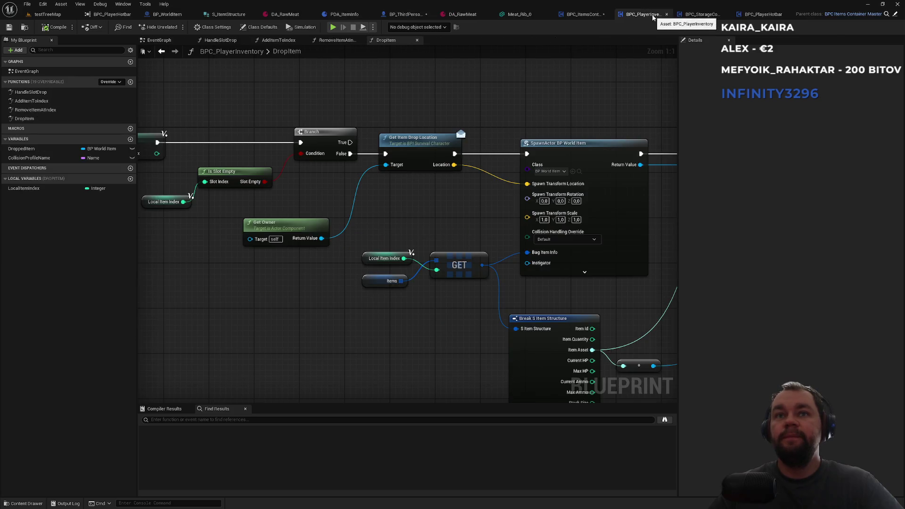
pyautogui.click(593, 17)
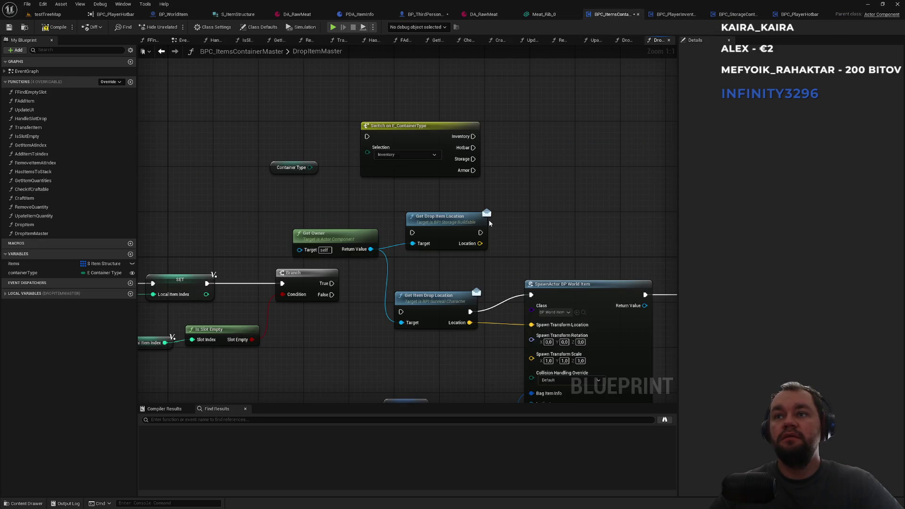
pyautogui.moveTo(489, 219)
pyautogui.mouseDown()
pyautogui.moveTo(489, 169)
pyautogui.moveTo(457, 162)
pyautogui.mouseUp()
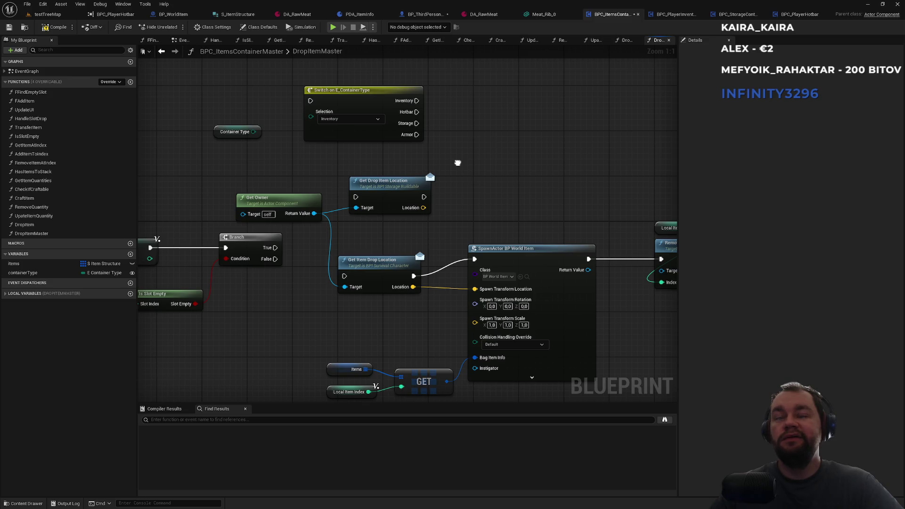
pyautogui.moveTo(457, 163); pyautogui.dragTo(472, 175)
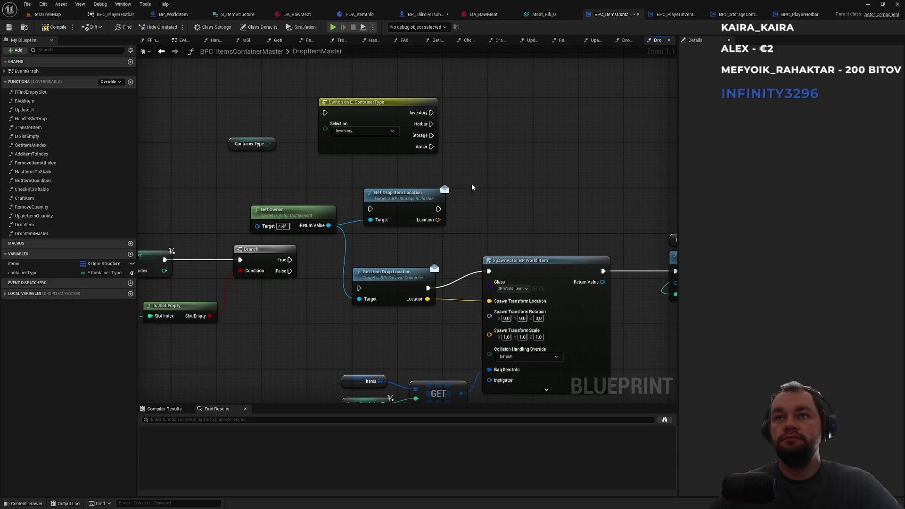
pyautogui.moveTo(432, 224); pyautogui.dragTo(489, 300)
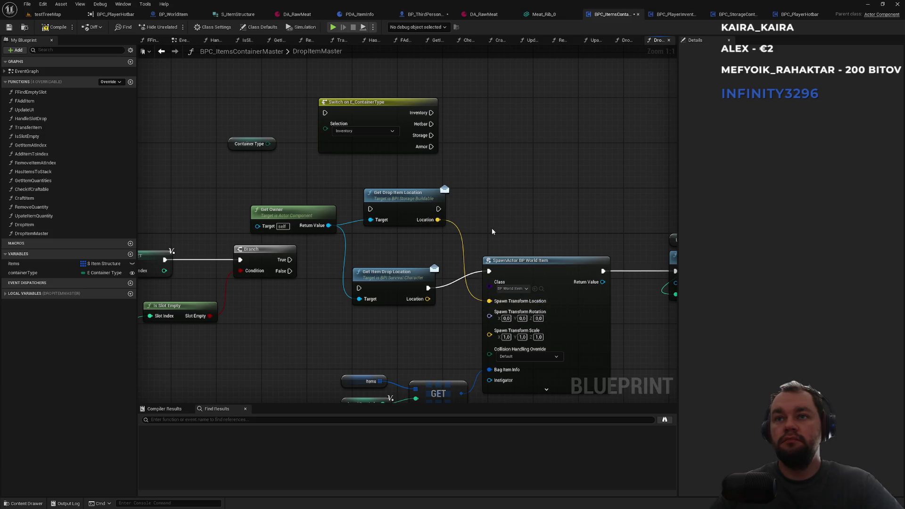
pyautogui.keyDown('alt'); pyautogui.click(454, 226); pyautogui.keyUp('alt')
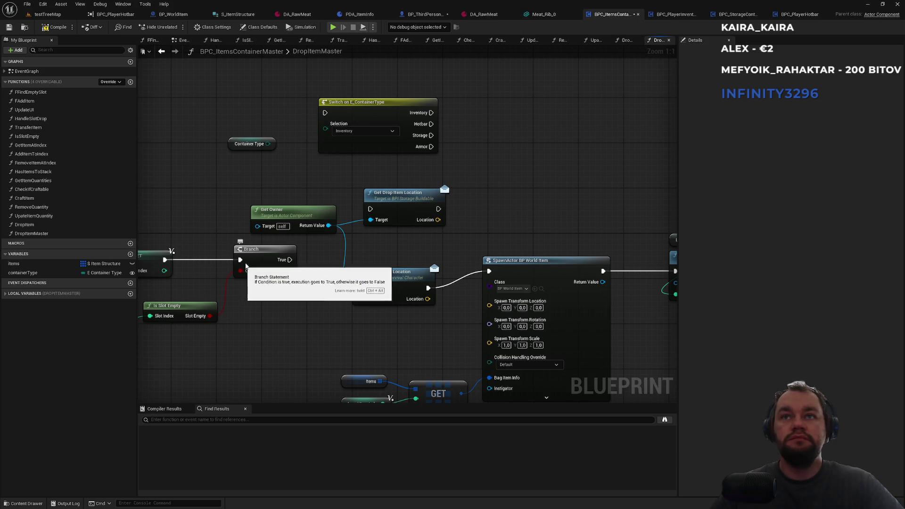
pyautogui.moveTo(489, 234)
pyautogui.mouseDown()
pyautogui.moveTo(422, 208)
pyautogui.moveTo(475, 242)
pyautogui.mouseUp()
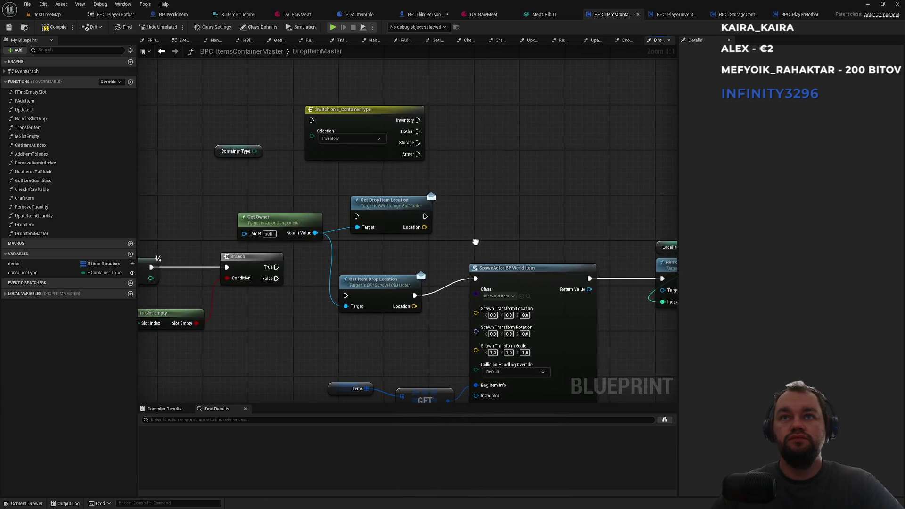
# Step: Feed Container Type into the switch, routing Storage to Get Drop Item Location and Inventory to Get Item Drop Location
pyautogui.moveTo(254, 151)
pyautogui.mouseDown()
pyautogui.moveTo(318, 136)
pyautogui.moveTo(295, 268)
pyautogui.moveTo(277, 278)
pyautogui.mouseUp()
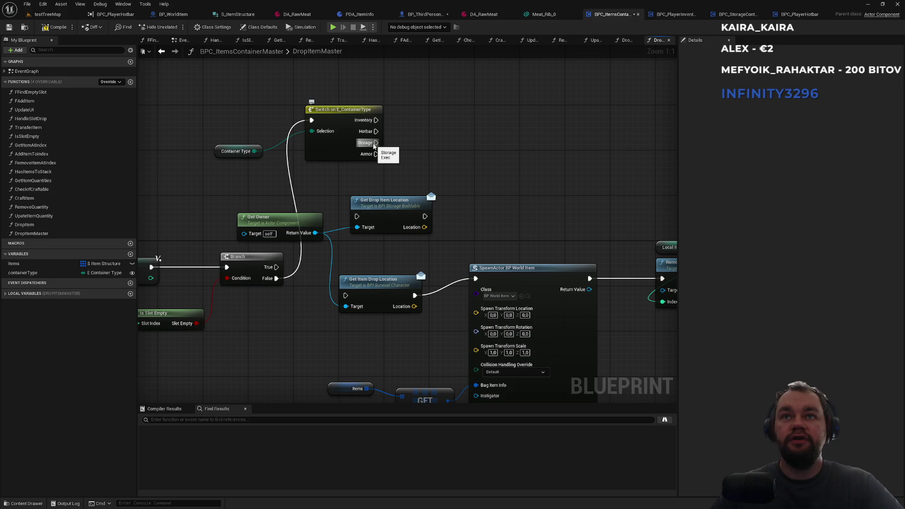
pyautogui.moveTo(375, 143); pyautogui.dragTo(356, 216)
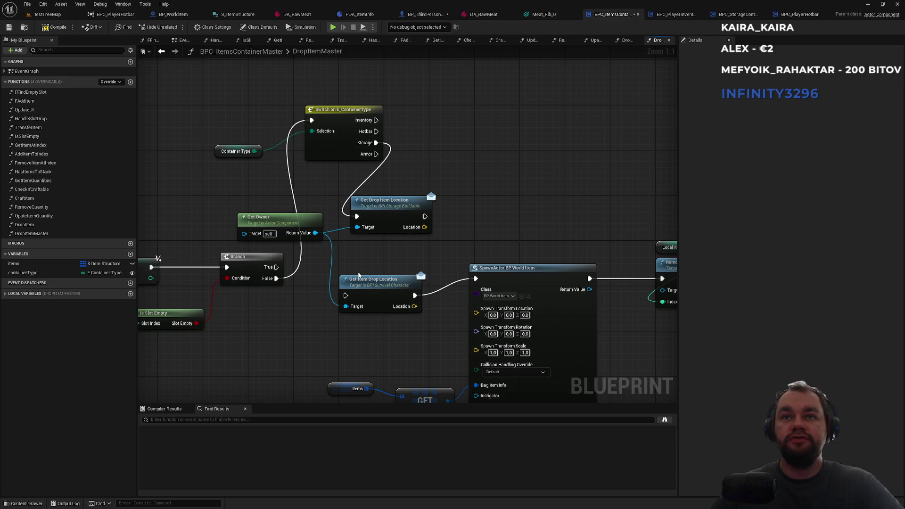
pyautogui.moveTo(355, 279)
pyautogui.mouseDown()
pyautogui.moveTo(502, 144)
pyautogui.moveTo(451, 139)
pyautogui.mouseUp()
pyautogui.moveTo(375, 119)
pyautogui.mouseDown()
pyautogui.moveTo(435, 156)
pyautogui.moveTo(448, 154)
pyautogui.moveTo(472, 119)
pyautogui.moveTo(460, 104)
pyautogui.mouseUp()
pyautogui.moveTo(383, 203); pyautogui.dragTo(462, 157)
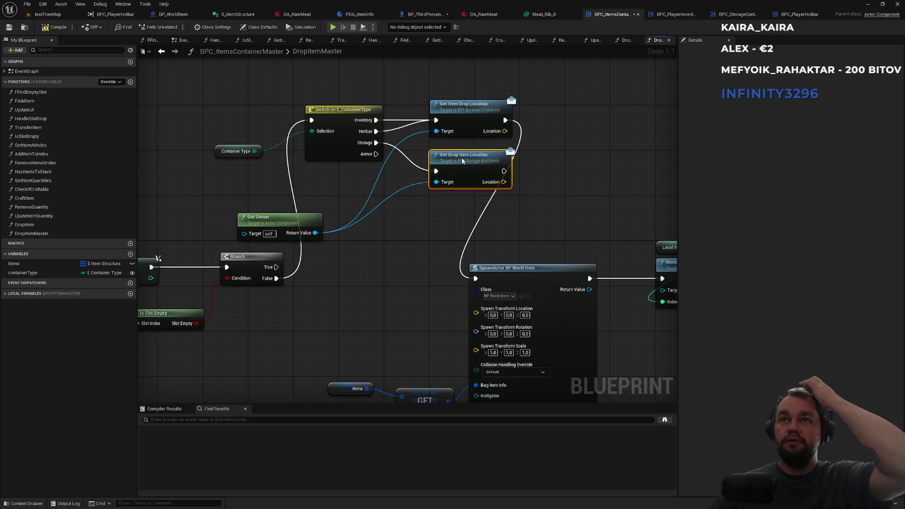
pyautogui.click(391, 238)
# Step: Rearrange Container Type, Get Owner, the drop-location nodes and the spawn group around the switch
pyautogui.moveTo(217, 154)
pyautogui.mouseDown()
pyautogui.moveTo(305, 84)
pyautogui.moveTo(307, 98)
pyautogui.mouseUp()
pyautogui.moveTo(282, 219); pyautogui.dragTo(249, 94)
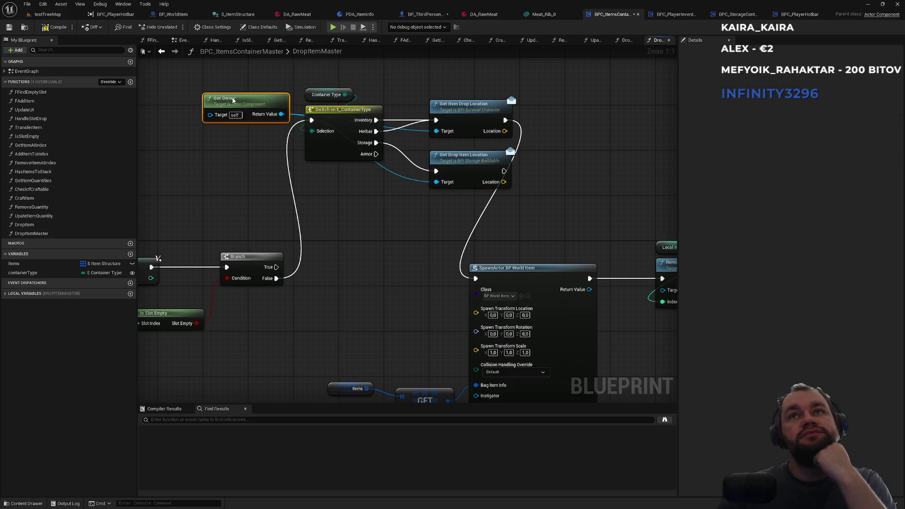
pyautogui.moveTo(378, 86)
pyautogui.mouseDown()
pyautogui.moveTo(329, 137)
pyautogui.moveTo(327, 282)
pyautogui.moveTo(355, 267)
pyautogui.moveTo(346, 271)
pyautogui.mouseUp()
pyautogui.moveTo(414, 257); pyautogui.dragTo(290, 272)
pyautogui.moveTo(408, 100); pyautogui.dragTo(301, 216)
pyautogui.moveTo(349, 177)
pyautogui.mouseDown()
pyautogui.moveTo(372, 211)
pyautogui.moveTo(371, 195)
pyautogui.mouseUp()
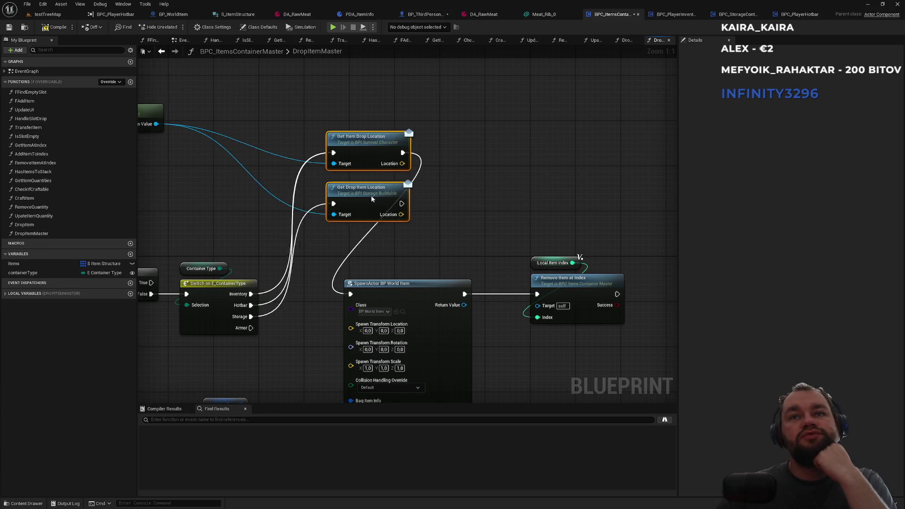
pyautogui.scroll(-2, 428, 175)
pyautogui.moveTo(428, 174)
pyautogui.mouseDown()
pyautogui.moveTo(262, 253)
pyautogui.moveTo(433, 200)
pyautogui.moveTo(597, 230)
pyautogui.mouseUp()
pyautogui.moveTo(440, 110); pyautogui.dragTo(374, 221)
pyautogui.moveTo(381, 156)
pyautogui.mouseDown()
pyautogui.moveTo(380, 240)
pyautogui.moveTo(371, 255)
pyautogui.mouseUp()
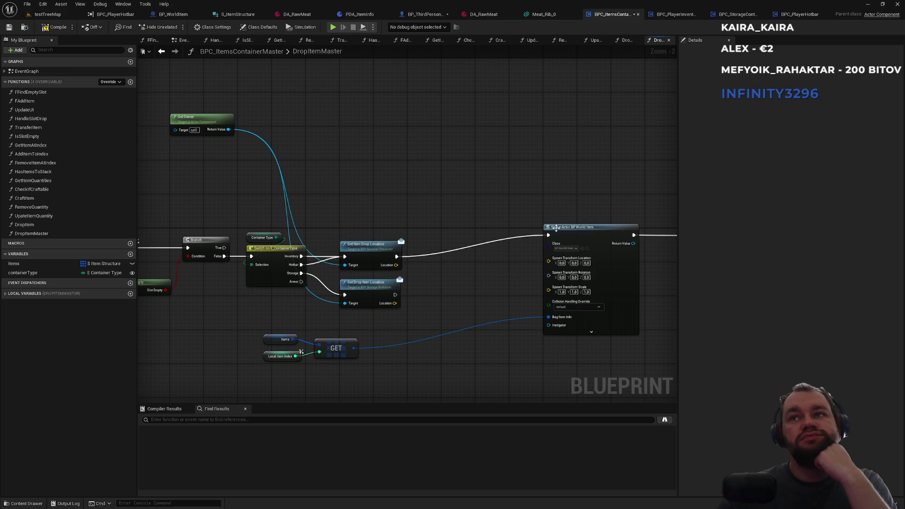
# Step: Run SpawnActor BP World Item after Get Drop Item Location and feed its drop location into Spawn Transform
pyautogui.moveTo(568, 232); pyautogui.dragTo(543, 244)
pyautogui.moveTo(395, 294)
pyautogui.mouseDown()
pyautogui.moveTo(467, 284)
pyautogui.moveTo(522, 247)
pyautogui.moveTo(474, 255)
pyautogui.mouseUp()
pyautogui.click(479, 224)
pyautogui.moveTo(479, 225)
pyautogui.mouseDown()
pyautogui.moveTo(432, 192)
pyautogui.moveTo(526, 162)
pyautogui.moveTo(589, 181)
pyautogui.moveTo(477, 203)
pyautogui.mouseUp()
pyautogui.click(433, 222)
pyautogui.moveTo(271, 217)
pyautogui.mouseDown()
pyautogui.moveTo(304, 236)
pyautogui.moveTo(335, 234)
pyautogui.moveTo(279, 262)
pyautogui.moveTo(270, 255)
pyautogui.mouseUp()
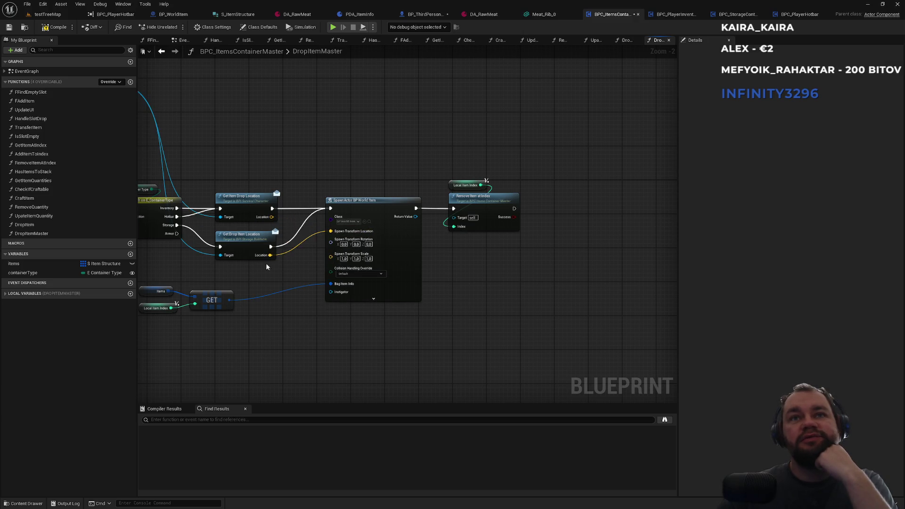
# Step: Disconnect the location link into SpawnActor and shift the spawn nodes right to make room
pyautogui.keyDown('alt'); pyautogui.click(298, 245); pyautogui.keyUp('alt')
pyautogui.scroll(2, 285, 262)
pyautogui.moveTo(400, 134); pyautogui.dragTo(599, 207)
pyautogui.moveTo(387, 180); pyautogui.dragTo(545, 179)
pyautogui.click(404, 119)
# Step: Promote the drop location to a new LocationToSpawnItem vector, setting it before SpawnActor
pyautogui.moveTo(266, 203); pyautogui.dragTo(325, 213)
pyautogui.click(379, 239)
pyautogui.write('LocationToSpawnItem')
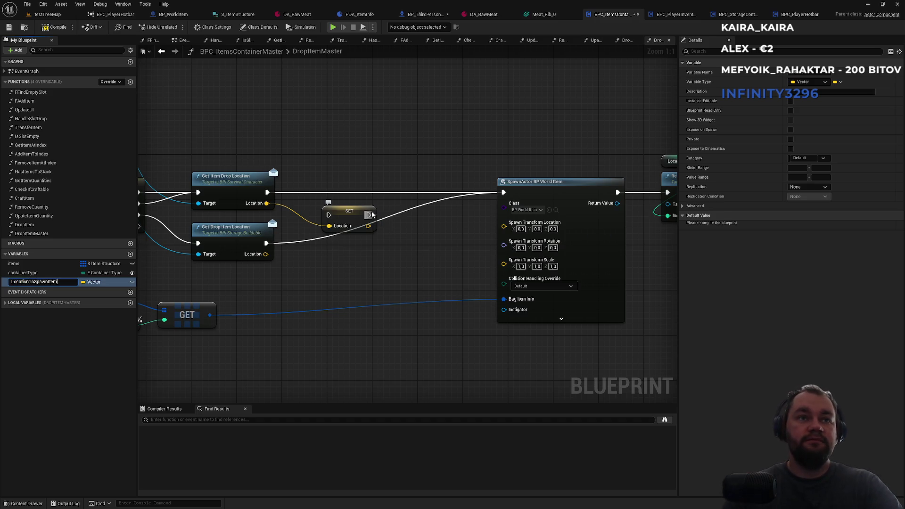
pyautogui.press('Return')
pyautogui.moveTo(328, 214); pyautogui.dragTo(267, 193)
pyautogui.moveTo(398, 214); pyautogui.dragTo(504, 192)
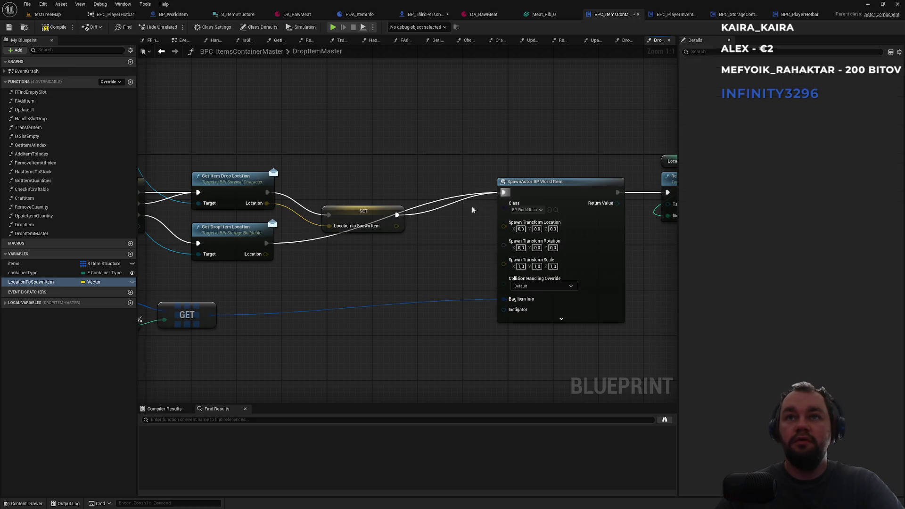
# Step: Duplicate the LocationToSpawnItem setter for the Get Drop Item Location branch and wire it into SpawnActor
pyautogui.click(366, 221)
pyautogui.hotkey('ctrl', 'c')
pyautogui.hotkey('ctrl', 'v')
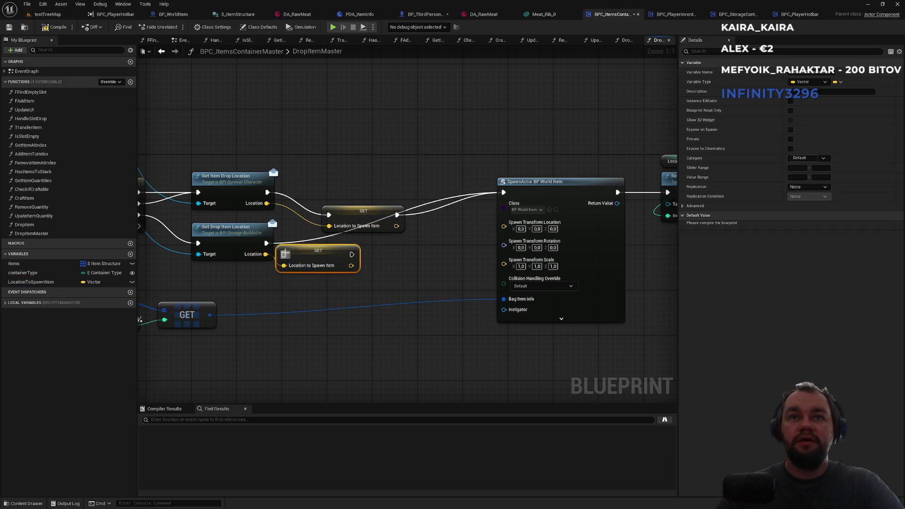
pyautogui.moveTo(271, 247); pyautogui.dragTo(283, 255)
pyautogui.moveTo(351, 254)
pyautogui.mouseDown()
pyautogui.moveTo(415, 266)
pyautogui.moveTo(504, 192)
pyautogui.mouseUp()
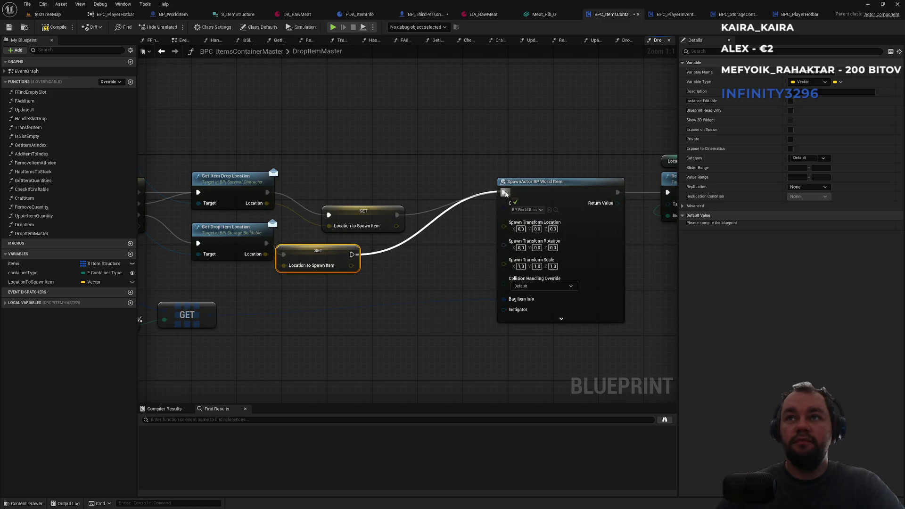
pyautogui.moveTo(355, 210); pyautogui.dragTo(331, 188)
pyautogui.moveTo(322, 256); pyautogui.dragTo(344, 245)
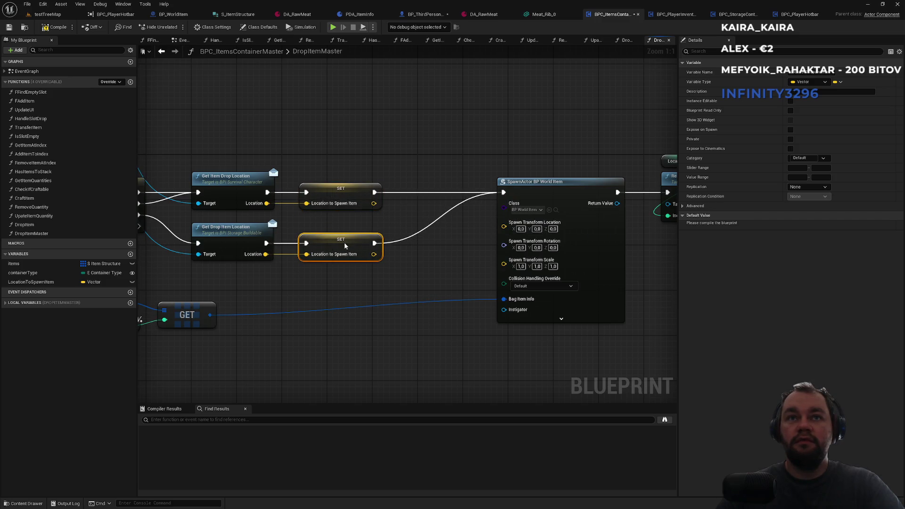
# Step: Move the spawn group back left and realign the Items, Local Item Index and GET nodes
pyautogui.moveTo(576, 115); pyautogui.dragTo(421, 80)
pyautogui.moveTo(588, 101)
pyautogui.mouseDown()
pyautogui.moveTo(417, 150)
pyautogui.moveTo(367, 150)
pyautogui.mouseUp()
pyautogui.click(276, 115)
pyautogui.moveTo(395, 241); pyautogui.dragTo(251, 197)
pyautogui.moveTo(344, 204); pyautogui.dragTo(553, 215)
pyautogui.keyDown('ctrl'); pyautogui.click(553, 214); pyautogui.keyUp('ctrl')
pyautogui.moveTo(460, 236)
pyautogui.mouseDown()
pyautogui.moveTo(462, 245)
pyautogui.moveTo(486, 215)
pyautogui.mouseUp()
pyautogui.moveTo(476, 167); pyautogui.dragTo(444, 186)
pyautogui.scroll(-3, 444, 186)
pyautogui.moveTo(394, 224); pyautogui.dragTo(512, 319)
pyautogui.click(356, 332)
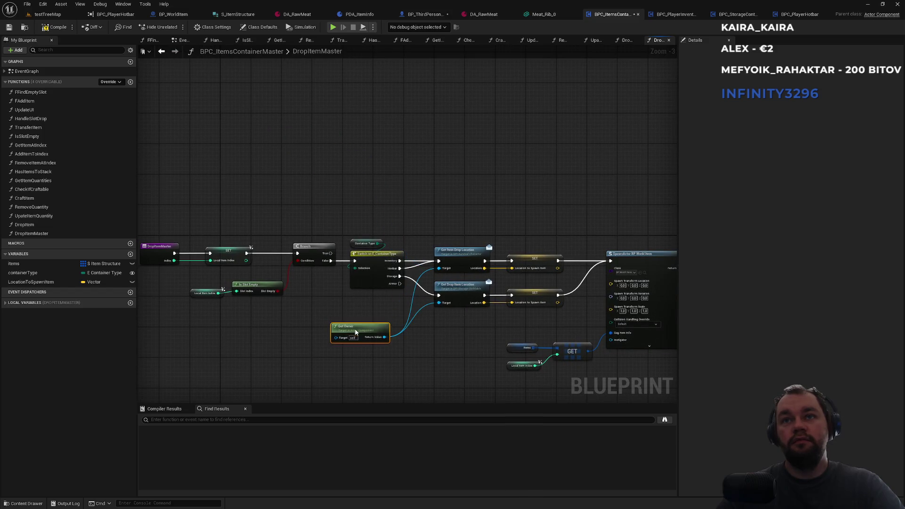
# Step: Tidy the graph by shifting Get Owner, the Branch, Is Slot Empty and Local Item Index
pyautogui.moveTo(357, 320); pyautogui.dragTo(365, 315)
pyautogui.click(366, 307)
pyautogui.moveTo(428, 310)
pyautogui.mouseDown()
pyautogui.moveTo(307, 307)
pyautogui.moveTo(319, 234)
pyautogui.mouseUp()
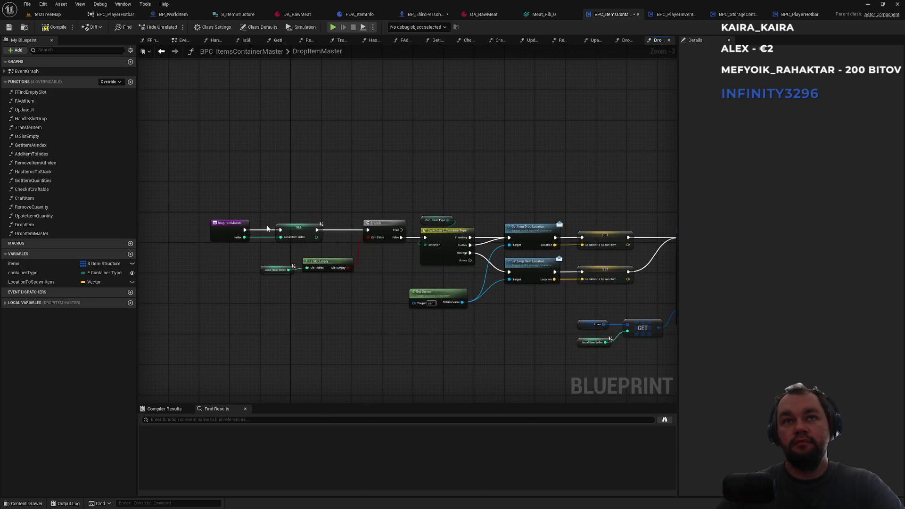
pyautogui.moveTo(354, 283); pyautogui.dragTo(259, 256)
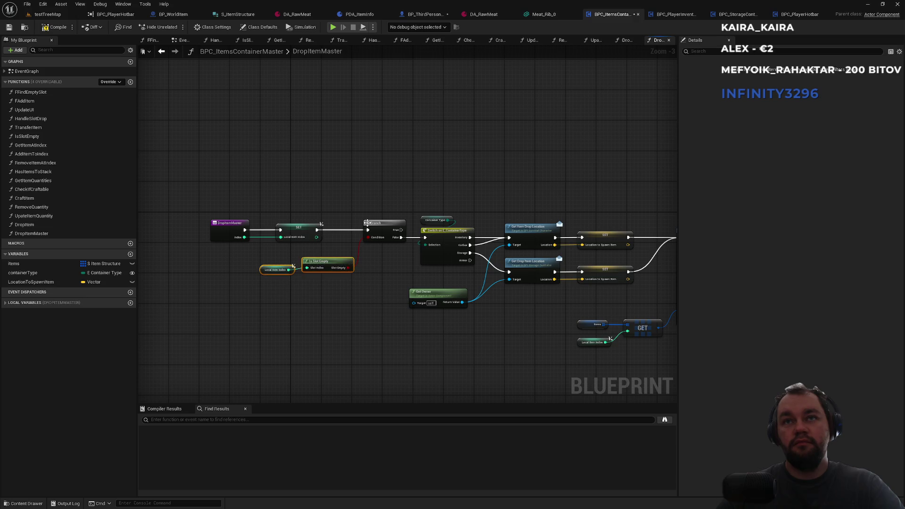
pyautogui.keyDown('ctrl'); pyautogui.click(380, 223); pyautogui.keyUp('ctrl')
pyautogui.moveTo(380, 224); pyautogui.dragTo(368, 225)
pyautogui.click(383, 199)
pyautogui.moveTo(337, 288); pyautogui.dragTo(248, 256)
pyautogui.moveTo(306, 262); pyautogui.dragTo(299, 261)
pyautogui.moveTo(361, 266); pyautogui.dragTo(157, 237)
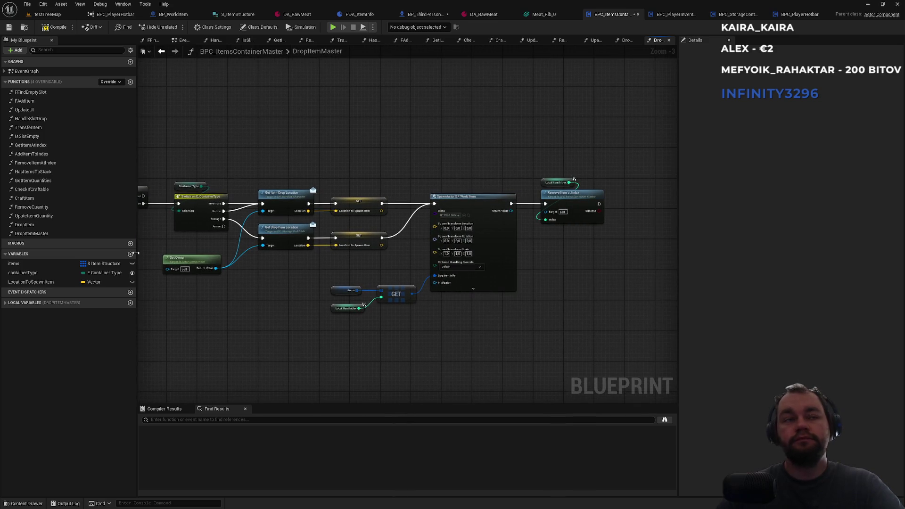
# Step: Wire a LocationToSpawnItem getter into SpawnActor's Spawn Transform Location and save everything
pyautogui.moveTo(45, 284)
pyautogui.mouseDown()
pyautogui.moveTo(435, 226)
pyautogui.moveTo(457, 190)
pyautogui.mouseUp()
pyautogui.click(462, 161)
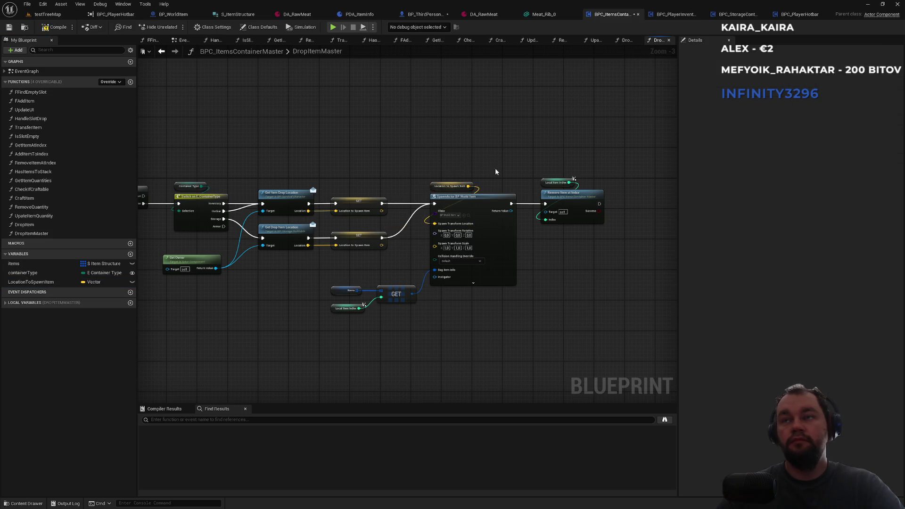
pyautogui.hotkey('ctrl', 'shift', 's')
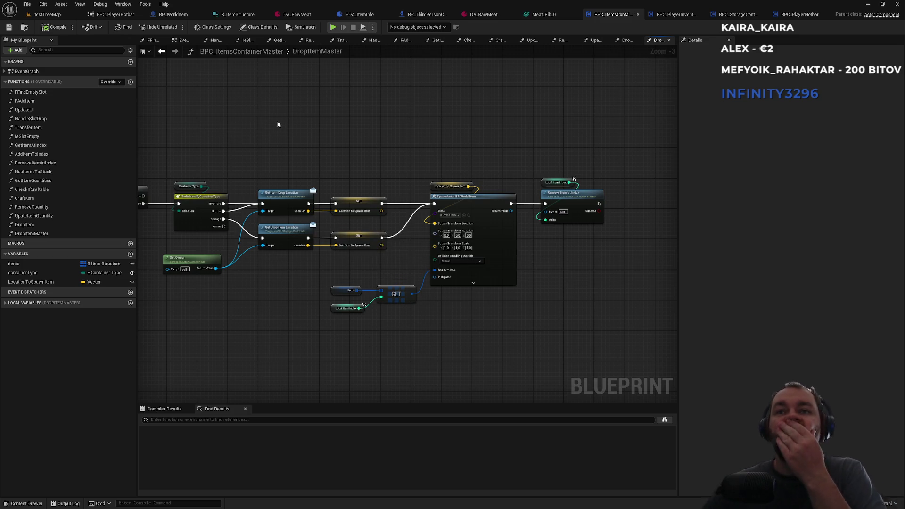
pyautogui.scroll(3, 408, 189)
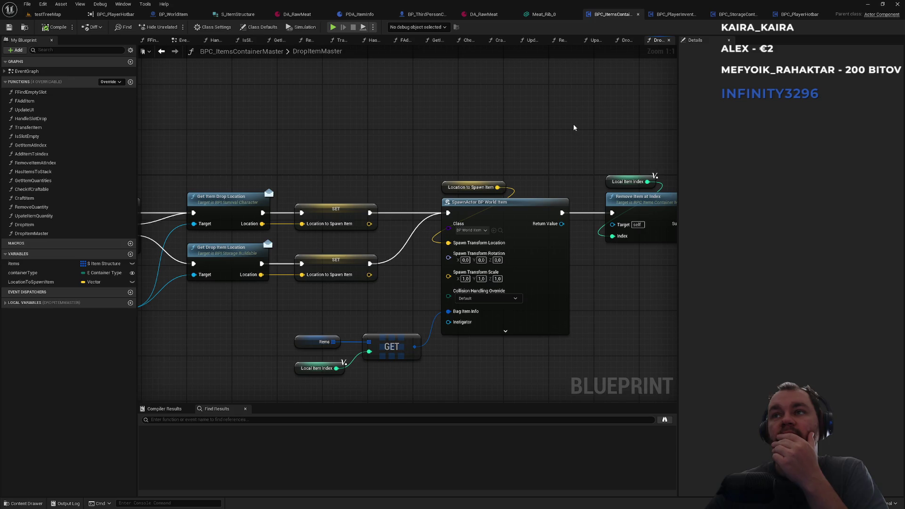
pyautogui.moveTo(572, 125); pyautogui.dragTo(498, 134)
pyautogui.moveTo(551, 165); pyautogui.dragTo(585, 276)
pyautogui.click(561, 282)
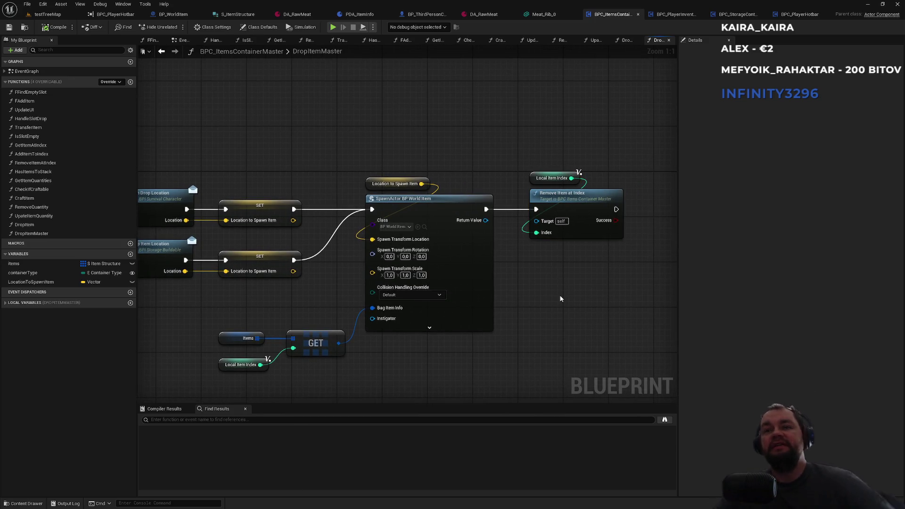
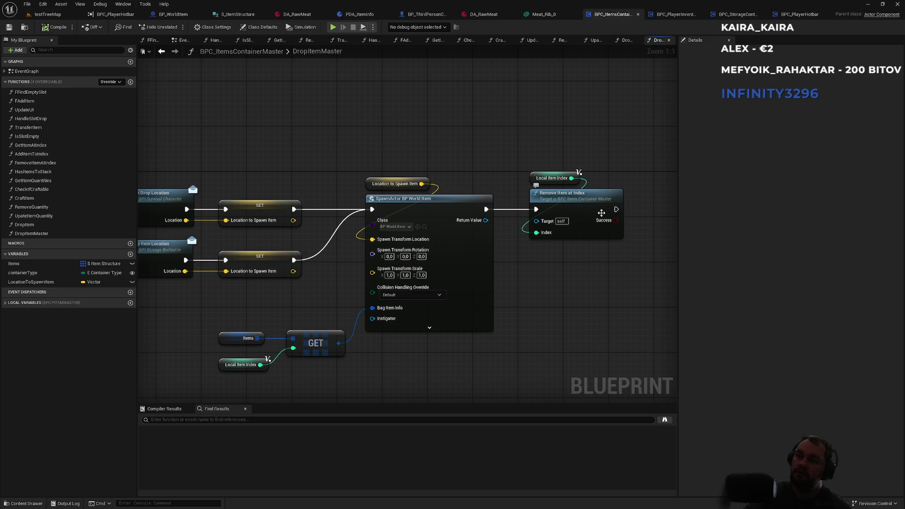
# Step: Unhook Local Item Index and Remove Item at Index from Drop Item Master's spawn chain and move them aside
pyautogui.moveTo(604, 157); pyautogui.dragTo(570, 255)
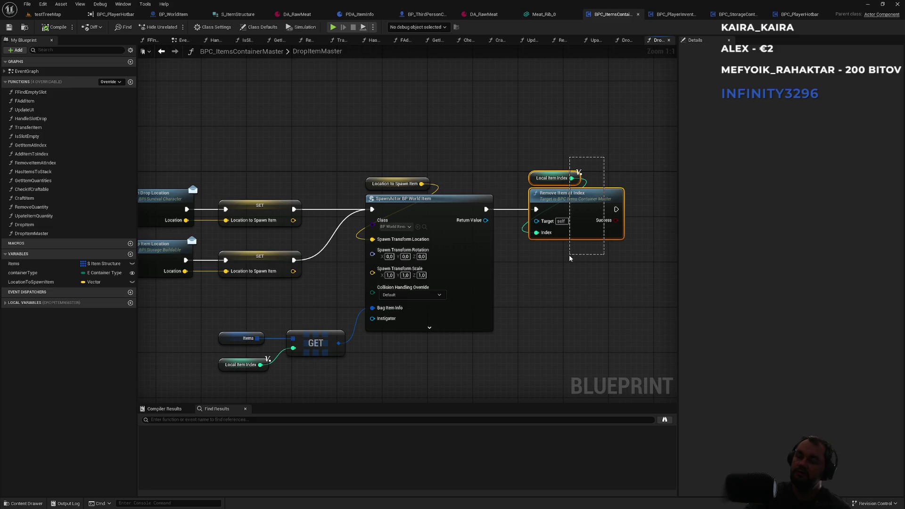
pyautogui.moveTo(569, 259); pyautogui.dragTo(567, 259)
pyautogui.keyDown('alt'); pyautogui.click(506, 210); pyautogui.keyUp('alt')
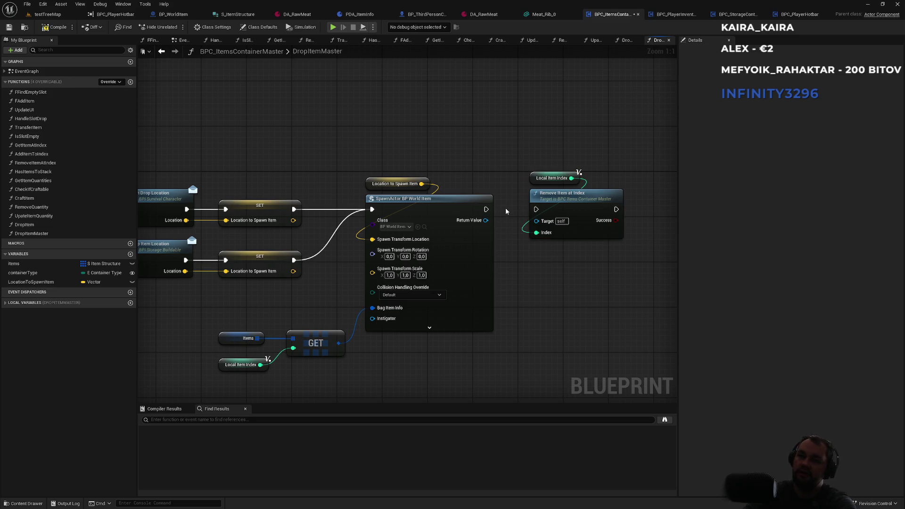
pyautogui.moveTo(546, 159); pyautogui.dragTo(589, 242)
pyautogui.moveTo(568, 198); pyautogui.dragTo(607, 198)
pyautogui.click(571, 121)
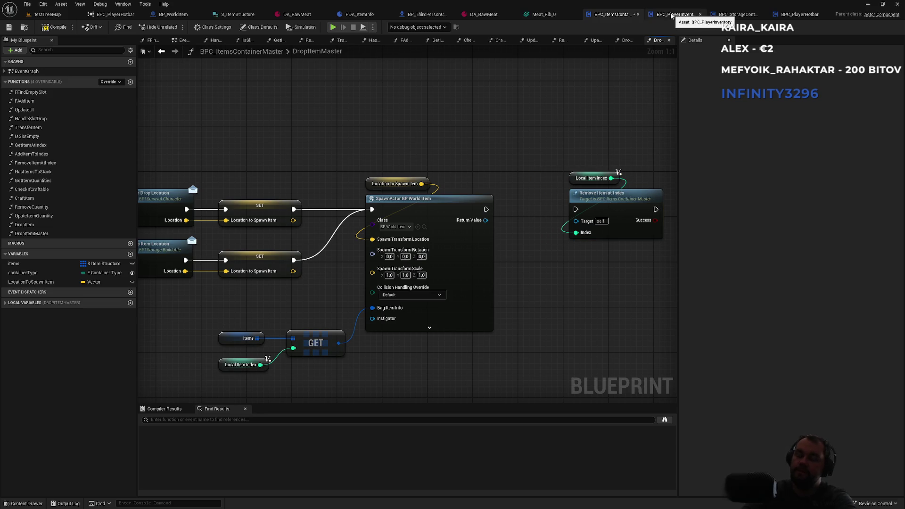
pyautogui.click(672, 15)
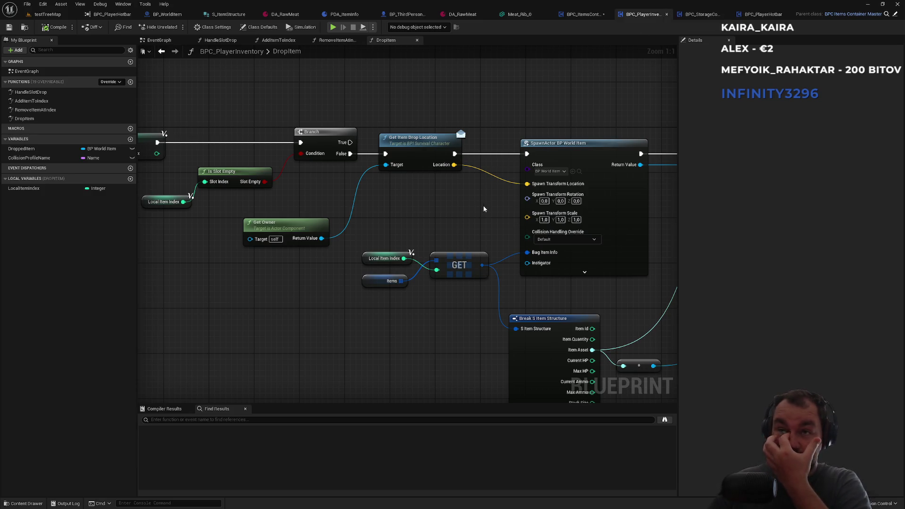
# Step: Disconnect BPC_PlayerInventory's DropItem entry from its old logic and shift the entry node left
pyautogui.moveTo(437, 206)
pyautogui.mouseDown()
pyautogui.moveTo(462, 143)
pyautogui.moveTo(474, 155)
pyautogui.mouseUp()
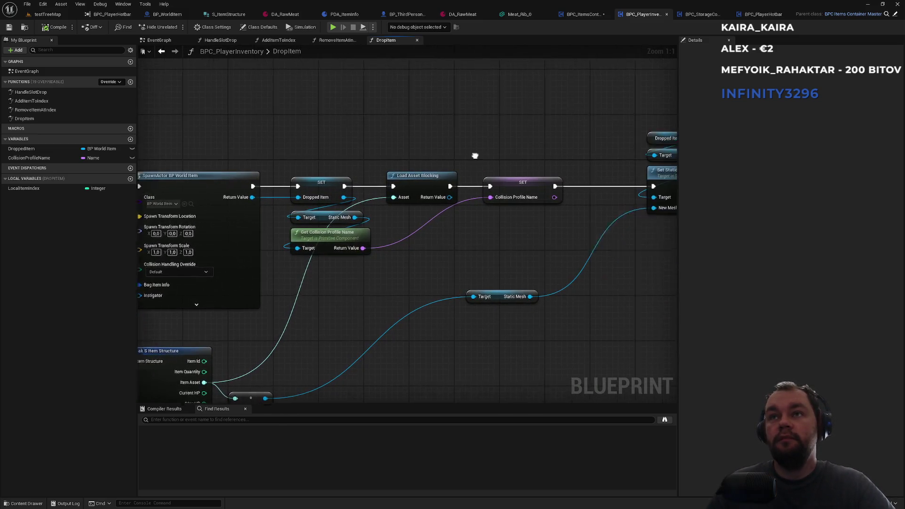
pyautogui.scroll(-3, 474, 155)
pyautogui.moveTo(487, 252)
pyautogui.mouseDown()
pyautogui.moveTo(422, 277)
pyautogui.moveTo(406, 256)
pyautogui.mouseUp()
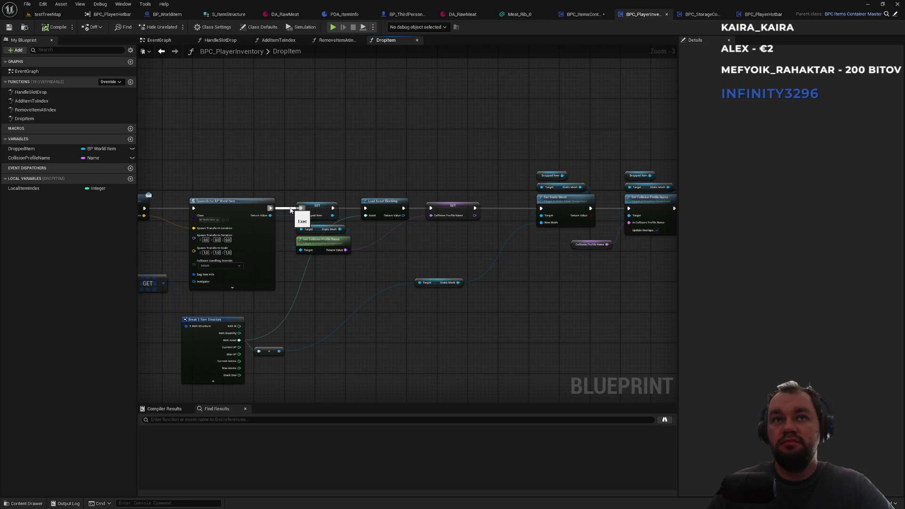
pyautogui.moveTo(288, 191)
pyautogui.mouseDown()
pyautogui.moveTo(495, 163)
pyautogui.moveTo(636, 165)
pyautogui.mouseUp()
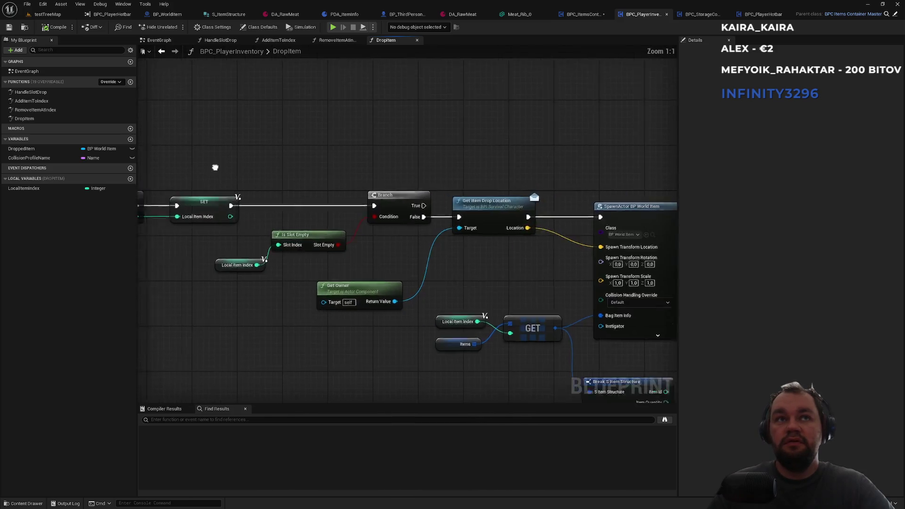
pyautogui.scroll(4, 421, 221)
pyautogui.keyDown('alt'); pyautogui.click(433, 210); pyautogui.keyUp('alt')
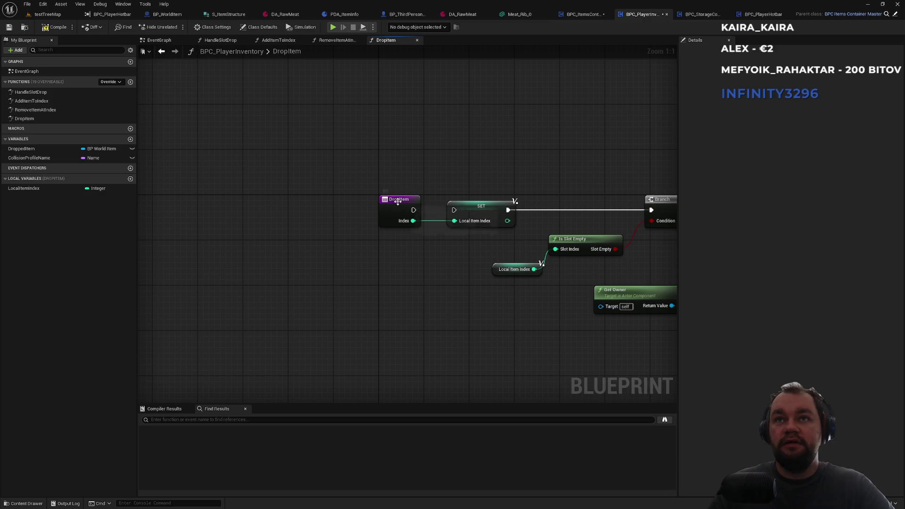
pyautogui.moveTo(398, 202); pyautogui.dragTo(350, 206)
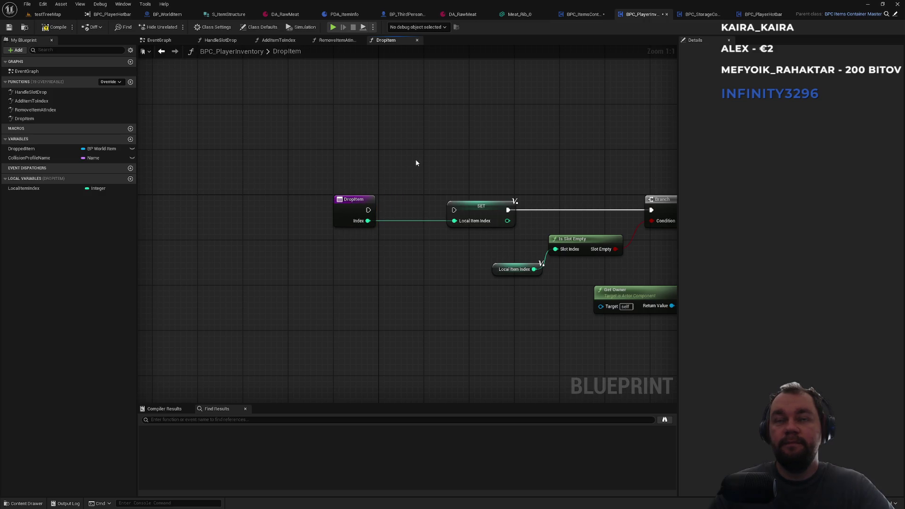
# Step: Add a Drop Item Master call after the DropItem entry, fed DropItem's Index
pyautogui.moveTo(369, 211); pyautogui.dragTo(438, 153)
pyautogui.write('dropitem')
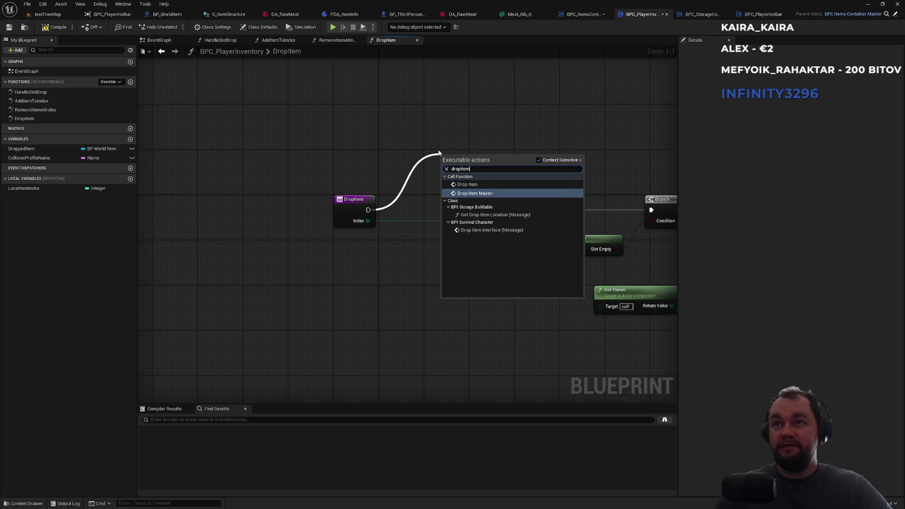
pyautogui.click(475, 193)
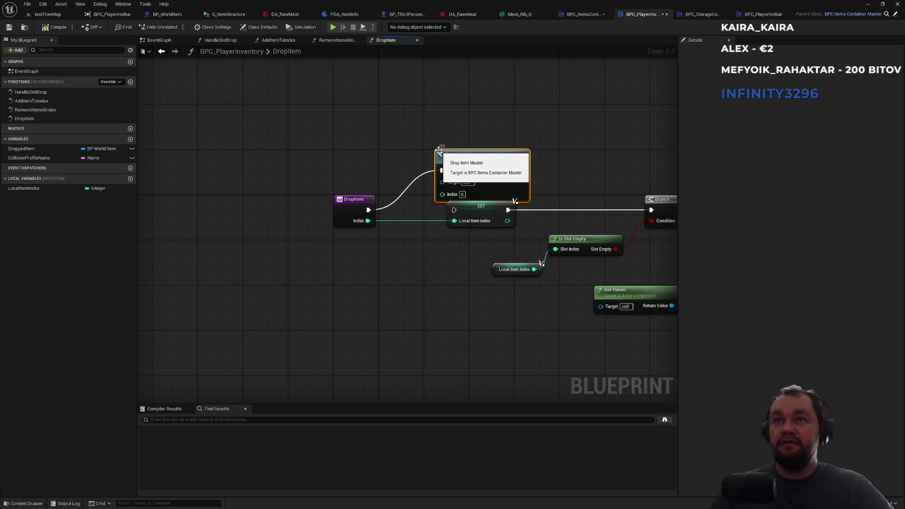
pyautogui.moveTo(450, 203); pyautogui.dragTo(450, 176)
pyautogui.moveTo(367, 221)
pyautogui.mouseDown()
pyautogui.moveTo(424, 189)
pyautogui.moveTo(442, 166)
pyautogui.mouseUp()
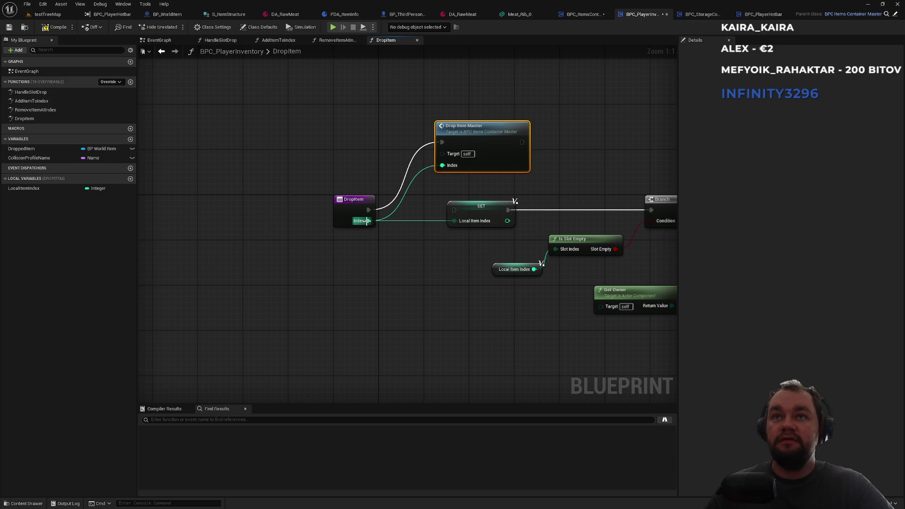
pyautogui.moveTo(548, 169); pyautogui.dragTo(360, 206)
# Step: Add Remove Item at Index after Drop Item Master with DropItem's Index, then open RemoveItemAtIndex
pyautogui.moveTo(333, 179); pyautogui.dragTo(385, 177)
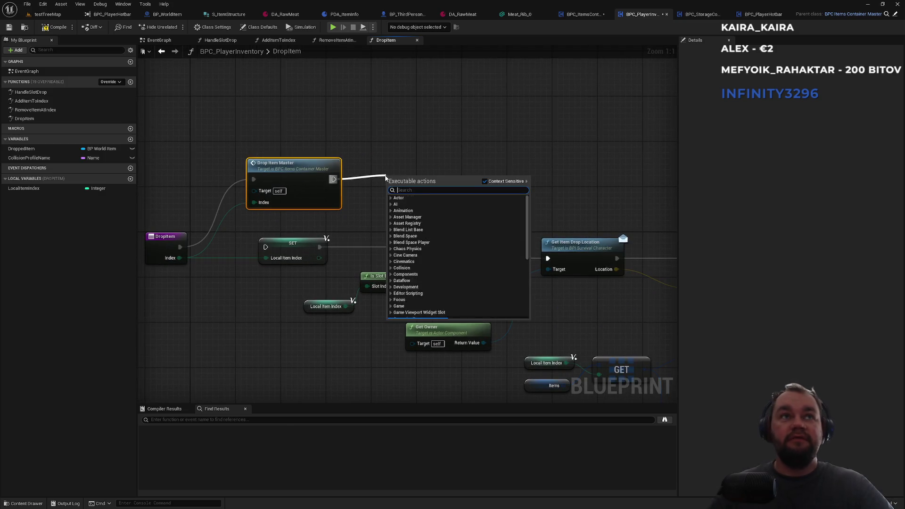
pyautogui.write('remove item')
pyautogui.press('Return')
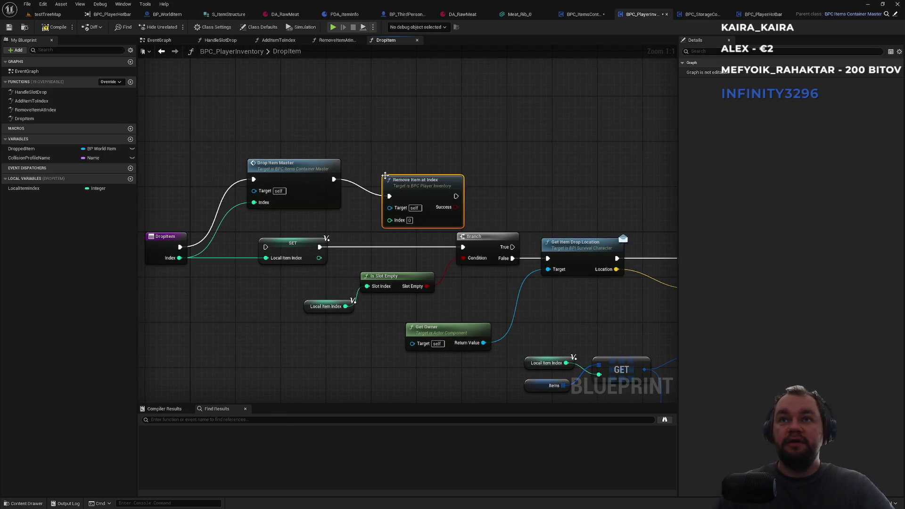
pyautogui.moveTo(399, 220); pyautogui.dragTo(180, 258)
pyautogui.moveTo(422, 189); pyautogui.dragTo(411, 172)
pyautogui.doubleClick(405, 170)
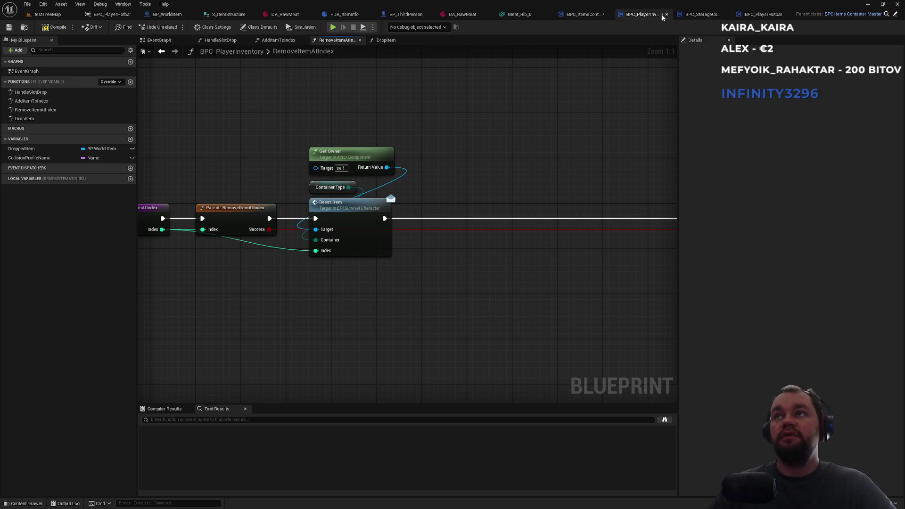
# Step: In BPC_StorageContainer's DropItem, add a Drop Item Master call fed DropItem's Index
pyautogui.click(702, 14)
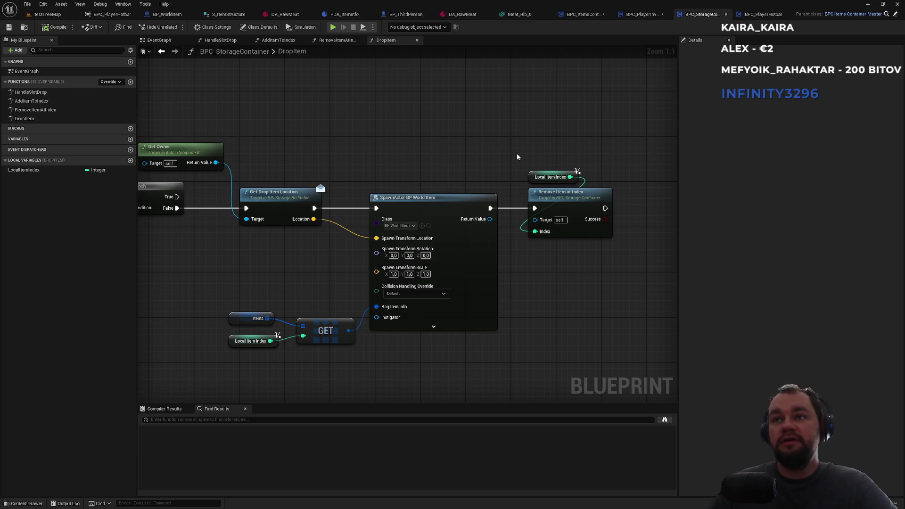
pyautogui.moveTo(425, 151)
pyautogui.mouseDown()
pyautogui.moveTo(533, 139)
pyautogui.moveTo(612, 146)
pyautogui.moveTo(476, 156)
pyautogui.moveTo(528, 156)
pyautogui.moveTo(394, 139)
pyautogui.moveTo(399, 208)
pyautogui.mouseUp()
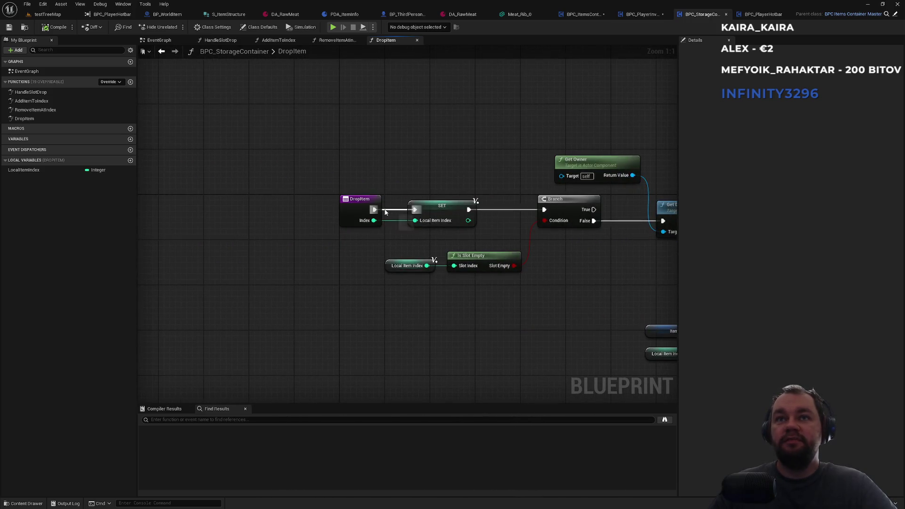
pyautogui.moveTo(375, 210); pyautogui.dragTo(411, 148)
pyautogui.write('drop ite')
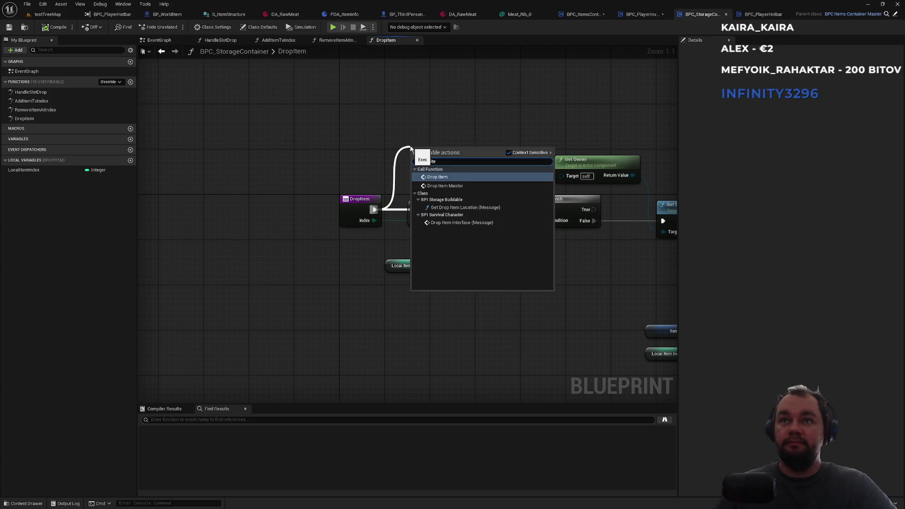
pyautogui.click(445, 186)
pyautogui.moveTo(414, 188); pyautogui.dragTo(374, 220)
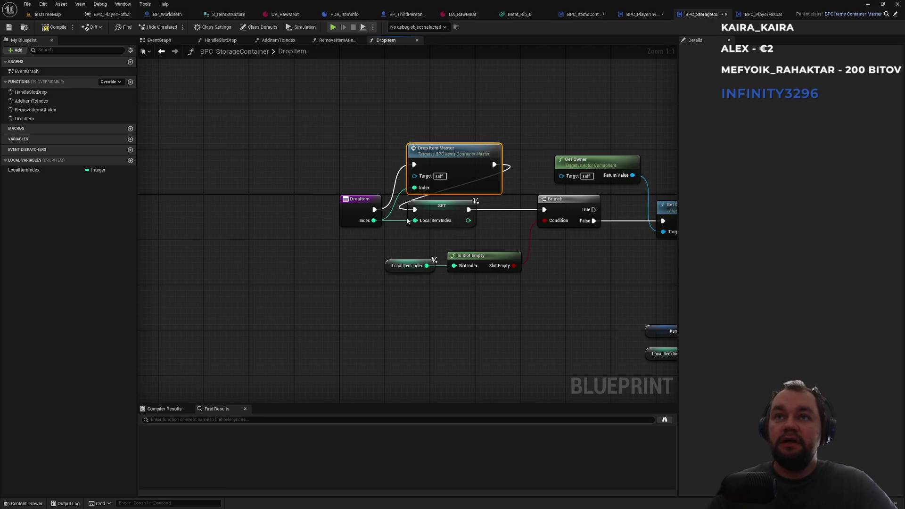
pyautogui.moveTo(447, 151); pyautogui.dragTo(418, 117)
# Step: Add Remove Item at Index after Drop Item Master with DropItem's Index, then check RemoveItemAtIndex
pyautogui.moveTo(508, 112)
pyautogui.mouseDown()
pyautogui.moveTo(395, 151)
pyautogui.moveTo(409, 162)
pyautogui.mouseUp()
pyautogui.write('drop')
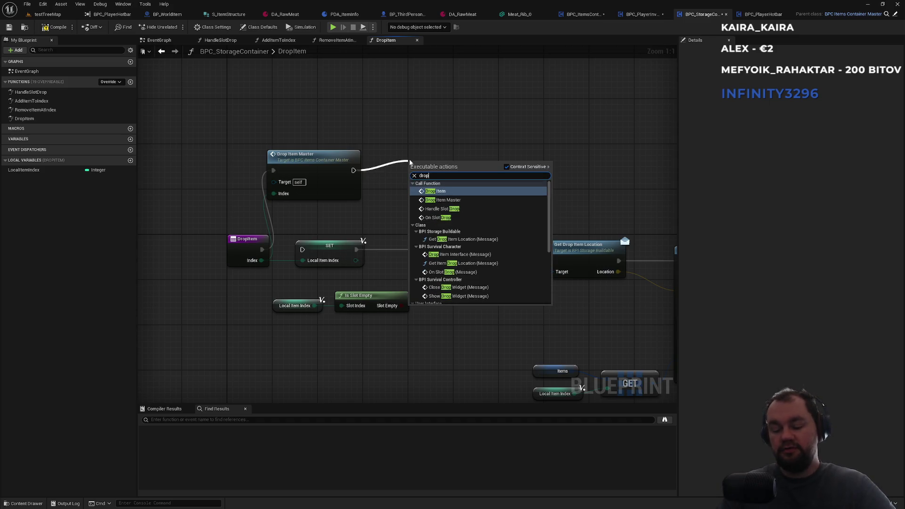
pyautogui.write('ite')
pyautogui.press('Down')
pyautogui.press('Down')
pyautogui.press('Down')
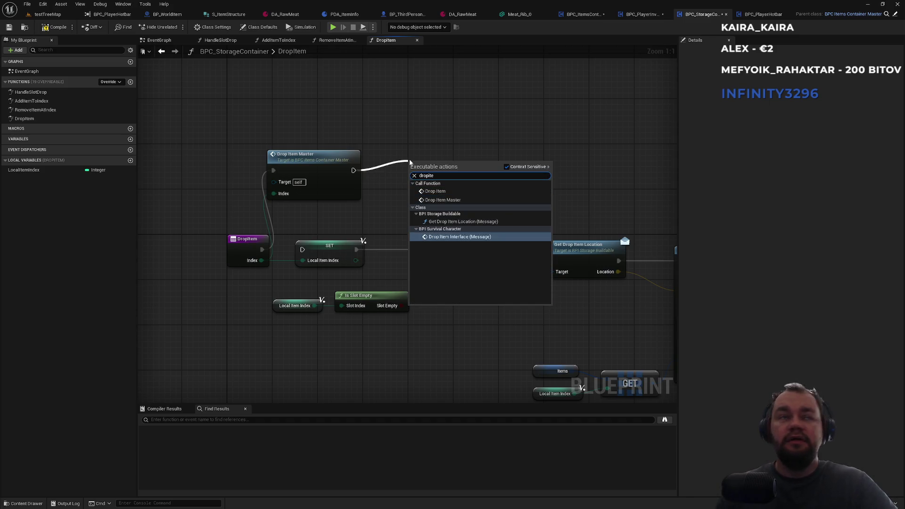
pyautogui.write('remove')
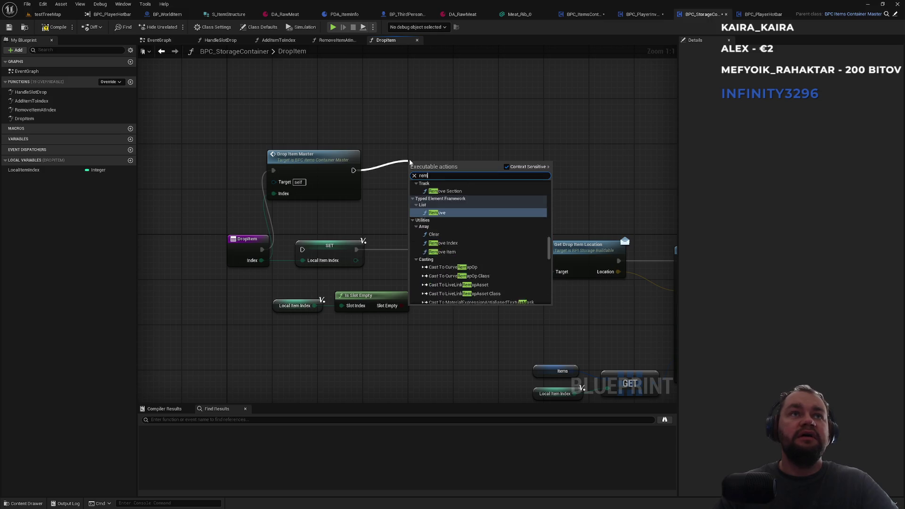
pyautogui.press('Return')
pyautogui.moveTo(415, 205); pyautogui.dragTo(262, 260)
pyautogui.moveTo(436, 160); pyautogui.dragTo(425, 160)
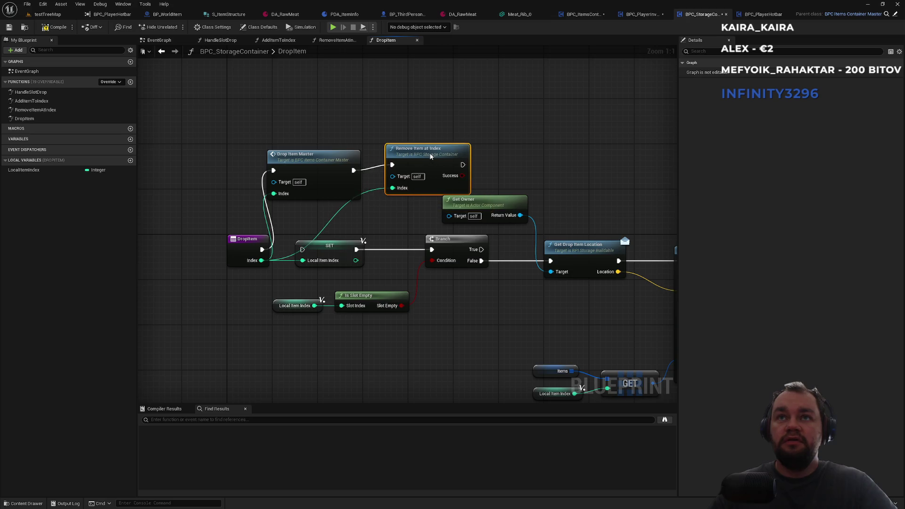
pyautogui.doubleClick(439, 162)
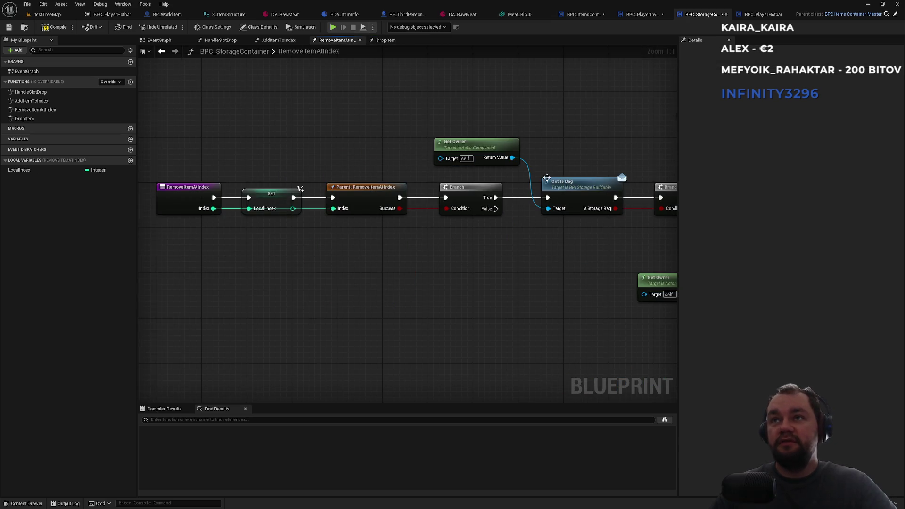
pyautogui.click(761, 14)
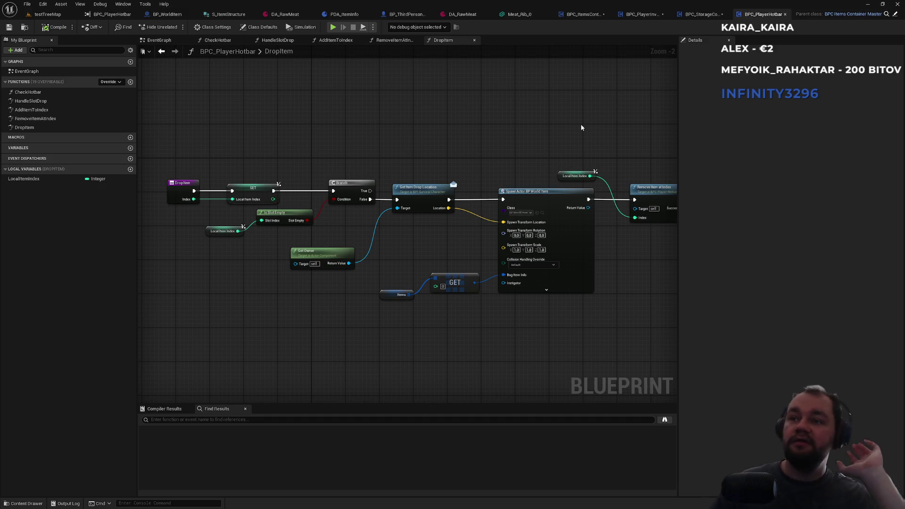
# Step: Add a Drop Item Master call after the hotbar's DropItem entry, clear of the SET node
pyautogui.moveTo(267, 169)
pyautogui.mouseDown()
pyautogui.moveTo(336, 183)
pyautogui.moveTo(330, 154)
pyautogui.mouseUp()
pyautogui.write('drop')
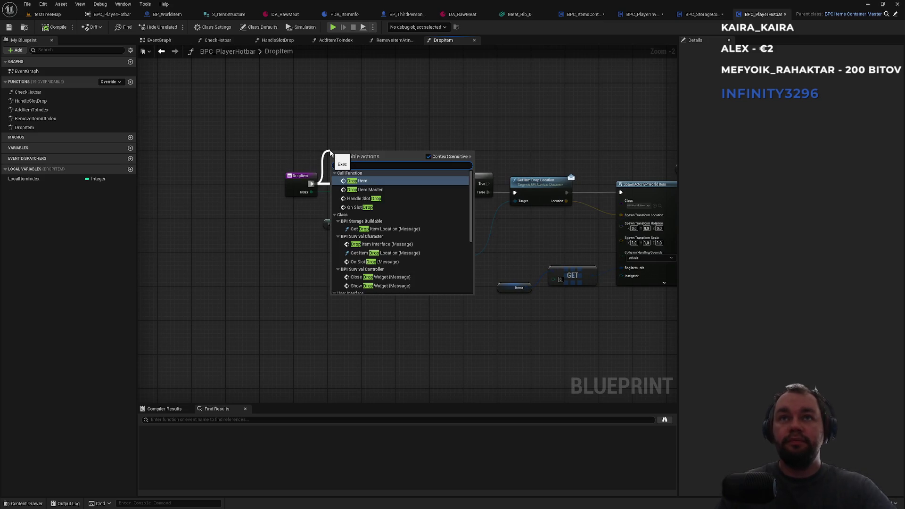
pyautogui.click(364, 190)
pyautogui.moveTo(364, 160)
pyautogui.mouseDown()
pyautogui.moveTo(351, 134)
pyautogui.moveTo(311, 191)
pyautogui.mouseUp()
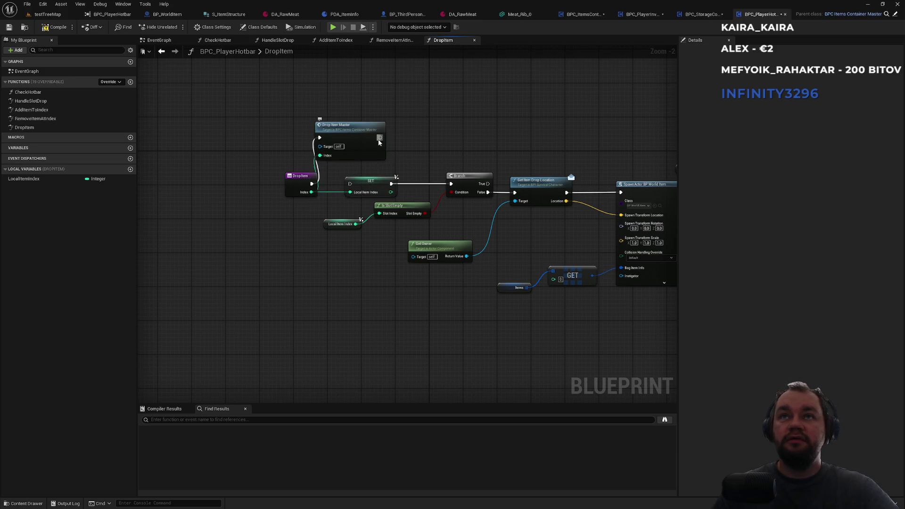
# Step: Search the action list for a Drop Item function to follow Drop Item Master
pyautogui.moveTo(380, 137); pyautogui.dragTo(414, 143)
pyautogui.write('dropat')
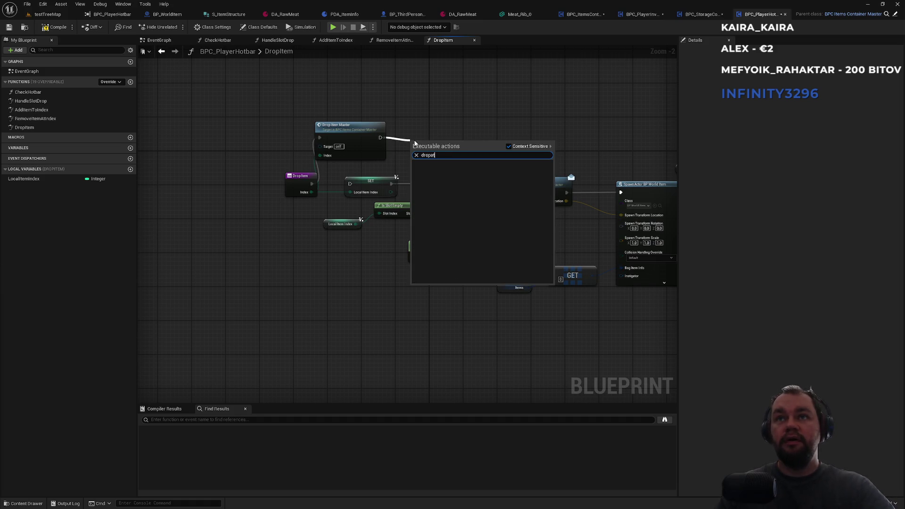
pyautogui.press('BackSpace')
pyautogui.write('t')
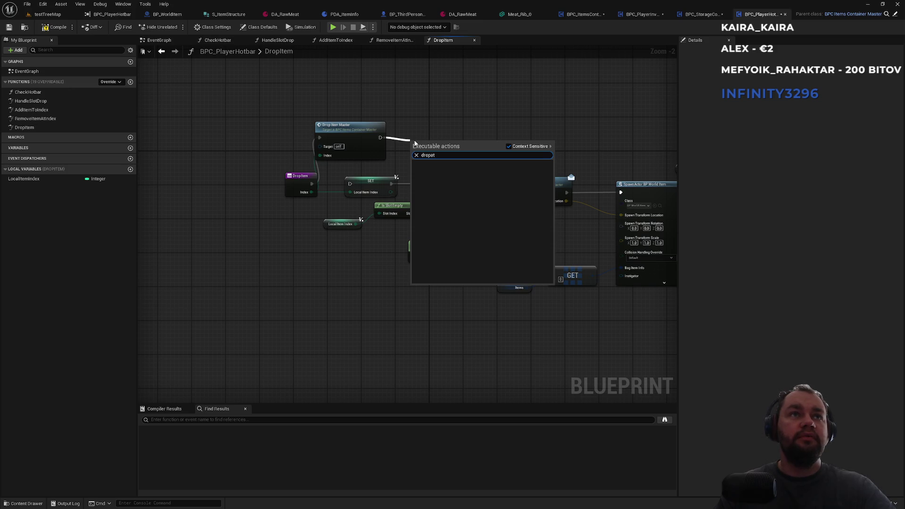
pyautogui.press('BackSpace')
pyautogui.press('BackSpace')
pyautogui.write('item')
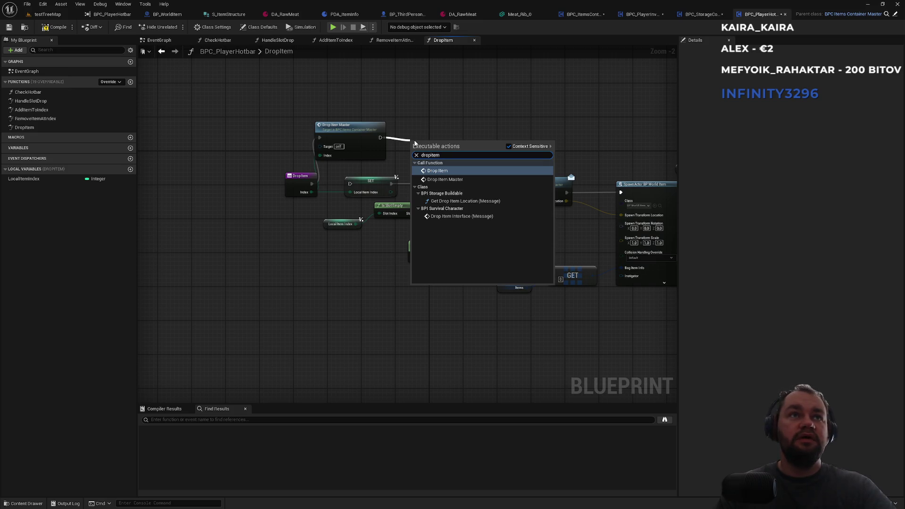
# Step: Compare against the storage container's and player inventory's DropItem graphs before returning to the hotbar
pyautogui.click(708, 15)
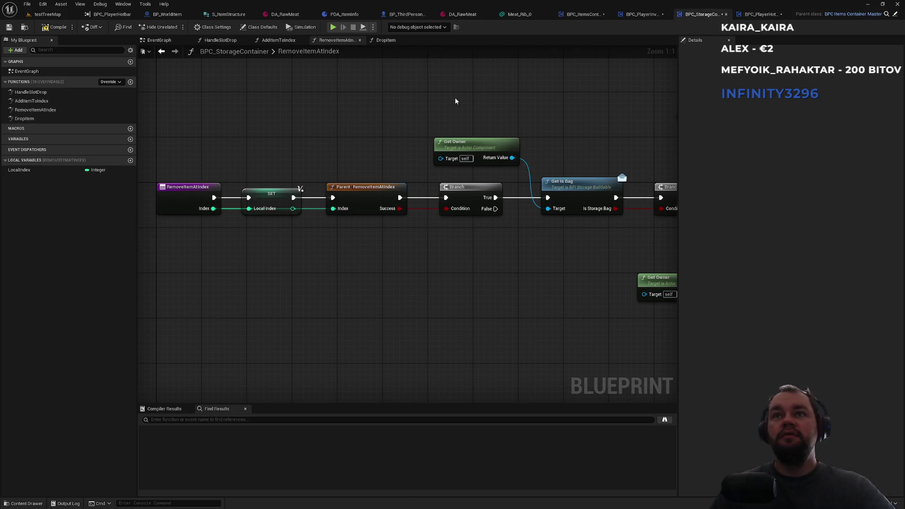
pyautogui.doubleClick(307, 53)
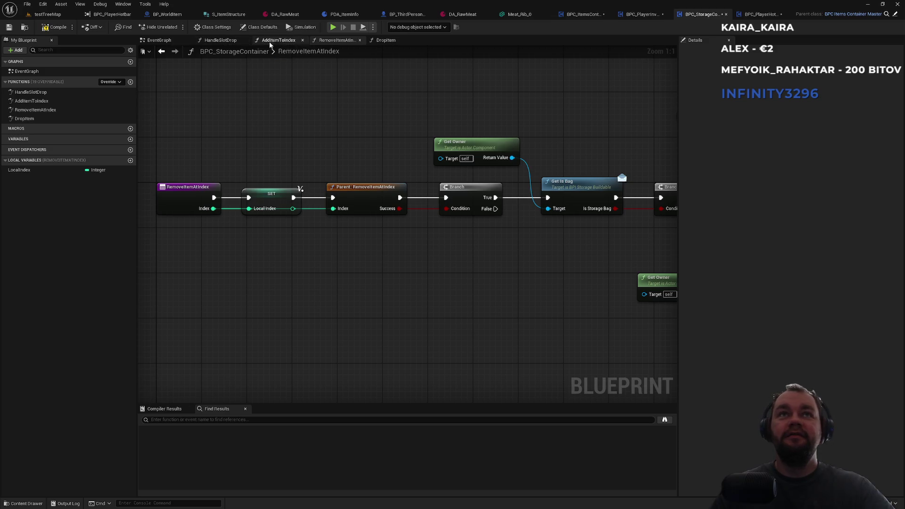
pyautogui.click(170, 42)
pyautogui.scroll(-1, 417, 267)
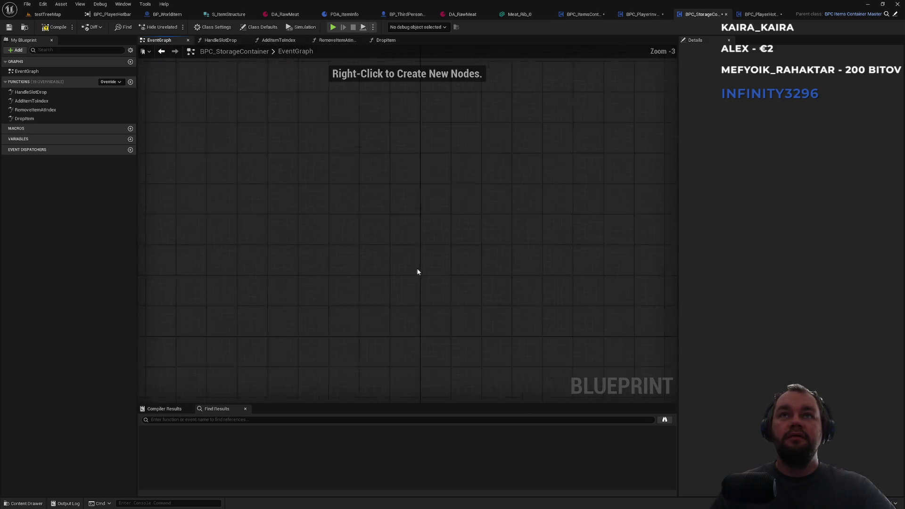
pyautogui.doubleClick(30, 117)
pyautogui.click(645, 16)
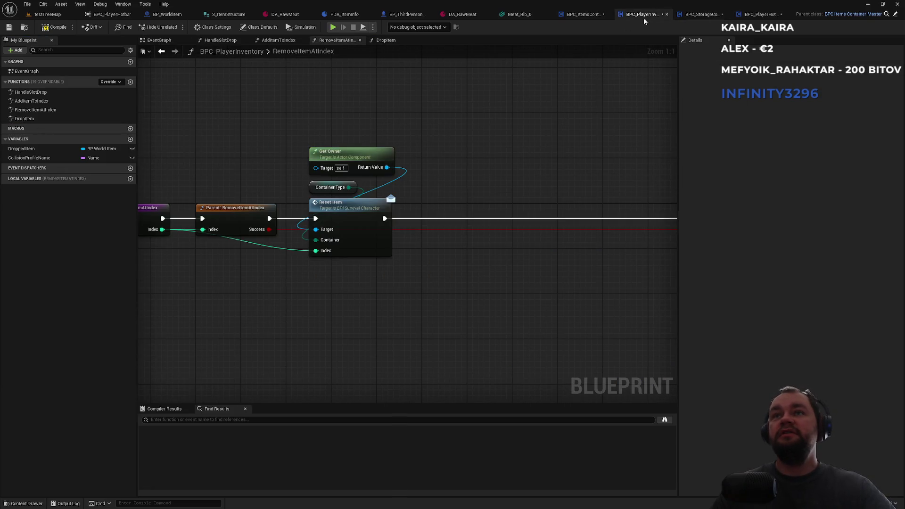
pyautogui.doubleClick(30, 119)
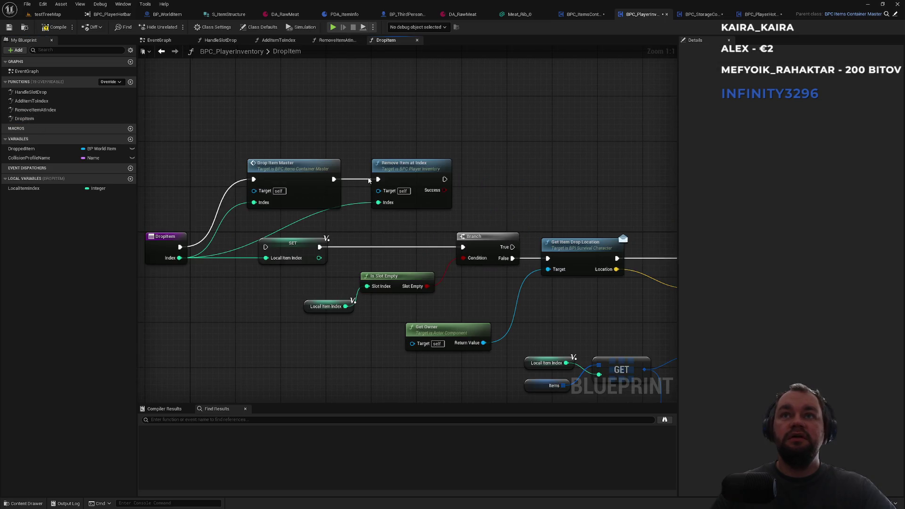
pyautogui.click(761, 15)
# Step: Add Remove Item at Index fed DropItem's Index after Drop Item Master, tidy the nodes, and save
pyautogui.moveTo(380, 137)
pyautogui.mouseDown()
pyautogui.moveTo(415, 150)
pyautogui.moveTo(402, 143)
pyautogui.mouseUp()
pyautogui.write('remove item')
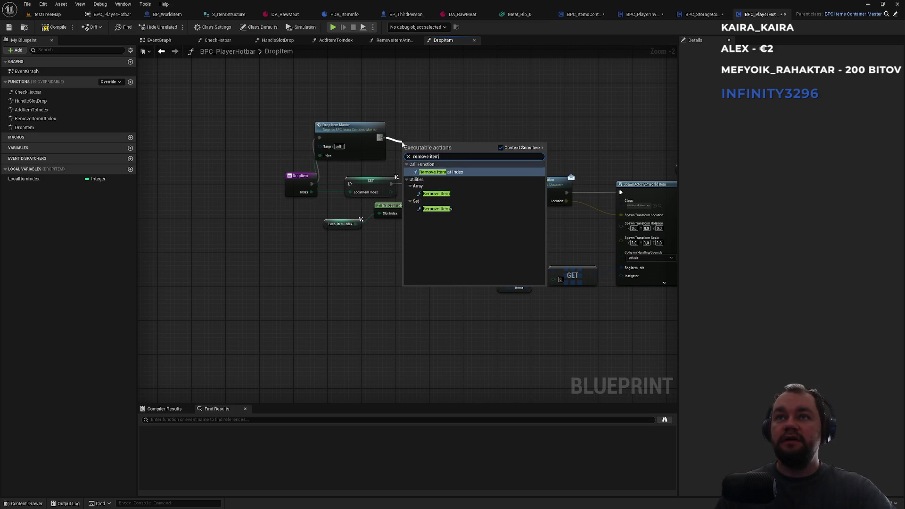
pyautogui.press('Return')
pyautogui.scroll(2, 435, 115)
pyautogui.moveTo(395, 192); pyautogui.dragTo(270, 218)
pyautogui.moveTo(424, 151); pyautogui.dragTo(436, 129)
pyautogui.moveTo(443, 94); pyautogui.dragTo(286, 156)
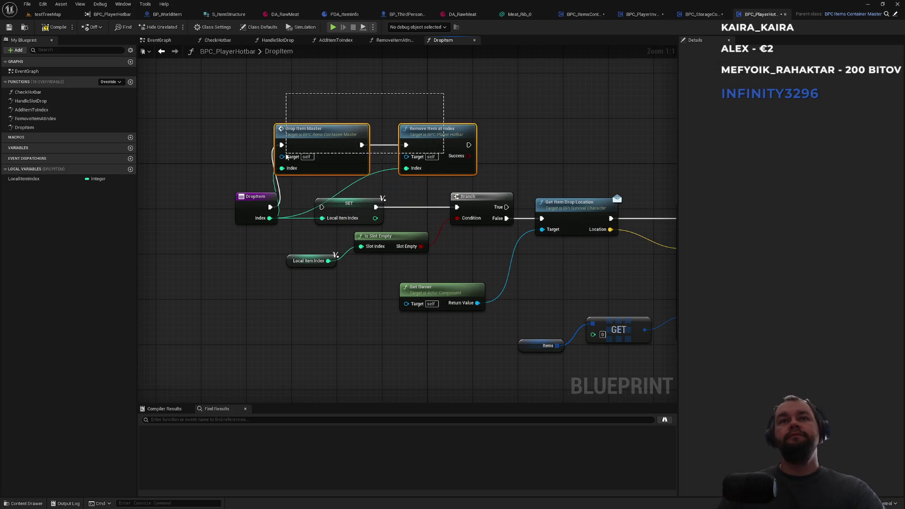
pyautogui.moveTo(257, 203); pyautogui.dragTo(228, 202)
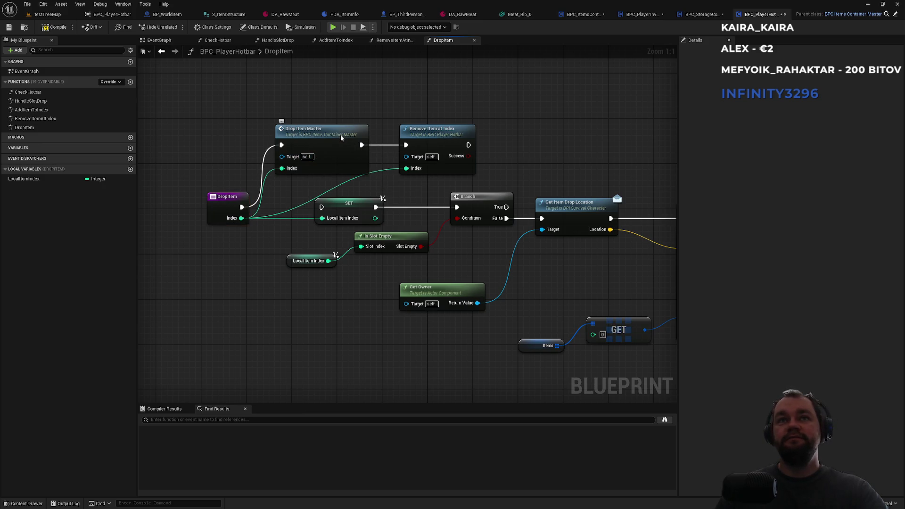
pyautogui.moveTo(340, 135); pyautogui.dragTo(346, 136)
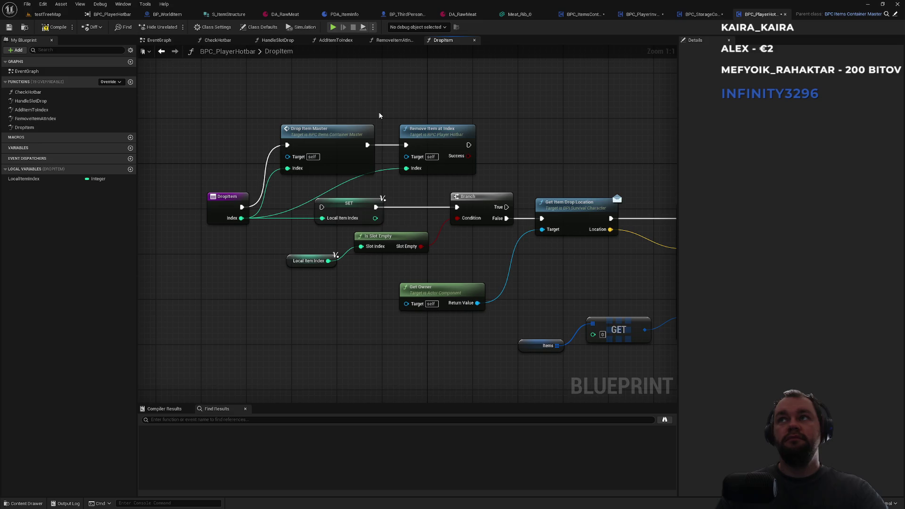
pyautogui.hotkey('ctrl', 's')
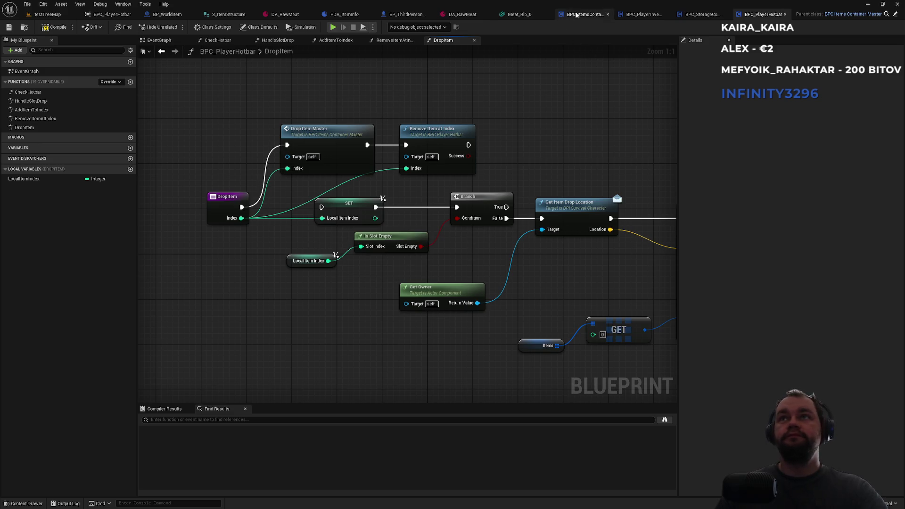
# Step: Pan through DropItemMaster's container-type switch and drop-location nodes, then go back to testTreeMap
pyautogui.click(577, 15)
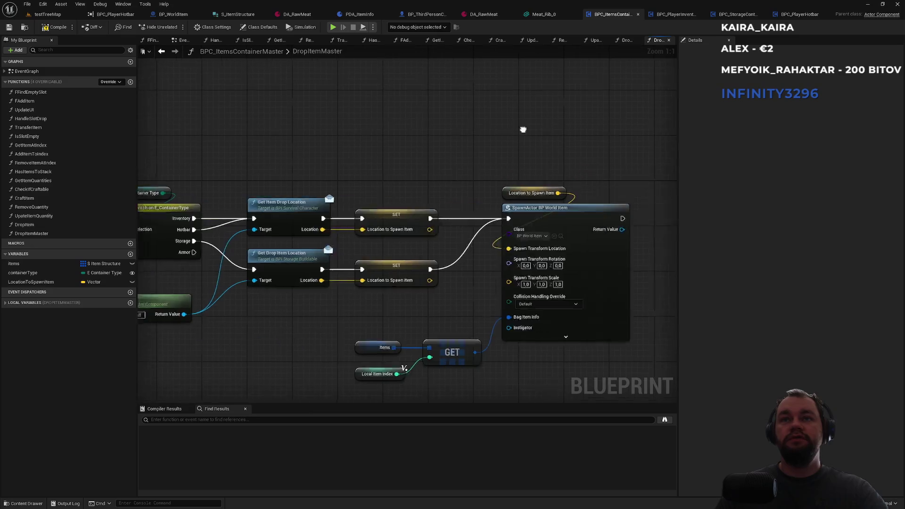
pyautogui.moveTo(435, 212)
pyautogui.mouseDown()
pyautogui.moveTo(498, 141)
pyautogui.moveTo(463, 133)
pyautogui.mouseUp()
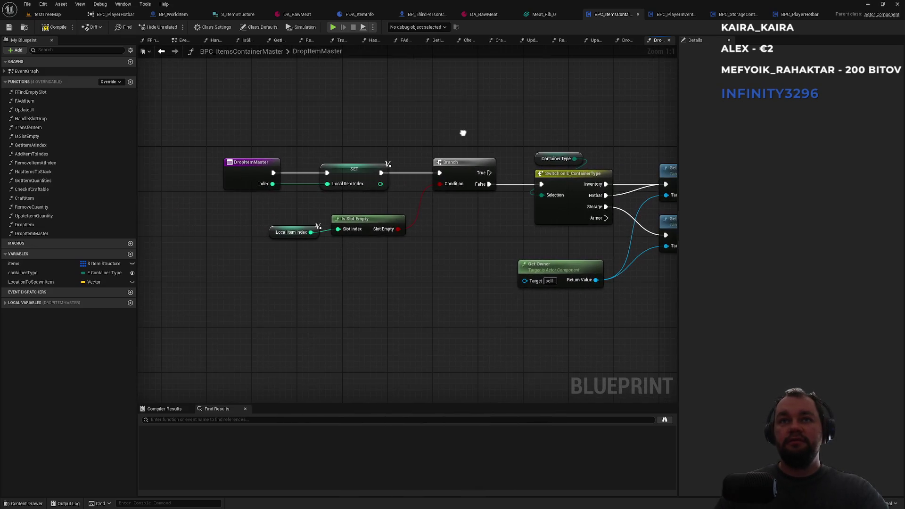
pyautogui.moveTo(359, 138); pyautogui.dragTo(296, 168)
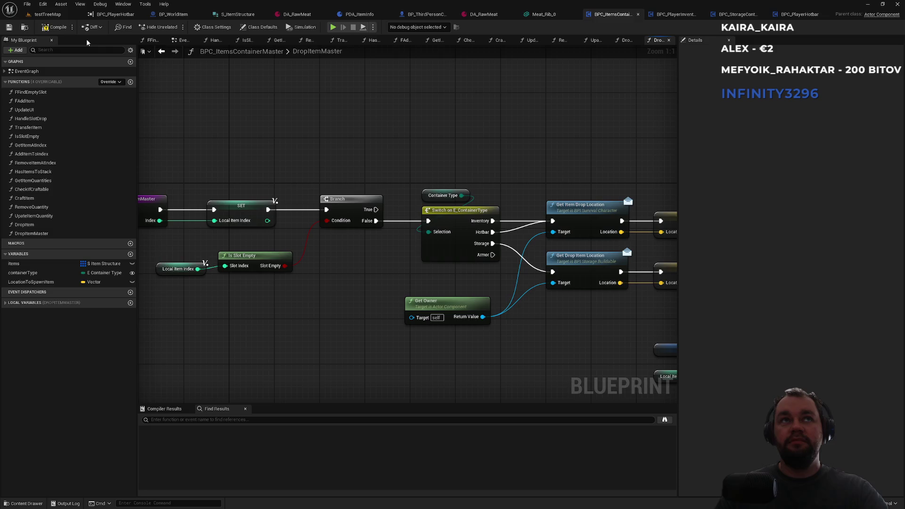
pyautogui.click(47, 14)
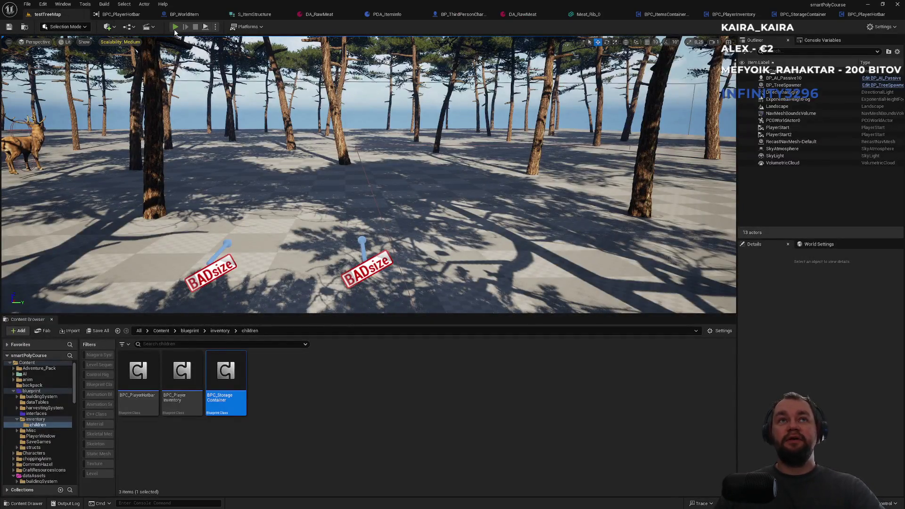
# Step: Run a full-screen PIE test, opening the inventory to move the six raw meat into hotbar slot 1
pyautogui.click(175, 27)
pyautogui.press('F11')
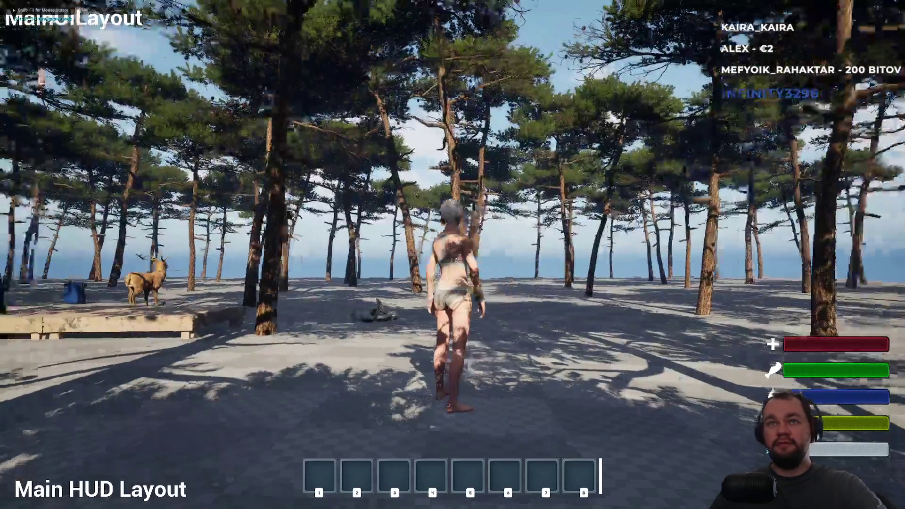
pyautogui.press('i')
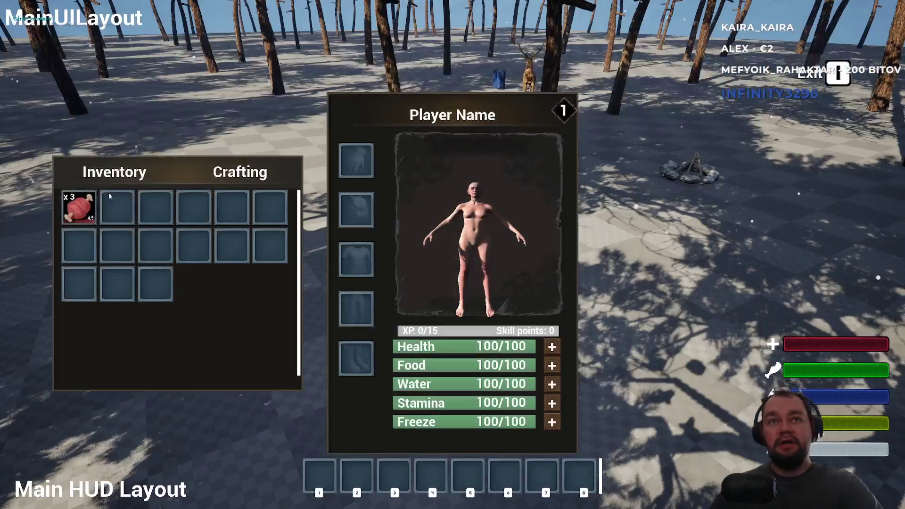
pyautogui.press('i')
pyautogui.press('w')
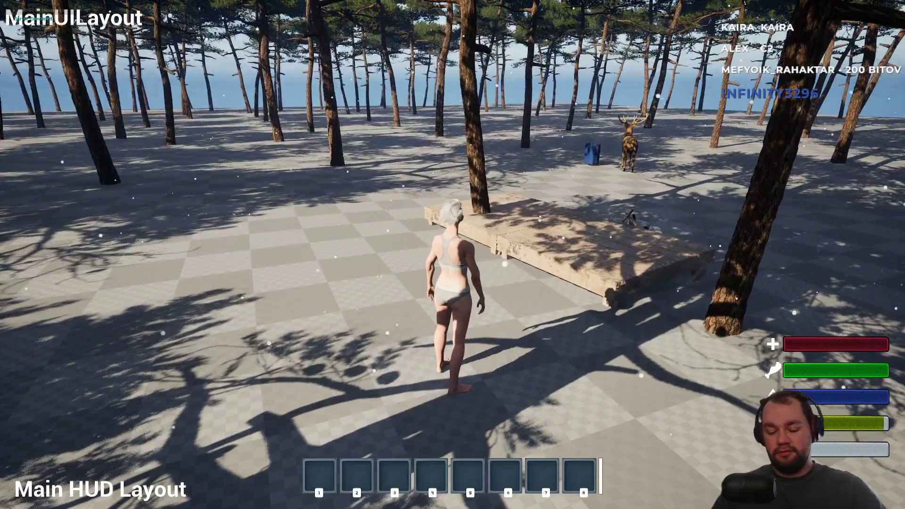
pyautogui.press('i')
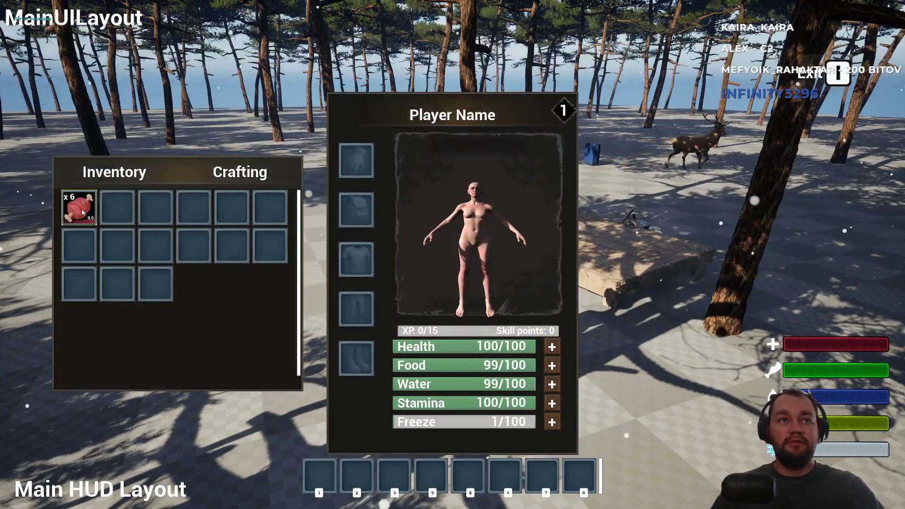
pyautogui.press('i')
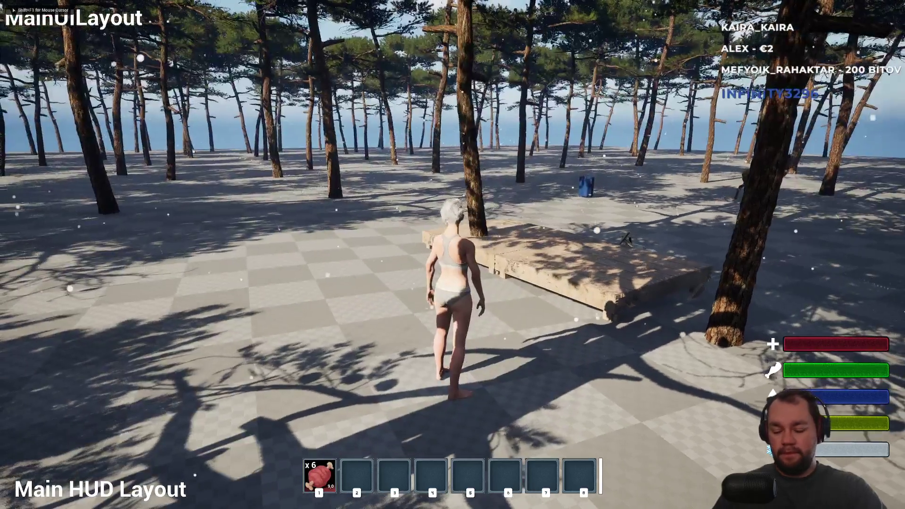
pyautogui.press('i')
pyautogui.press('i')
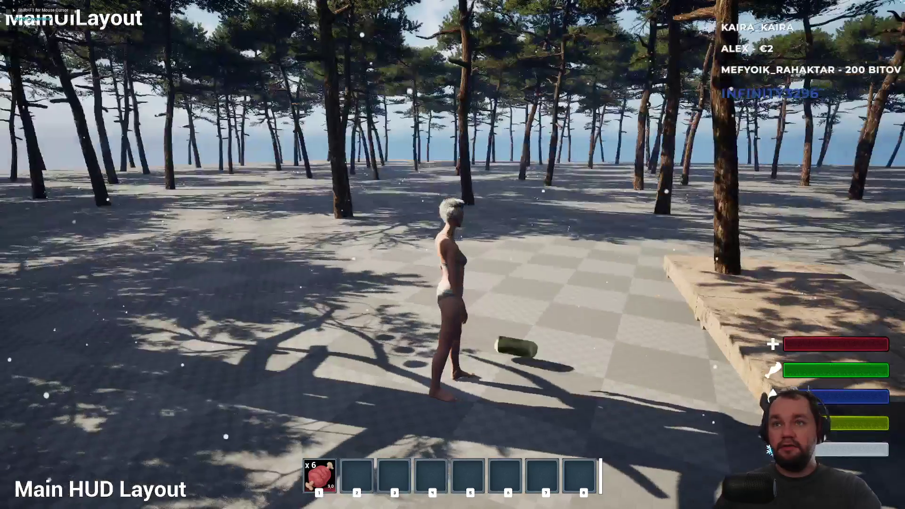
pyautogui.press('w')
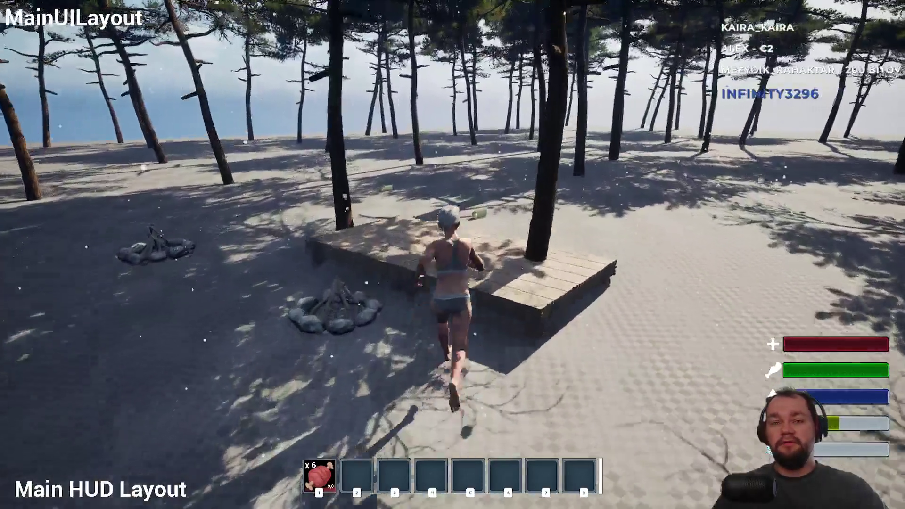
pyautogui.press('i')
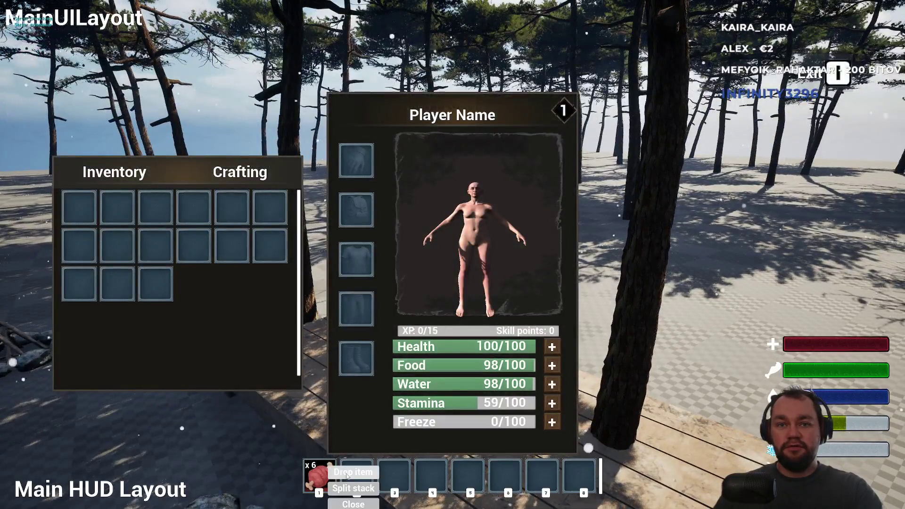
pyautogui.press('i')
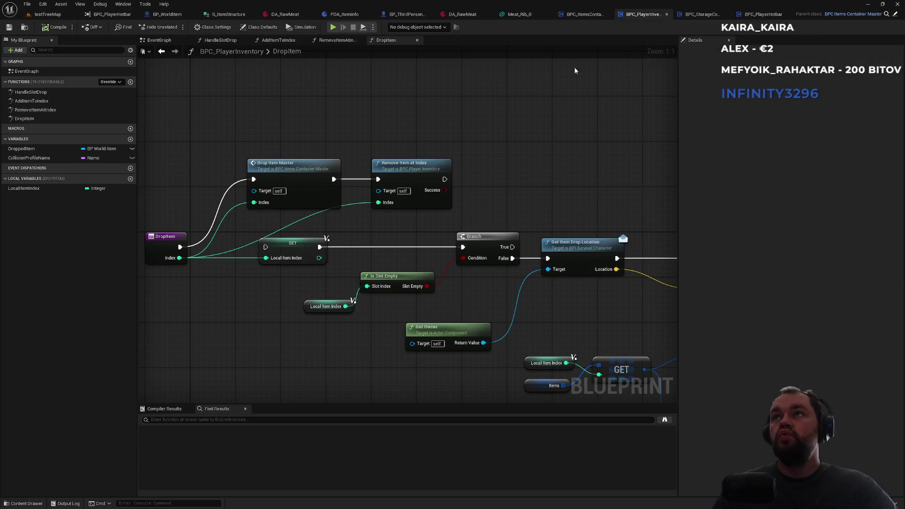
# Step: Pass through the BPC_PlayerHotbar and BPC_ItemsContainerMaster tabs to BP_ThirdPersonCharacter's FDropItem graph
pyautogui.click(757, 16)
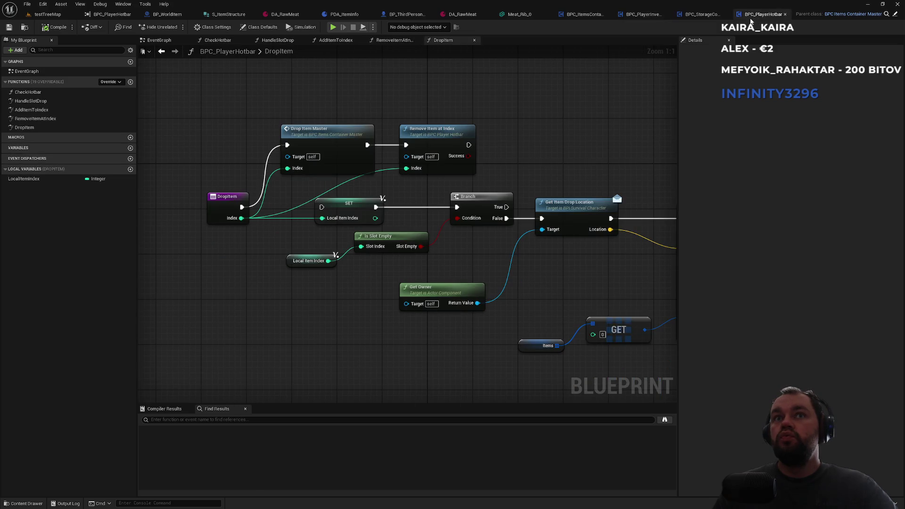
pyautogui.click(582, 15)
pyautogui.click(410, 14)
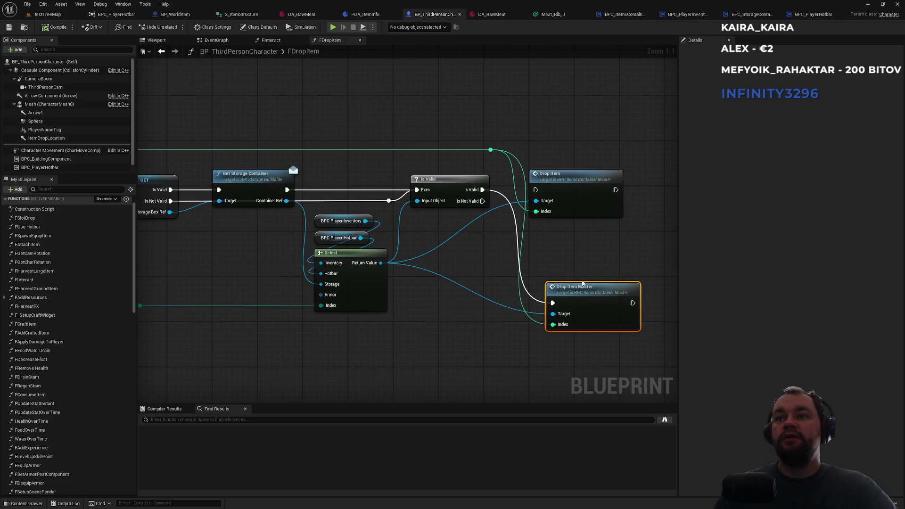
# Step: Rewire Is Valid's exec to Drop Item, delete the Drop Item Master node, and return to testTreeMap
pyautogui.keyDown('alt'); pyautogui.click(512, 208); pyautogui.keyUp('alt')
pyautogui.moveTo(535, 189); pyautogui.dragTo(482, 190)
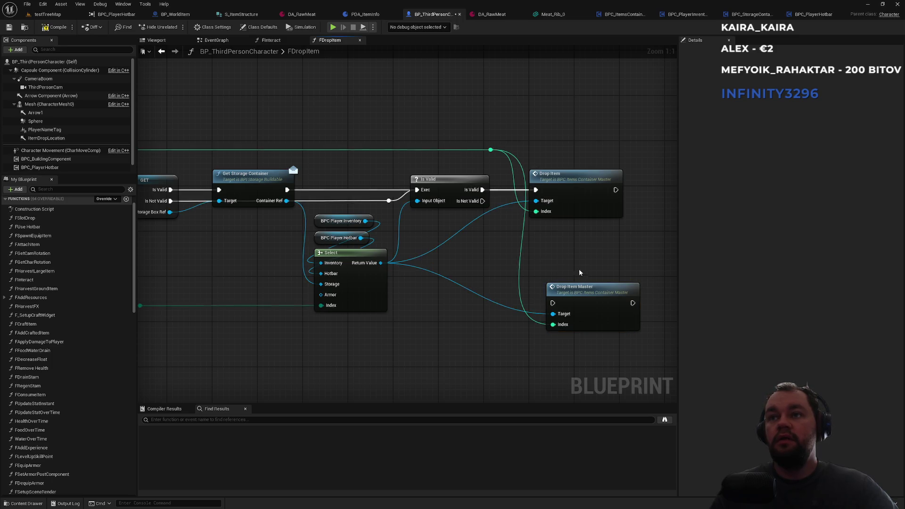
pyautogui.moveTo(583, 265); pyautogui.dragTo(587, 297)
pyautogui.press('Delete')
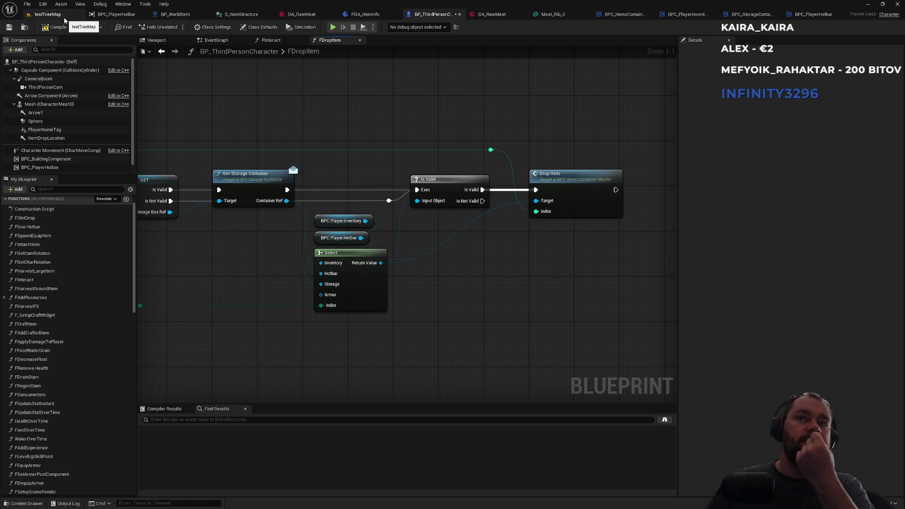
pyautogui.click(64, 17)
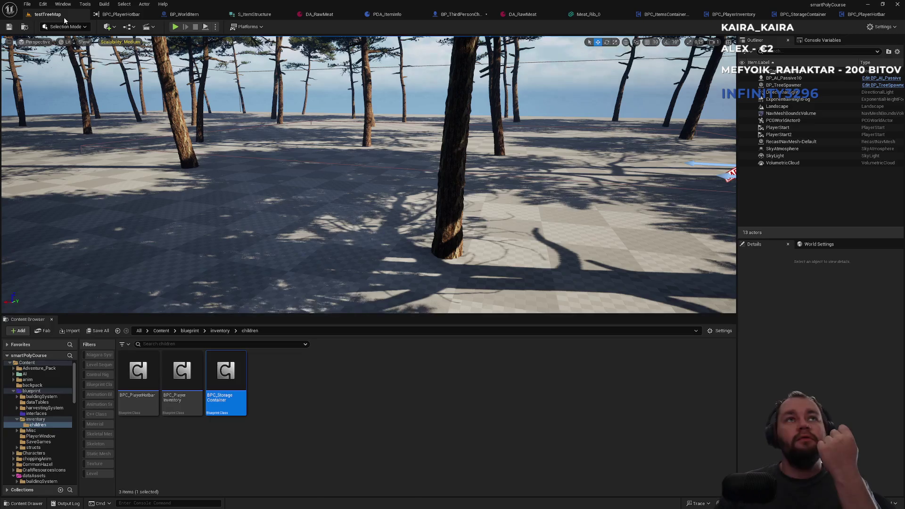
# Step: Start a full-screen PIE session and drop the raw meat stack from the player's inventory
pyautogui.click(175, 26)
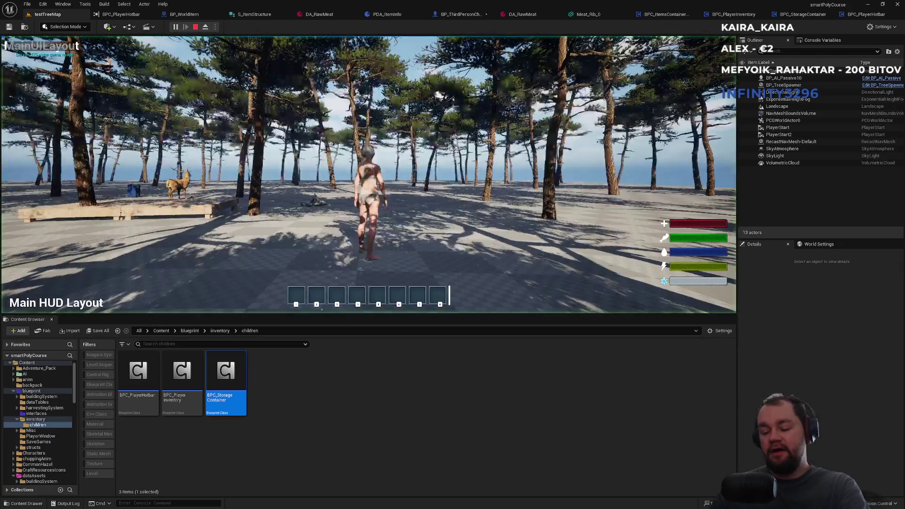
pyautogui.press('F11')
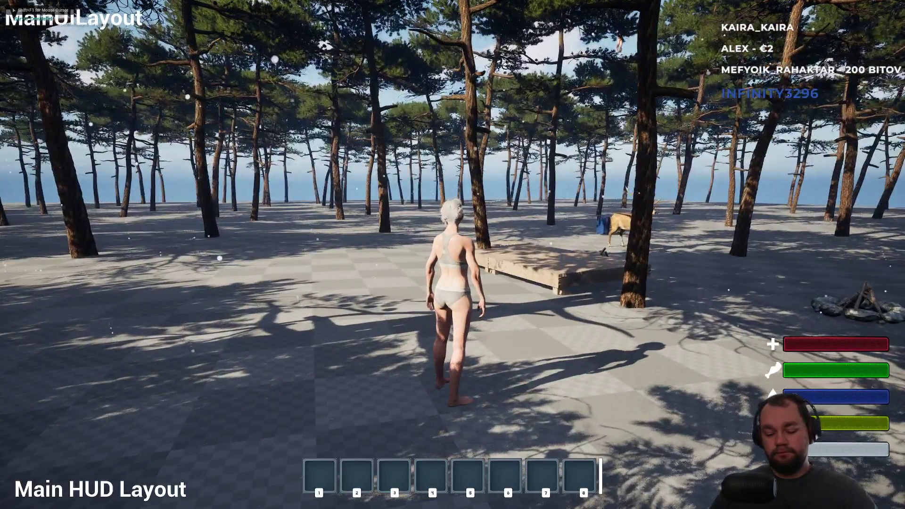
pyautogui.press('Tab')
pyautogui.rightClick(80, 204)
pyautogui.click(105, 222)
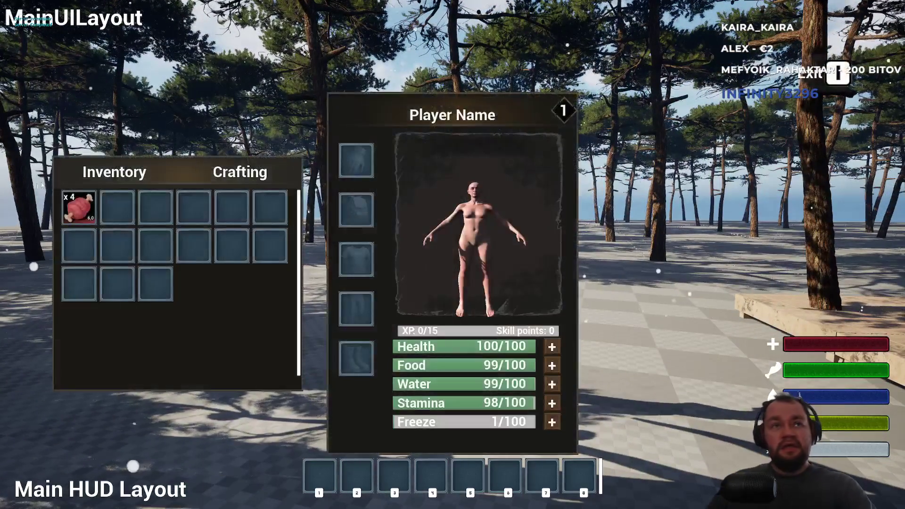
# Step: Walk the character to the blue storage box, checking the inventory on the way
pyautogui.press('w')
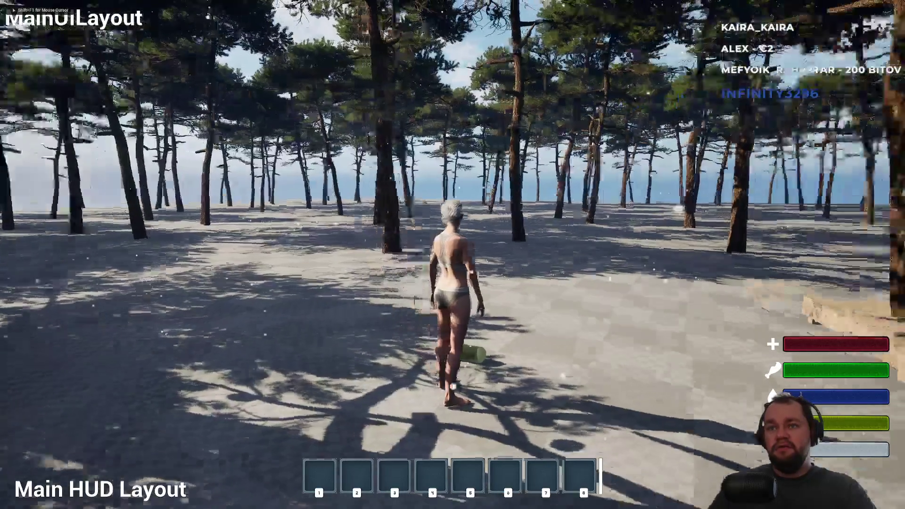
pyautogui.press('w')
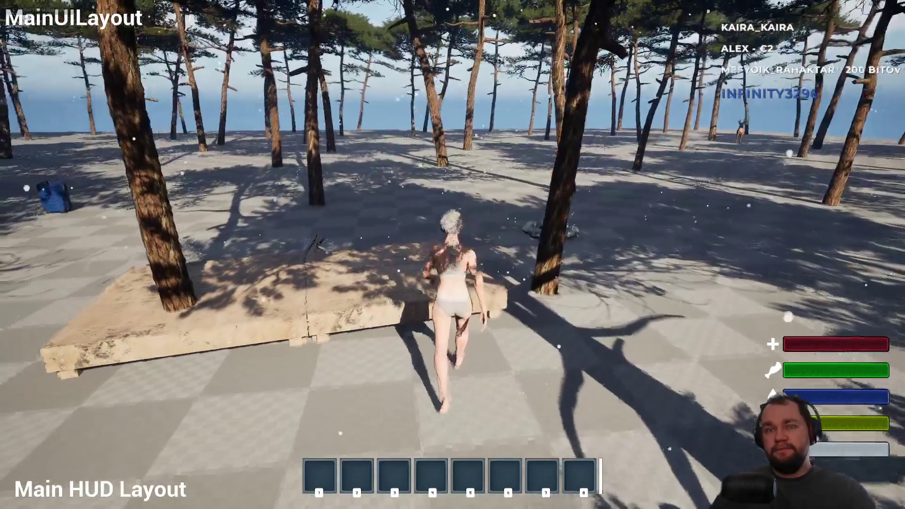
pyautogui.press('i')
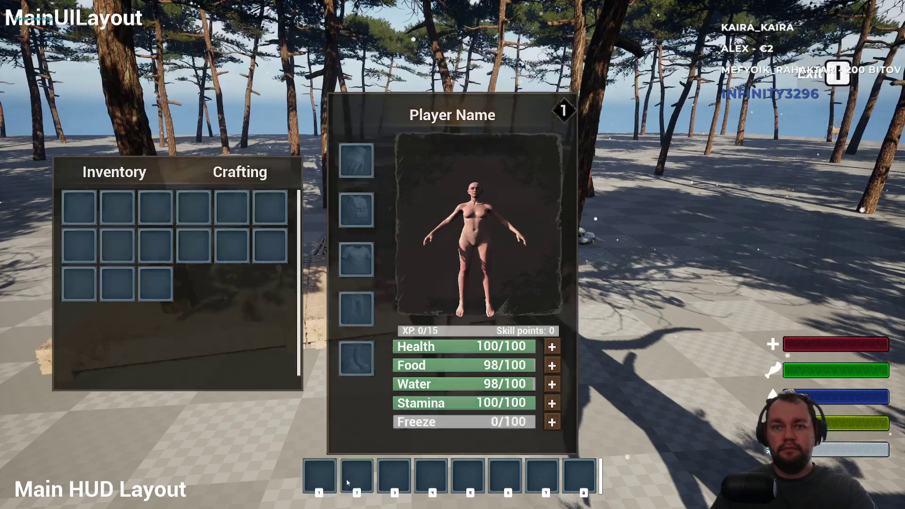
pyautogui.press('i')
pyautogui.press('w')
pyautogui.press('space')
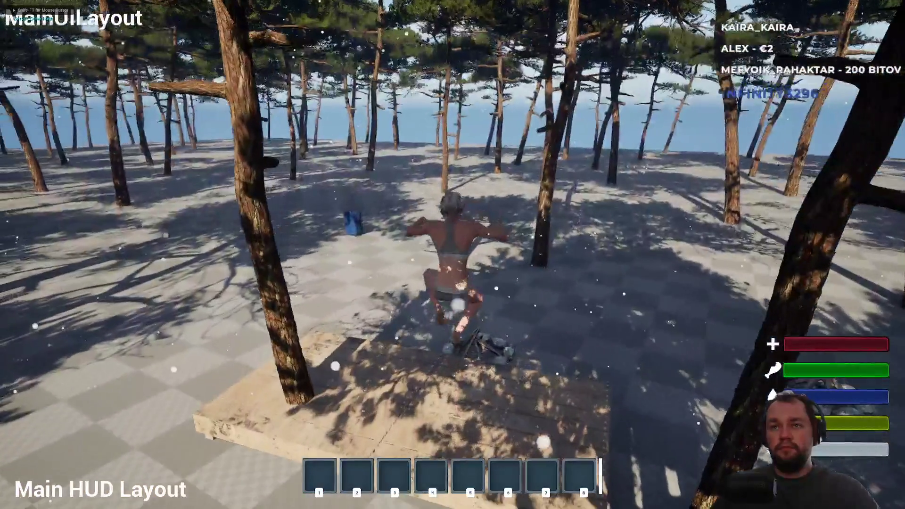
pyautogui.press('w')
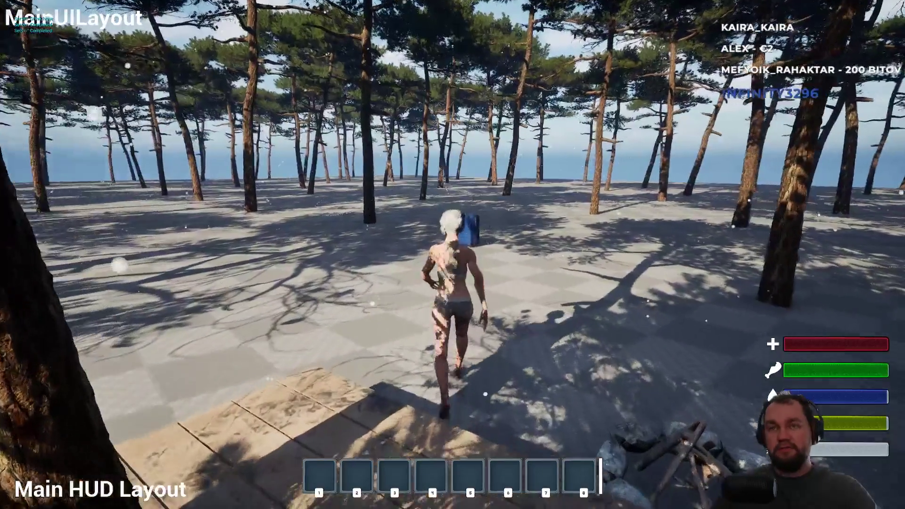
# Step: Drop the meat stack from the storage box, recheck the panels, and leave full screen
pyautogui.press('e')
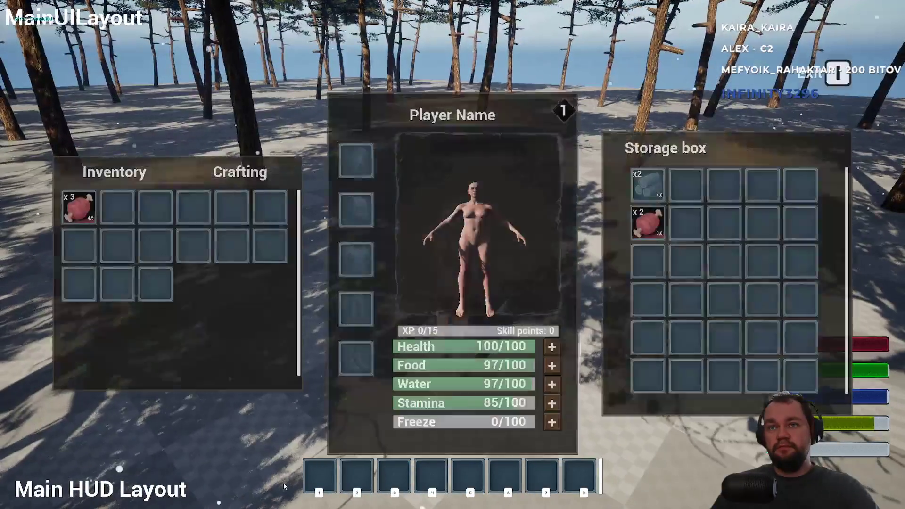
pyautogui.rightClick(650, 223)
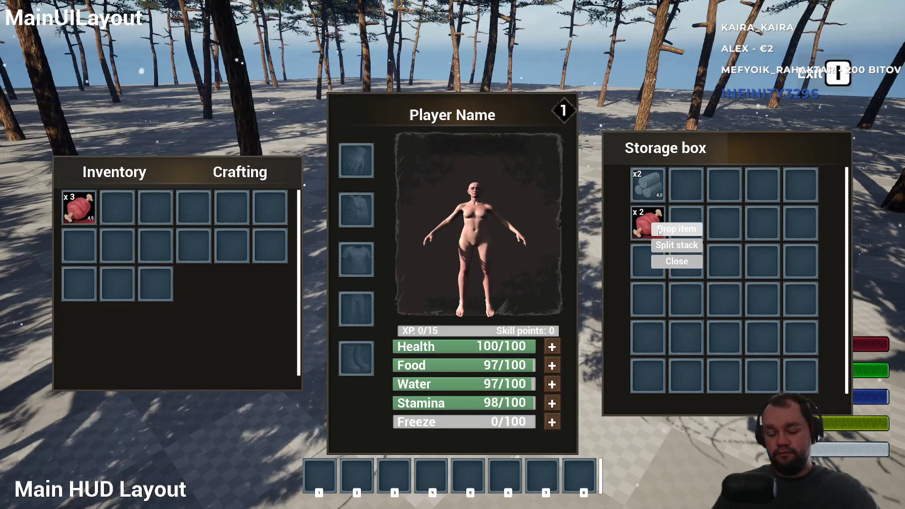
pyautogui.click(658, 230)
pyautogui.press('i')
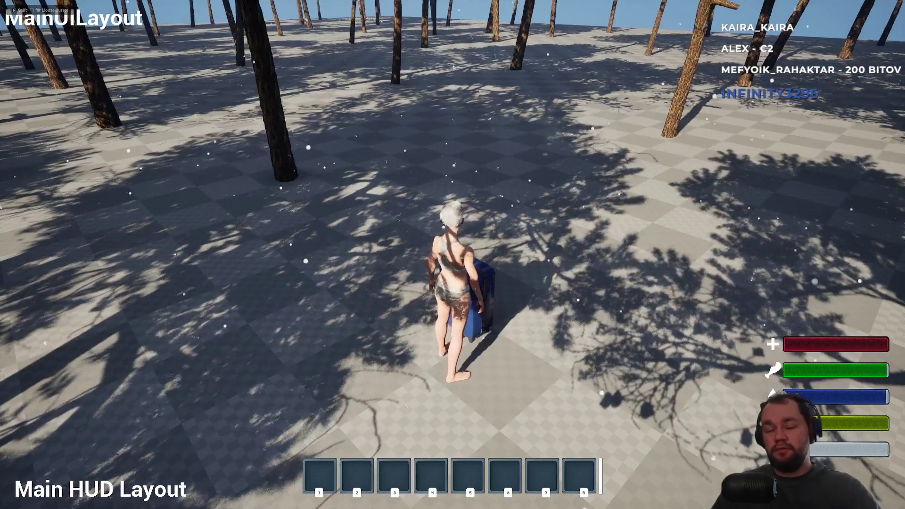
pyautogui.press('i')
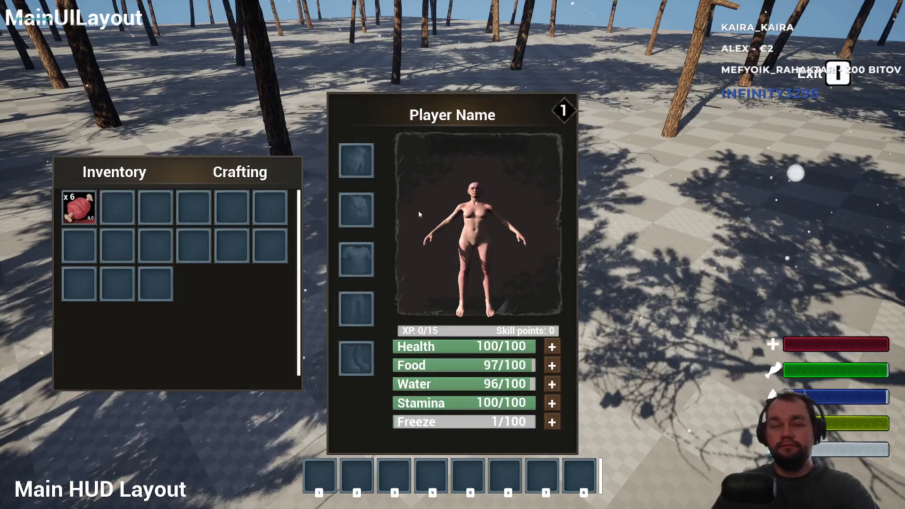
pyautogui.press('i')
pyautogui.press('e')
pyautogui.rightClick(659, 195)
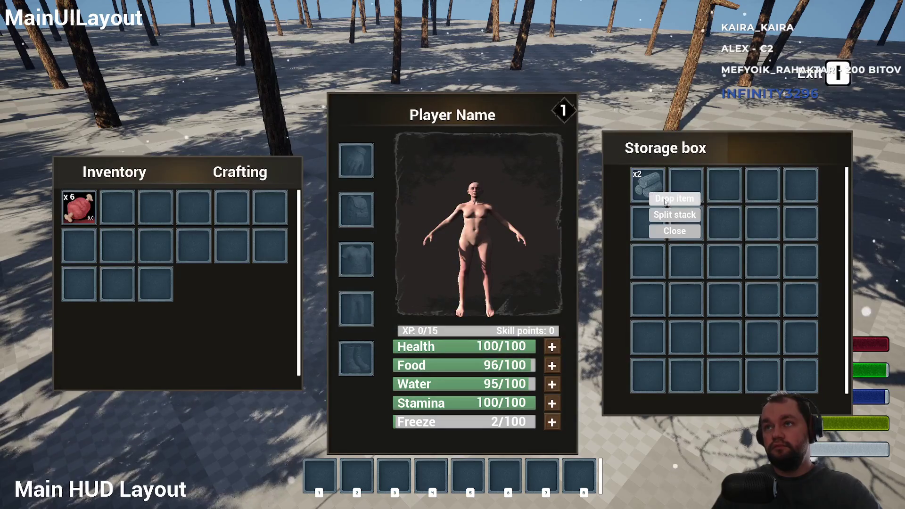
pyautogui.click(666, 200)
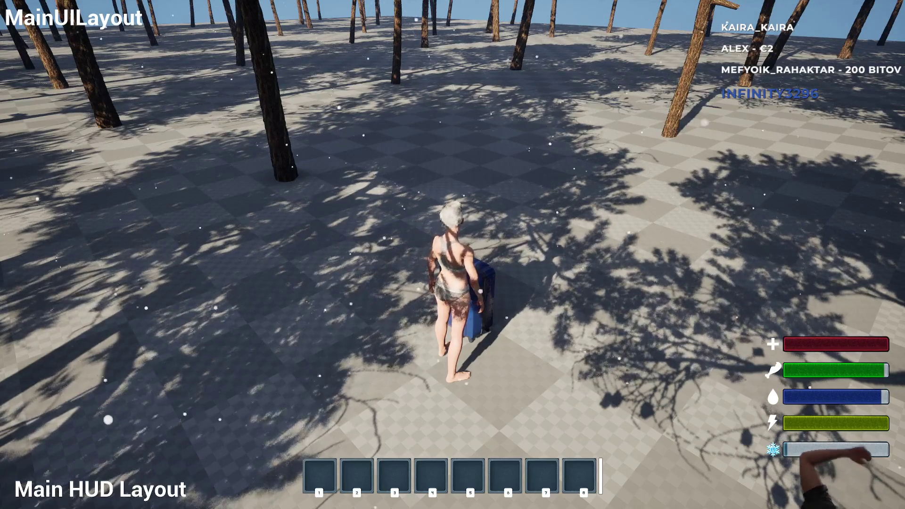
pyautogui.press('F11')
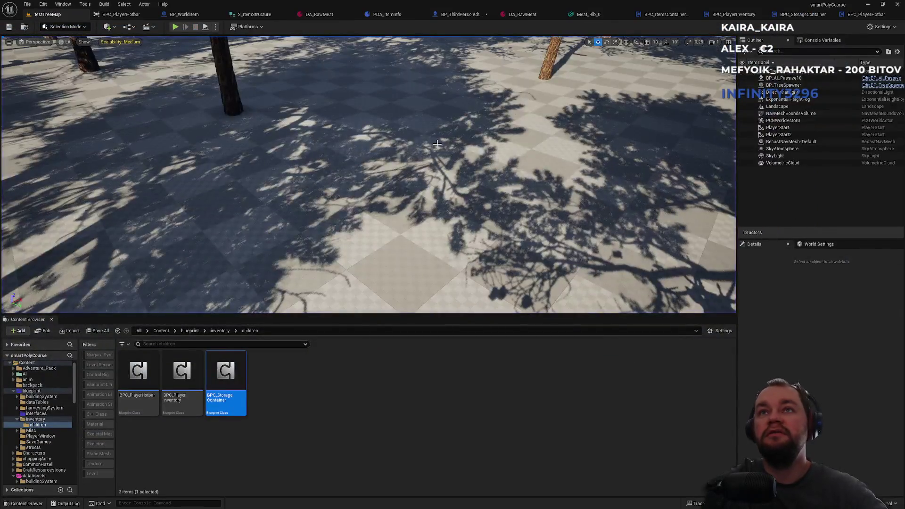
# Step: Select and frame the Landscape, then start a new PIE session with Alt+P
pyautogui.click(447, 150)
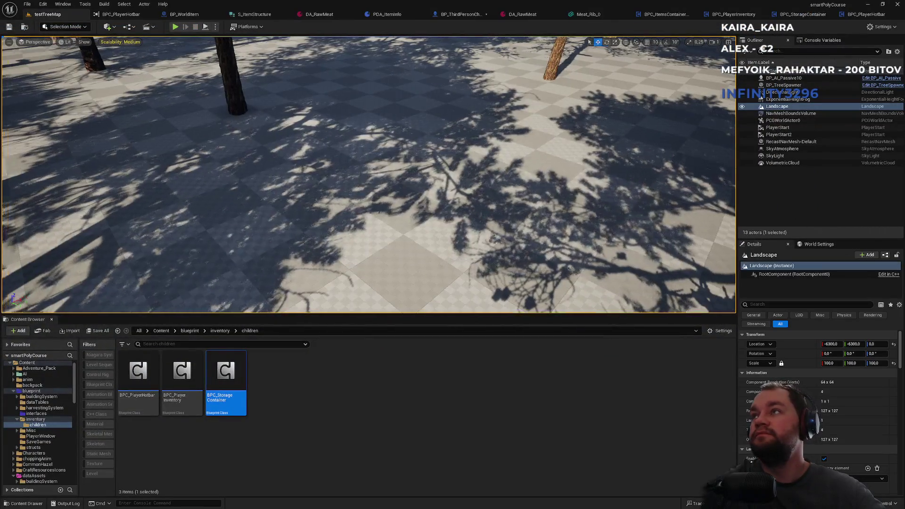
pyautogui.press('f')
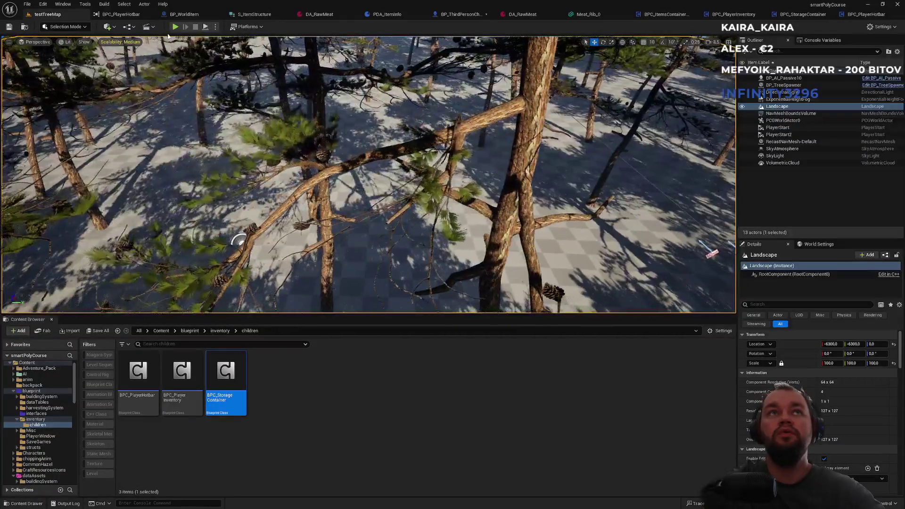
pyautogui.hotkey('alt', 'p')
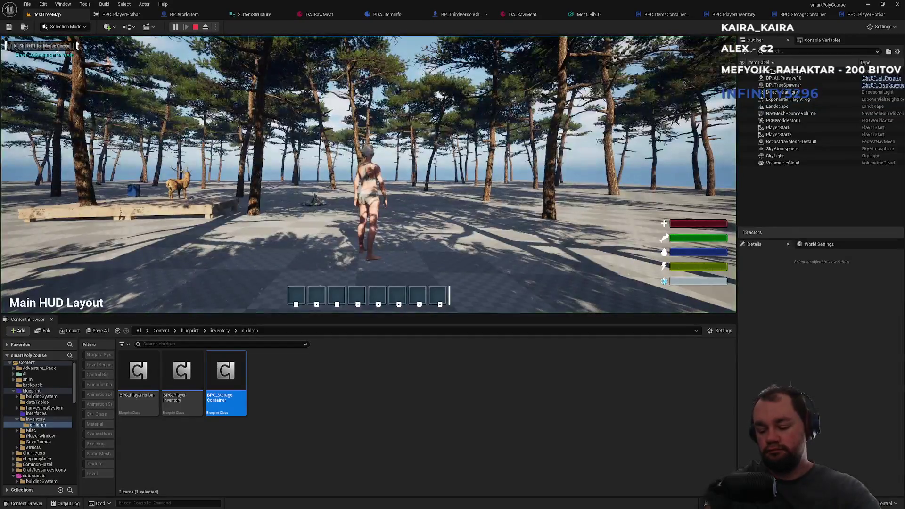
# Step: In full-screen play mode, move the x4 raw meat from the inventory into the storage box
pyautogui.press('F11')
pyautogui.press('w')
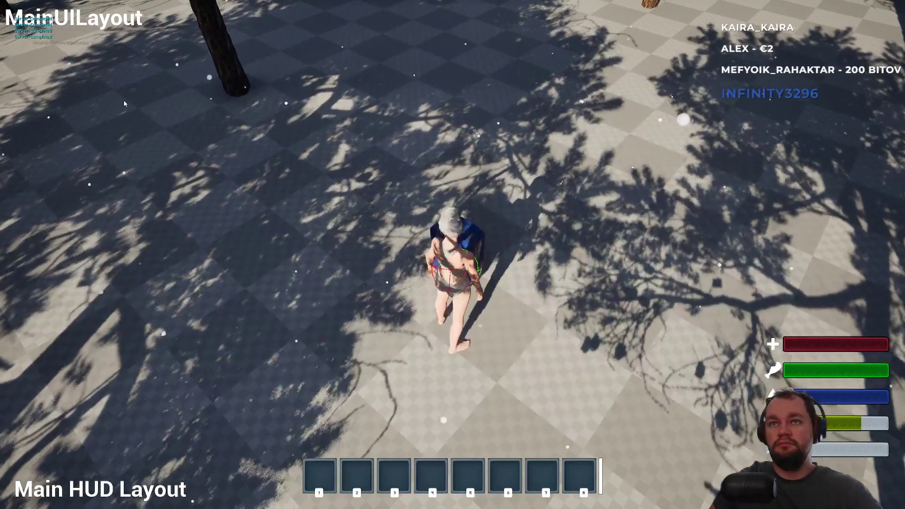
pyautogui.press('Tab')
pyautogui.press('Tab')
pyautogui.press('Tab')
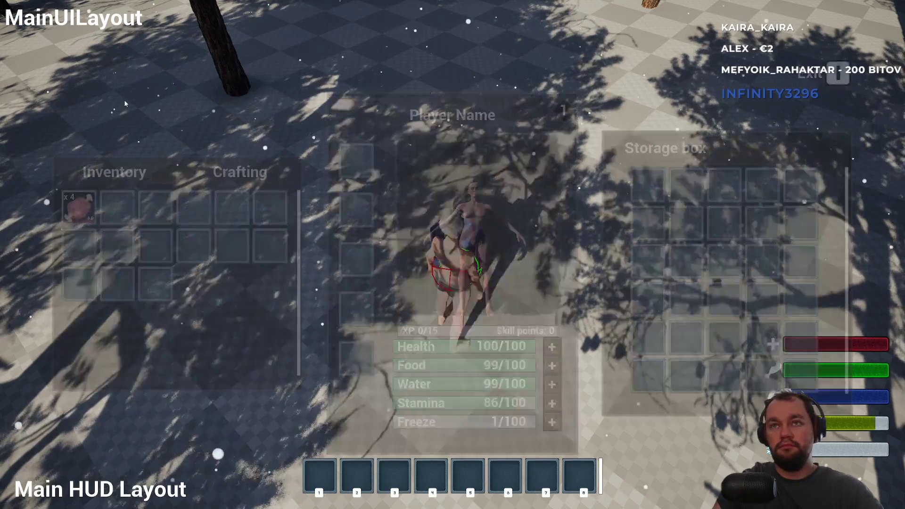
pyautogui.moveTo(78, 207); pyautogui.dragTo(649, 229)
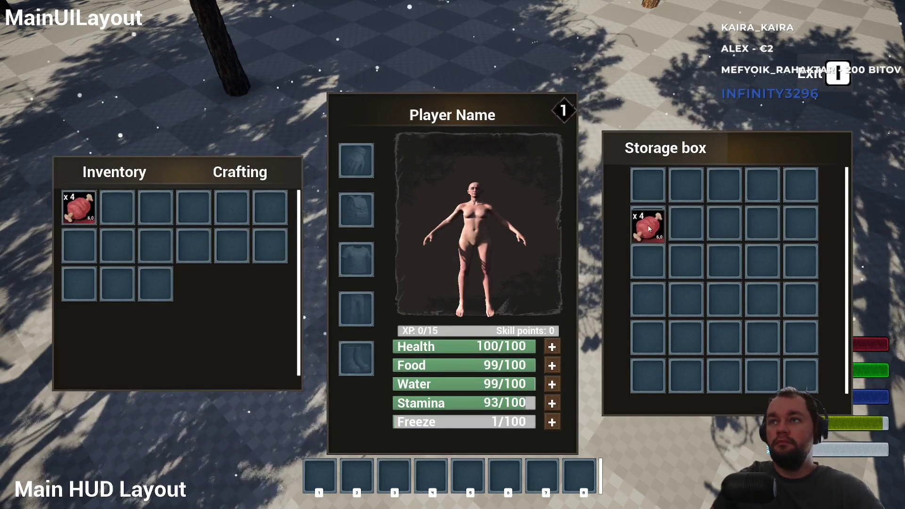
# Step: Drop the meat from the storage box, confirm the box is empty, and stop playing
pyautogui.rightClick(649, 229)
pyautogui.press('Tab')
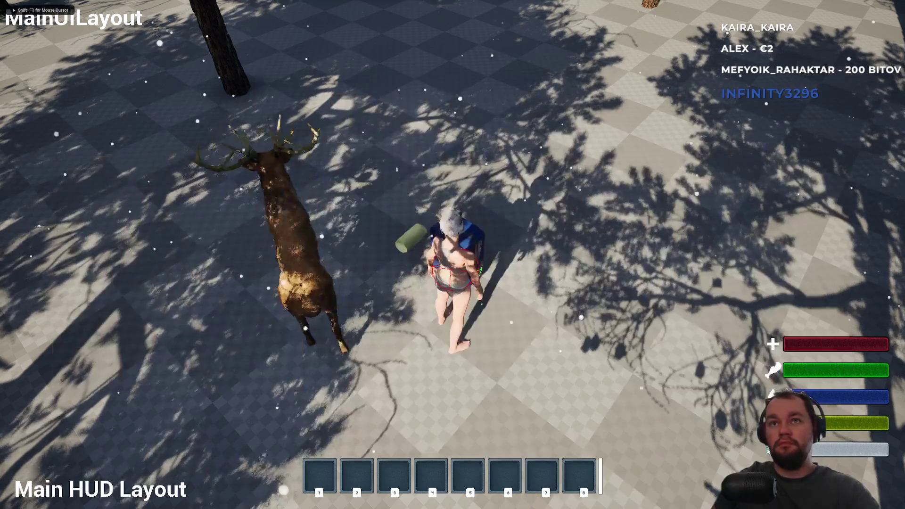
pyautogui.press('Tab')
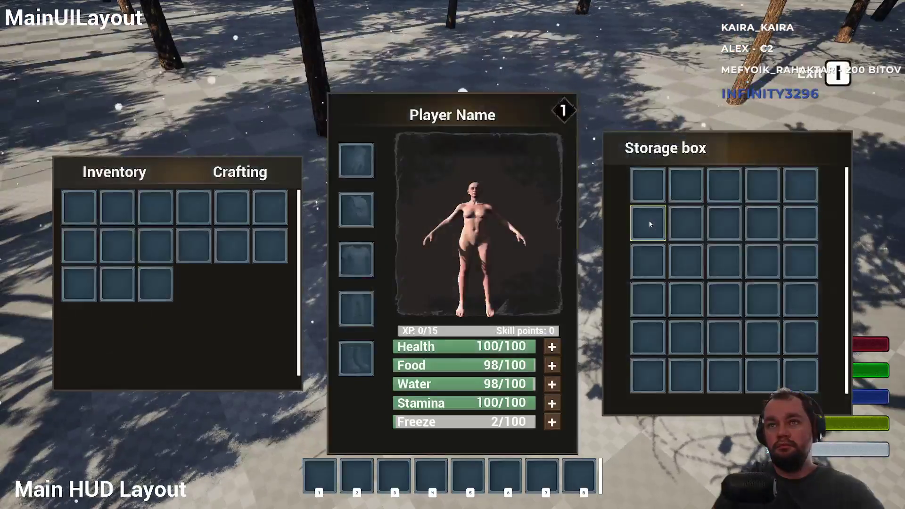
pyautogui.press('Tab')
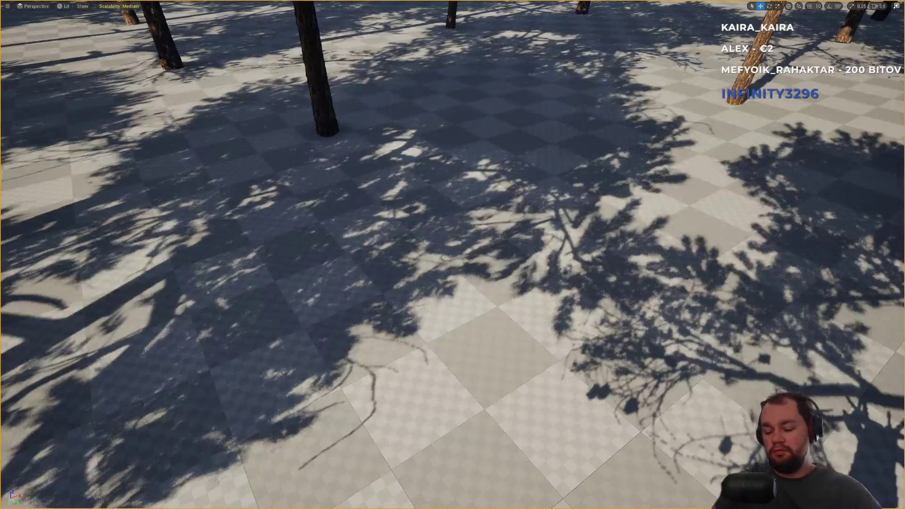
pyautogui.press('Escape')
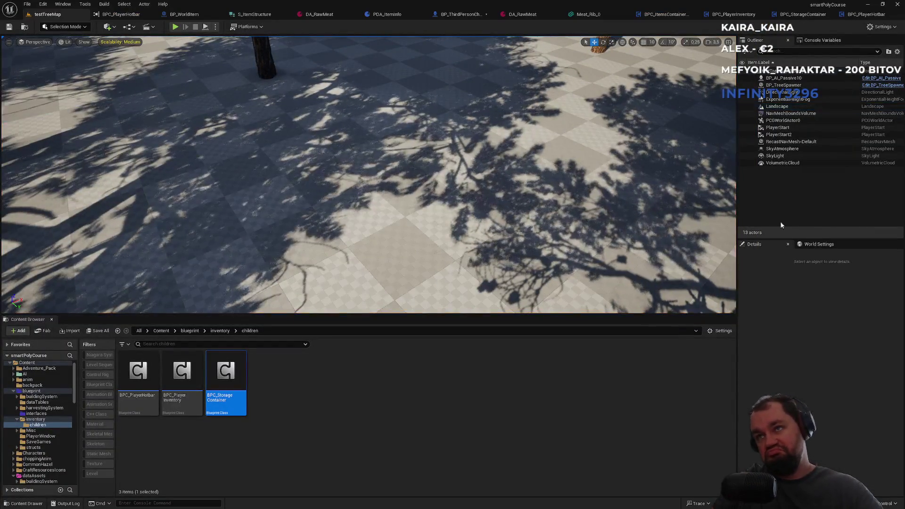
# Step: Fly over the map and forest, then pan DropItemMaster to the detached Remove Item at Index node
pyautogui.moveTo(587, 183); pyautogui.dragTo(587, 183)
pyautogui.moveTo(608, 153); pyautogui.dragTo(609, 153)
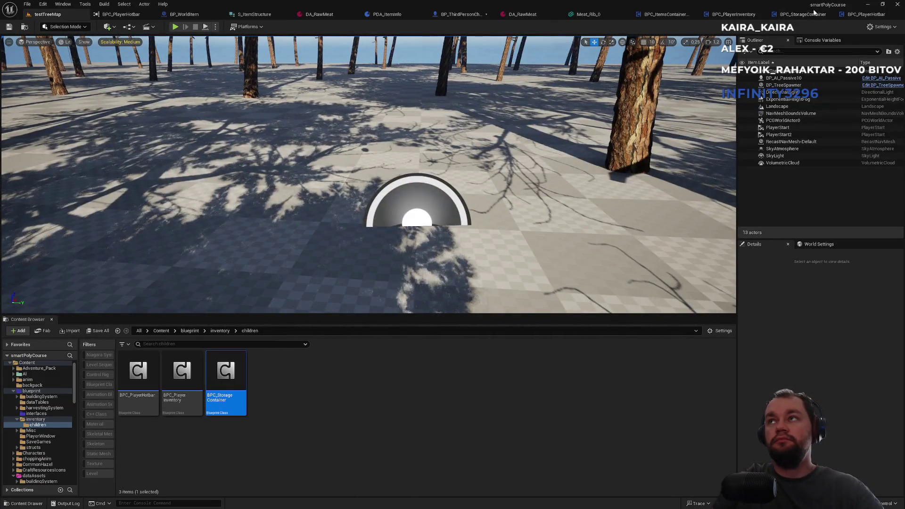
pyautogui.click(671, 16)
pyautogui.moveTo(564, 156)
pyautogui.mouseDown()
pyautogui.moveTo(402, 146)
pyautogui.moveTo(437, 136)
pyautogui.moveTo(409, 131)
pyautogui.mouseUp()
pyautogui.moveTo(482, 123); pyautogui.dragTo(415, 130)
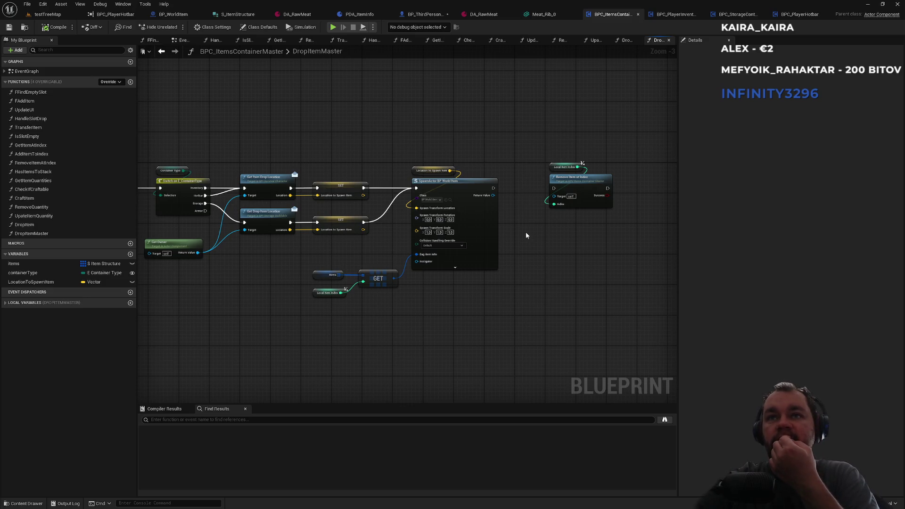
# Step: Bring up BPC_StorageContainer's DropItem graph framed on its spawn and remove nodes
pyautogui.click(661, 16)
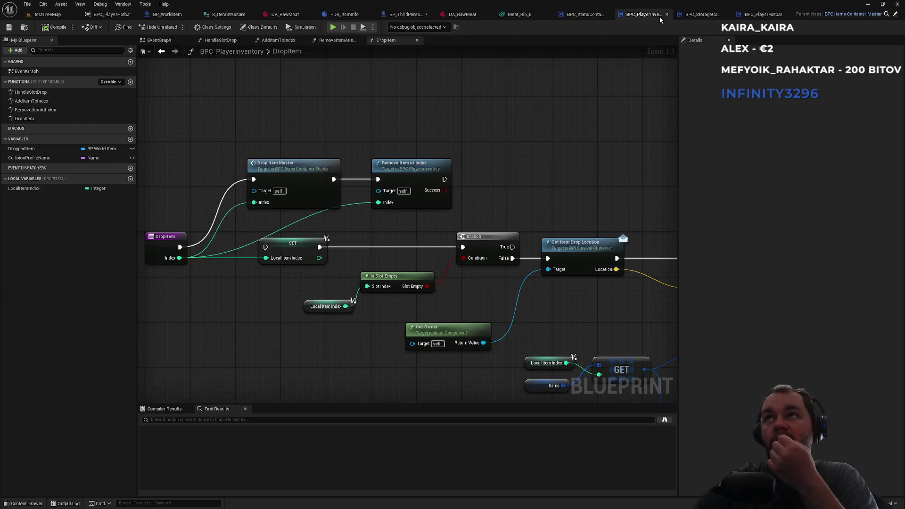
pyautogui.click(701, 18)
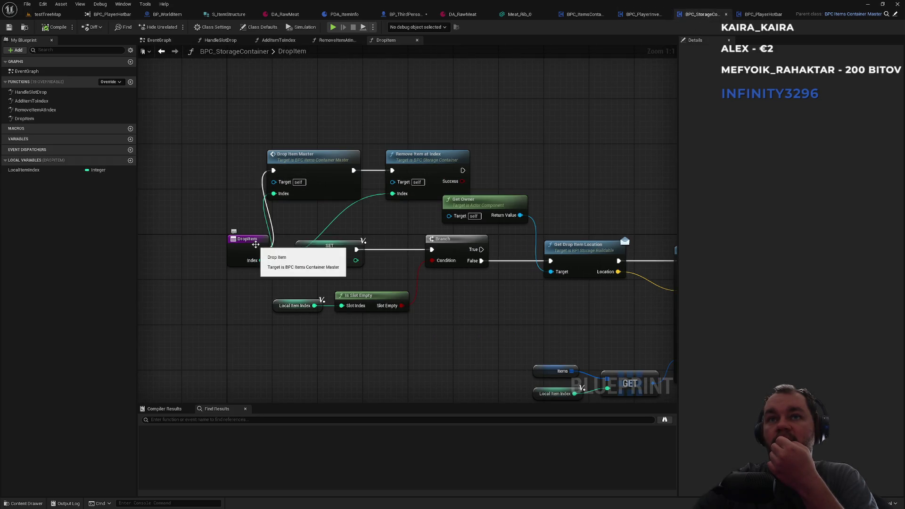
pyautogui.scroll(-2, 460, 297)
pyautogui.moveTo(459, 297)
pyautogui.mouseDown()
pyautogui.moveTo(212, 249)
pyautogui.moveTo(348, 237)
pyautogui.mouseUp()
pyautogui.scroll(-1, 211, 250)
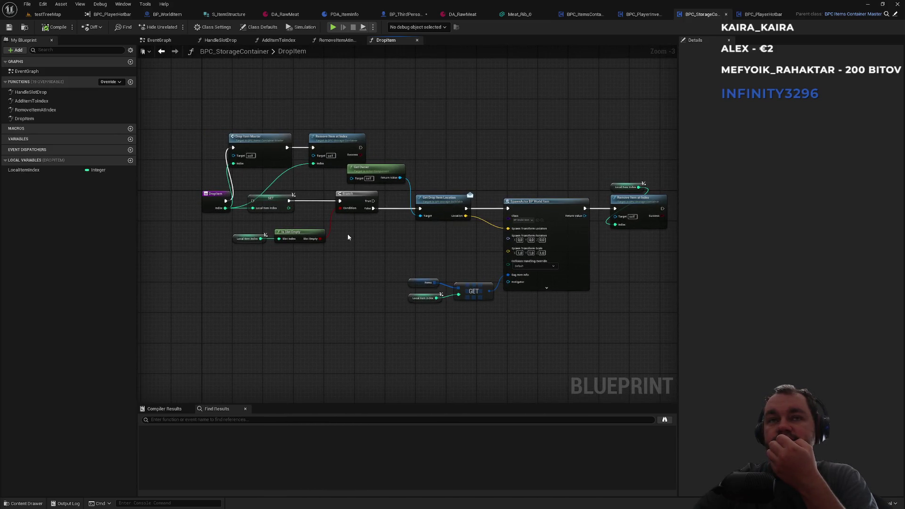
pyautogui.moveTo(342, 237); pyautogui.dragTo(514, 241)
# Step: Regroup the DropItem entry, Drop Item Master and Remove Item at Index nodes into a row
pyautogui.moveTo(403, 199)
pyautogui.mouseDown()
pyautogui.moveTo(362, 170)
pyautogui.moveTo(369, 145)
pyautogui.mouseUp()
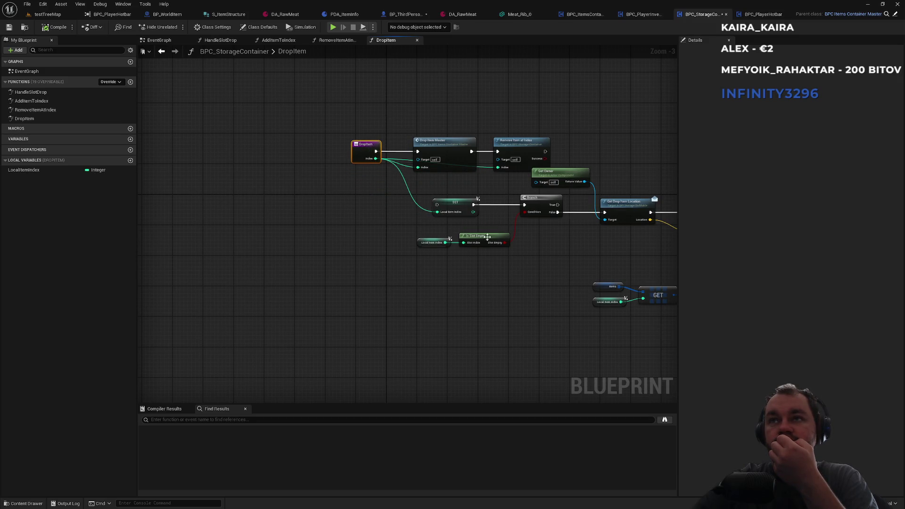
pyautogui.moveTo(540, 124); pyautogui.dragTo(451, 175)
pyautogui.moveTo(442, 141); pyautogui.dragTo(434, 141)
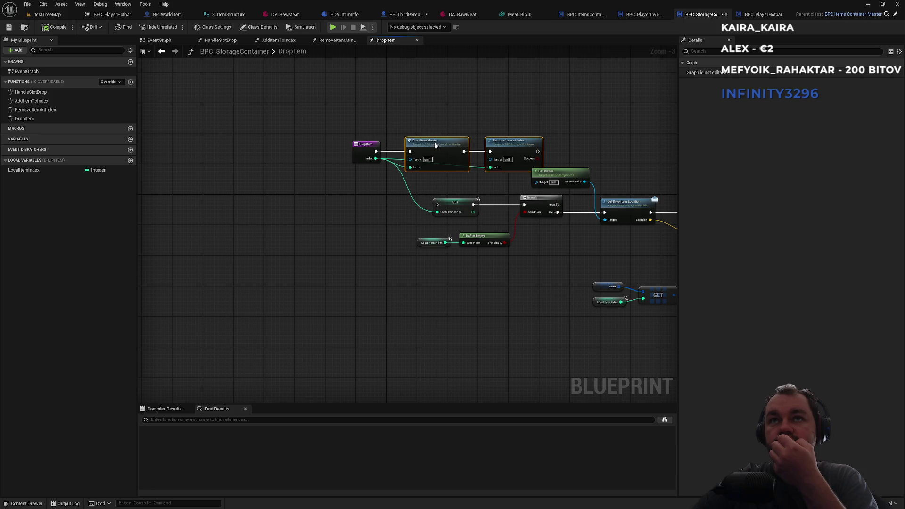
pyautogui.moveTo(357, 114)
pyautogui.mouseDown()
pyautogui.moveTo(542, 167)
pyautogui.moveTo(414, 140)
pyautogui.mouseUp()
pyautogui.click(526, 143)
pyautogui.moveTo(526, 143); pyautogui.dragTo(442, 150)
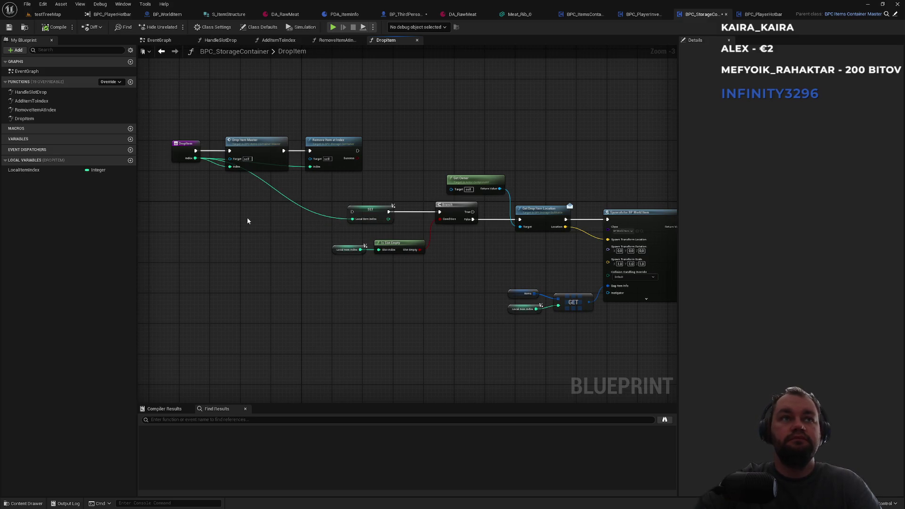
# Step: Break the index wire into SET's Local Item Index and save all assets
pyautogui.keyDown('alt'); pyautogui.click(324, 215); pyautogui.keyUp('alt')
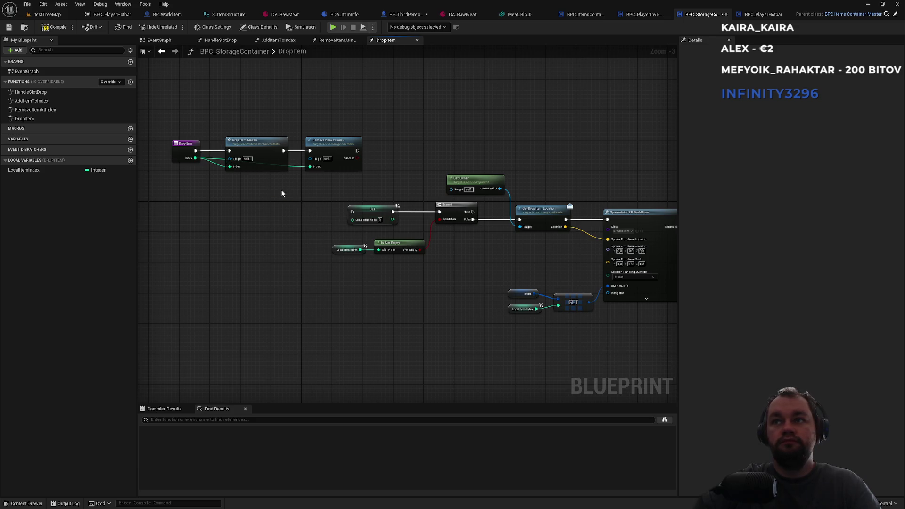
pyautogui.moveTo(315, 205)
pyautogui.mouseDown()
pyautogui.moveTo(218, 201)
pyautogui.moveTo(370, 215)
pyautogui.mouseUp()
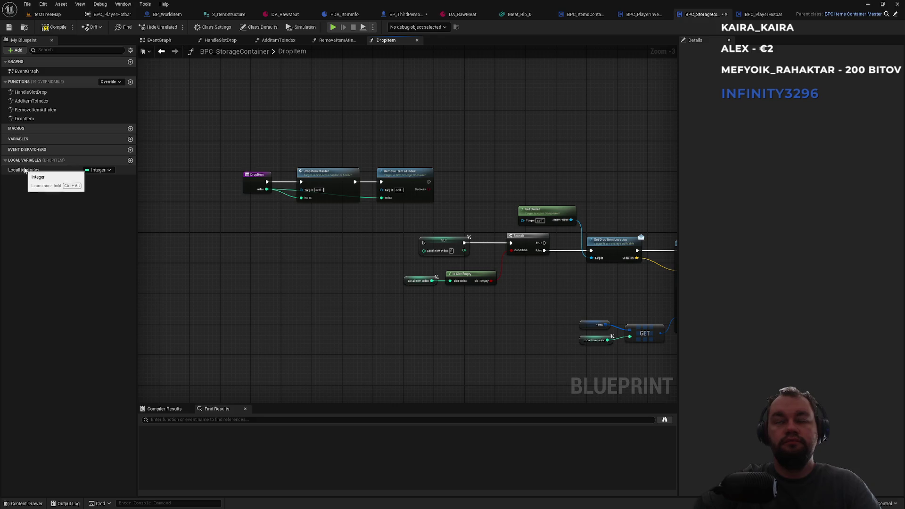
pyautogui.click(59, 28)
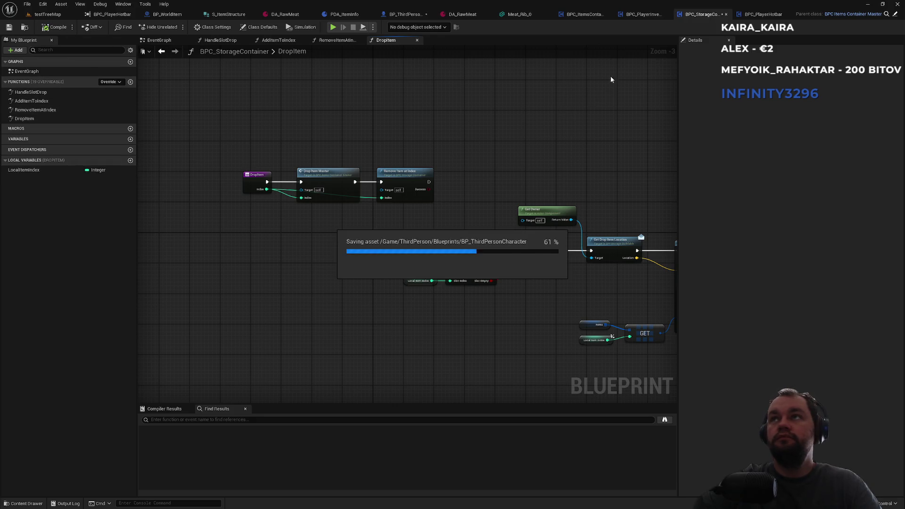
pyautogui.click(754, 18)
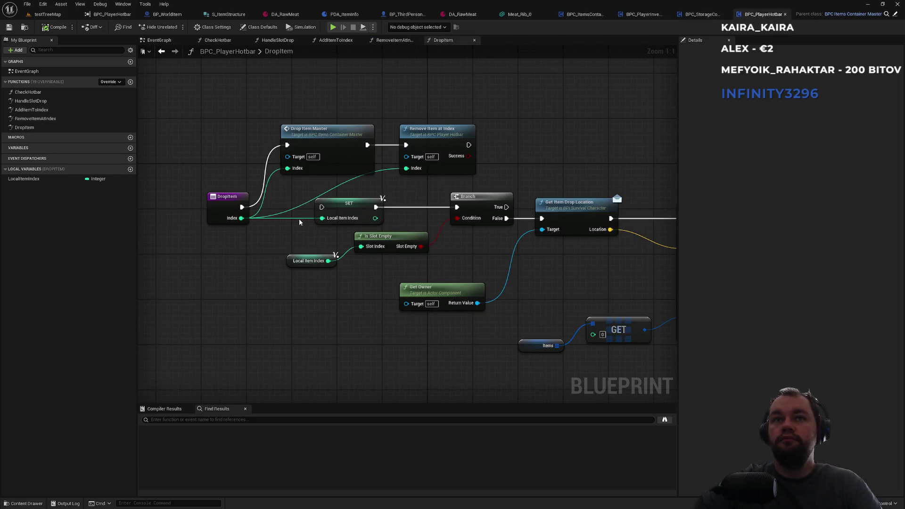
# Step: Disconnect the index from SET's Local Item Index and shift the hotbar's top row of nodes up-left
pyautogui.moveTo(210, 200); pyautogui.dragTo(199, 137)
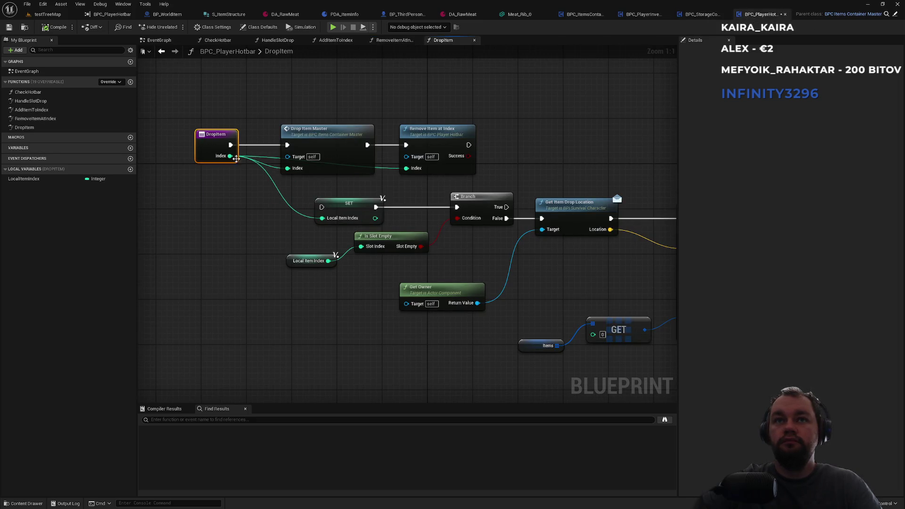
pyautogui.keyDown('alt'); pyautogui.click(299, 217); pyautogui.keyUp('alt')
pyautogui.moveTo(324, 127); pyautogui.dragTo(313, 136)
pyautogui.moveTo(214, 109); pyautogui.dragTo(477, 175)
pyautogui.moveTo(452, 141); pyautogui.dragTo(385, 90)
pyautogui.moveTo(470, 168); pyautogui.dragTo(362, 132)
# Step: Check Remove Item at Index and Drop Item Master, then compile BPC_PlayerHotbar
pyautogui.moveTo(303, 234)
pyautogui.mouseDown()
pyautogui.moveTo(155, 243)
pyautogui.moveTo(189, 212)
pyautogui.mouseUp()
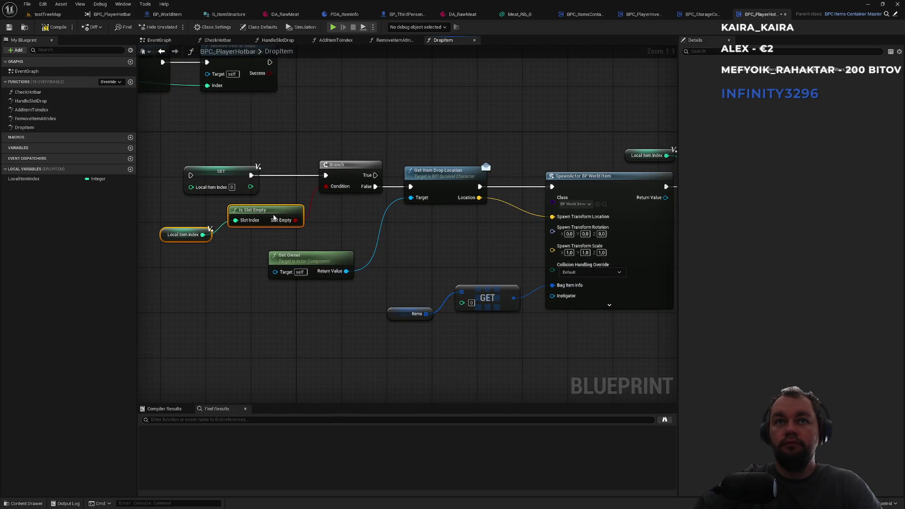
pyautogui.click(333, 224)
pyautogui.scroll(-2, 386, 238)
pyautogui.moveTo(353, 256); pyautogui.dragTo(394, 251)
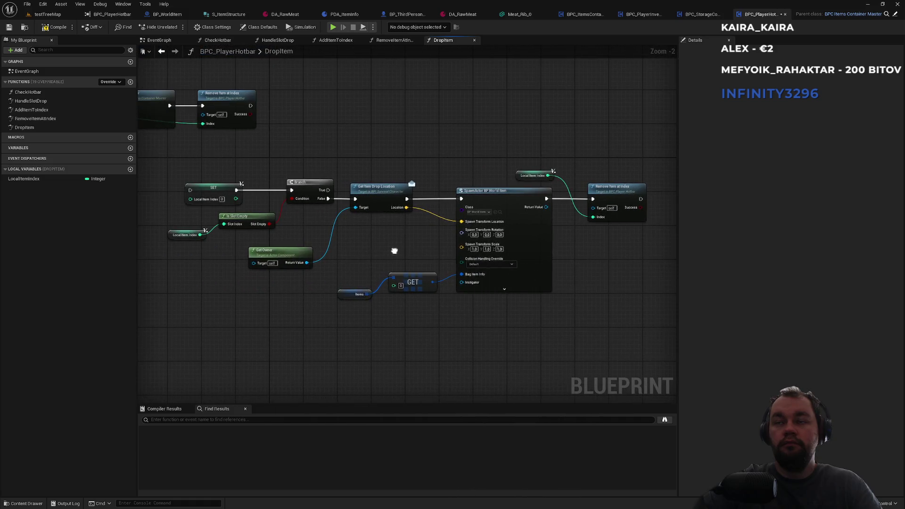
pyautogui.moveTo(278, 159); pyautogui.dragTo(343, 160)
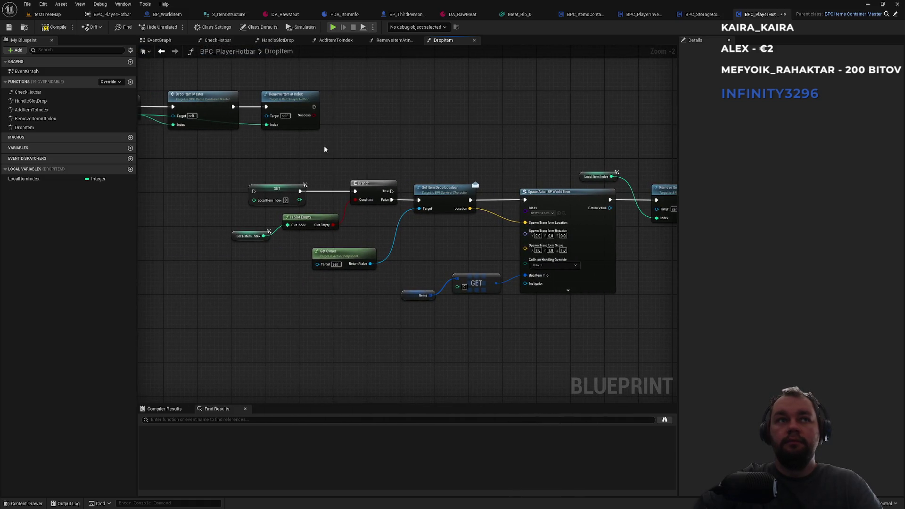
pyautogui.click(56, 30)
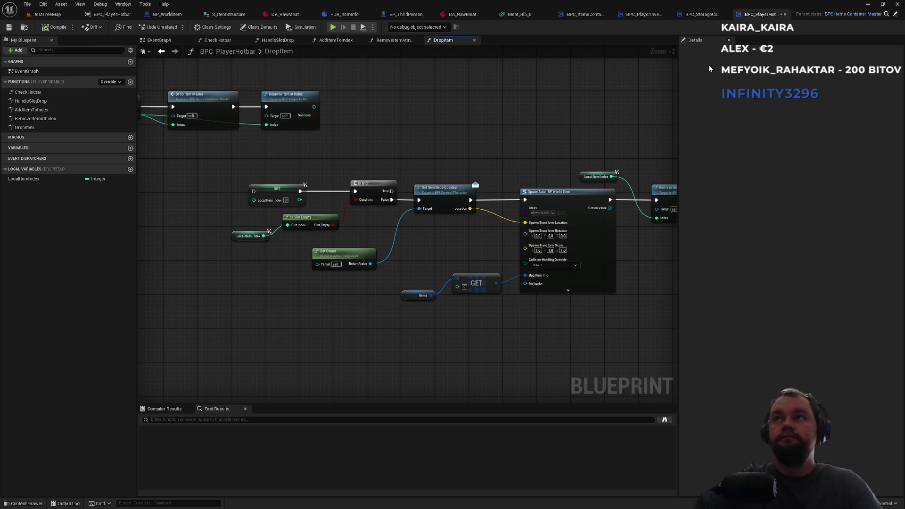
pyautogui.click(691, 15)
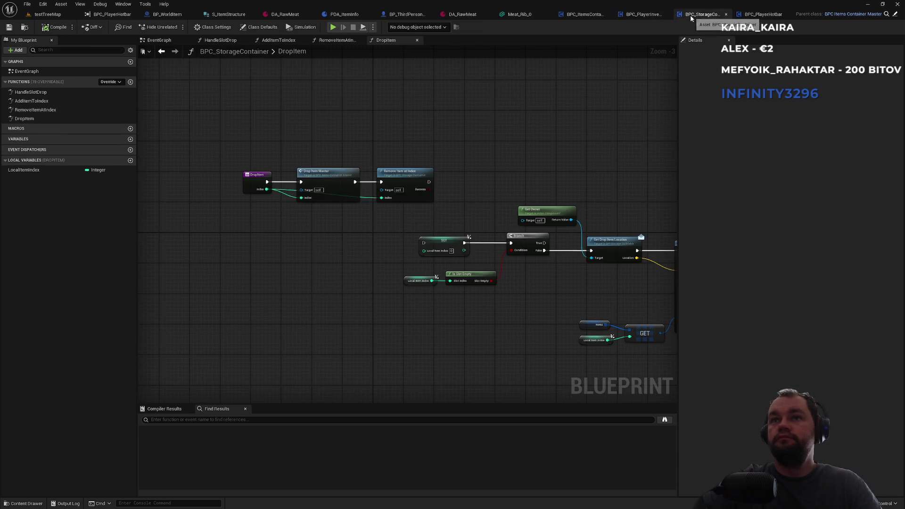
# Step: In BPC_PlayerInventory's DropItem, break the index wire into SET and raise the three top nodes
pyautogui.click(637, 16)
pyautogui.moveTo(171, 240); pyautogui.dragTo(182, 172)
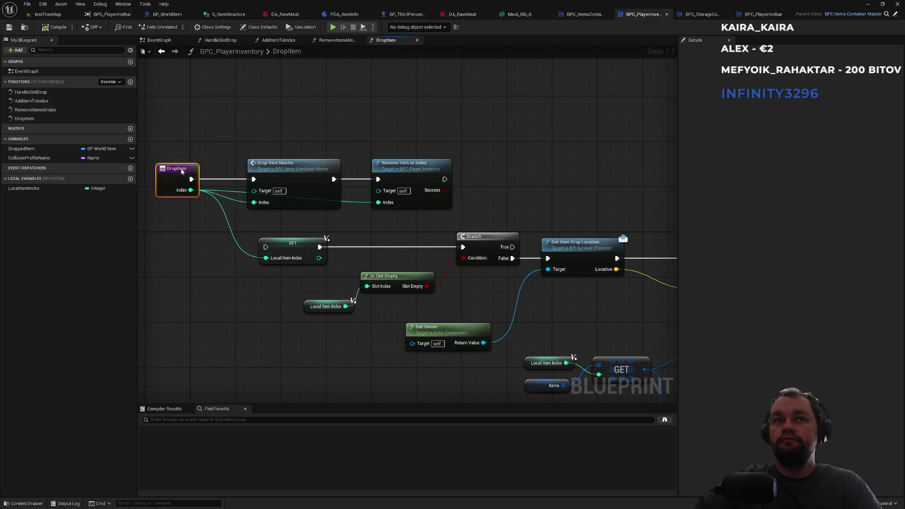
pyautogui.keyDown('alt'); pyautogui.click(230, 228); pyautogui.keyUp('alt')
pyautogui.moveTo(454, 211)
pyautogui.mouseDown()
pyautogui.moveTo(242, 115)
pyautogui.moveTo(154, 116)
pyautogui.mouseUp()
pyautogui.moveTo(184, 177); pyautogui.dragTo(174, 120)
pyautogui.click(304, 206)
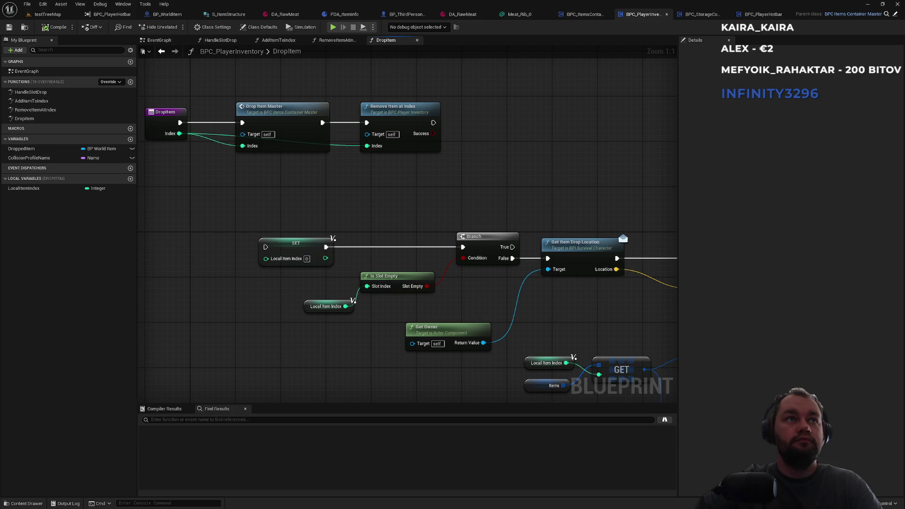
# Step: Review the Set Static Mesh and collision nodes, then check DA_RawMeat (Meat_Rib_0, Stack Size 6)
pyautogui.scroll(-5, 333, 192)
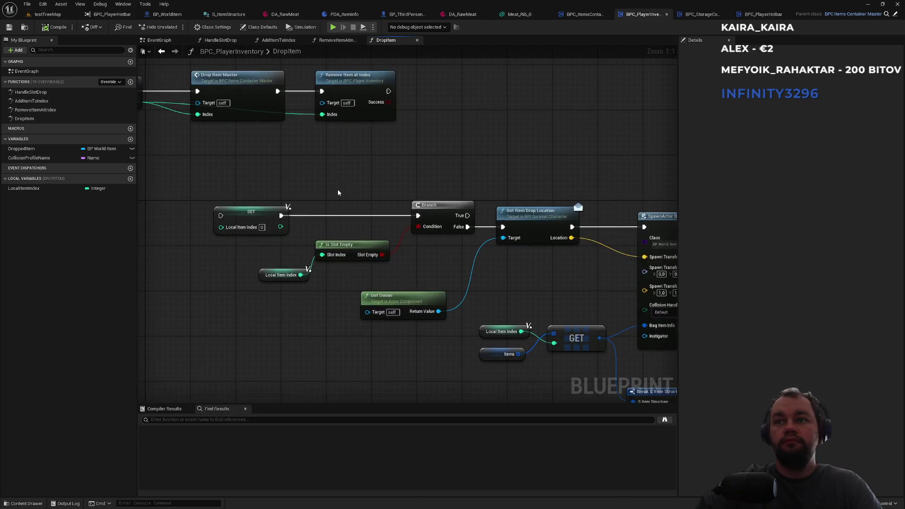
pyautogui.scroll(2, 406, 190)
pyautogui.scroll(-2, 475, 194)
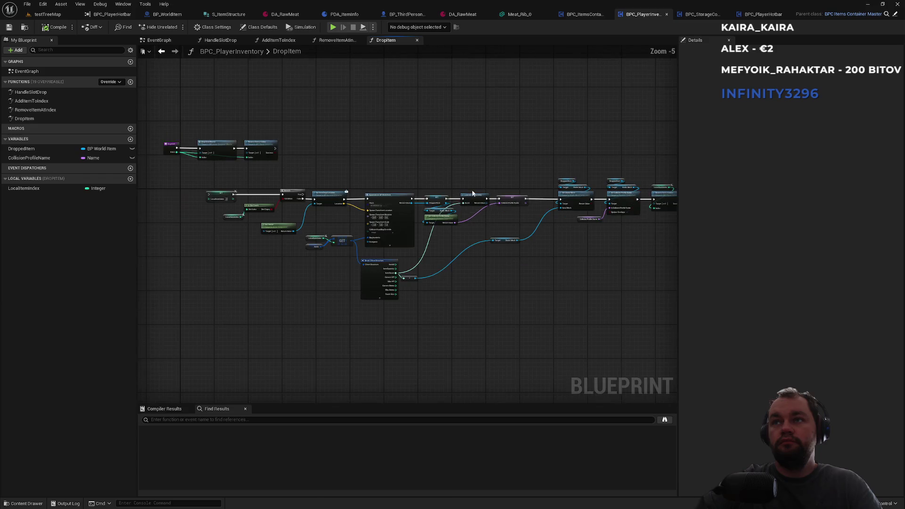
pyautogui.scroll(2, 545, 182)
pyautogui.moveTo(546, 182); pyautogui.dragTo(236, 156)
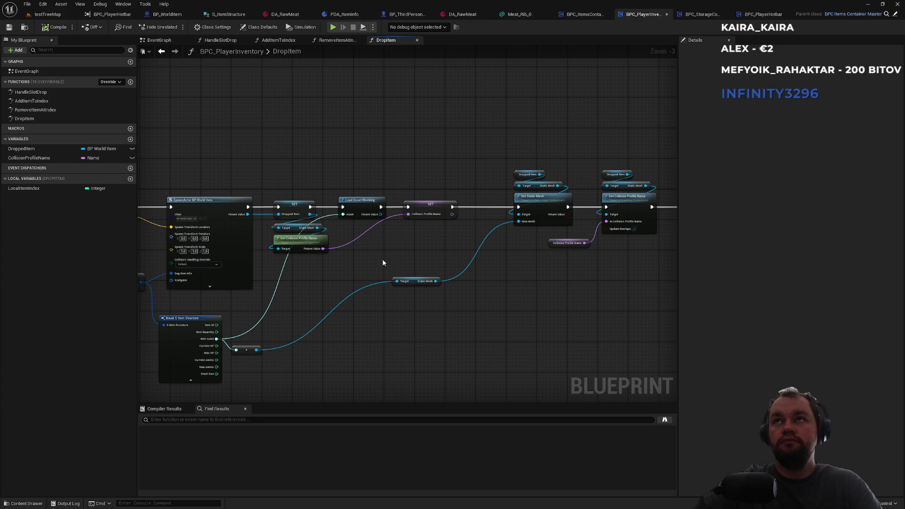
pyautogui.click(466, 16)
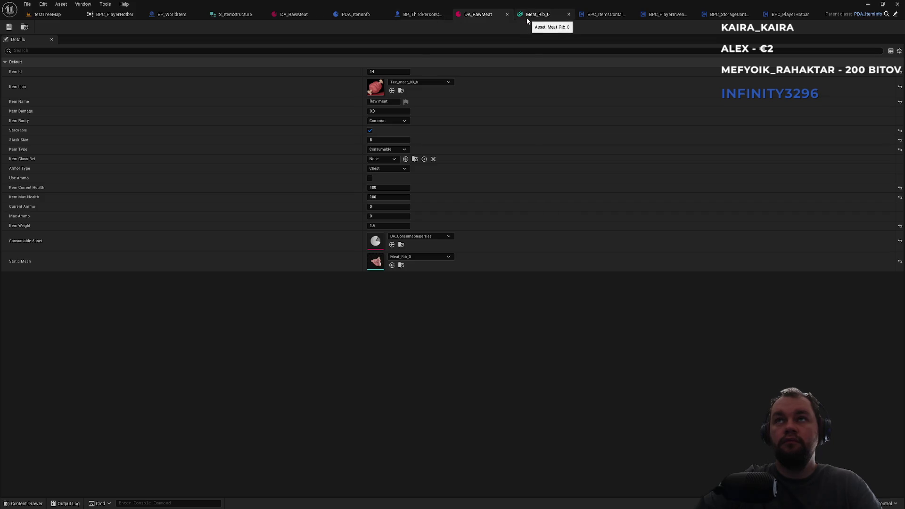
# Step: Default PDA_ItemInfo's StaticMesh variable to SM_SleepingBag, then go back to BPC_PlayerInventory's DropItem
pyautogui.click(379, 15)
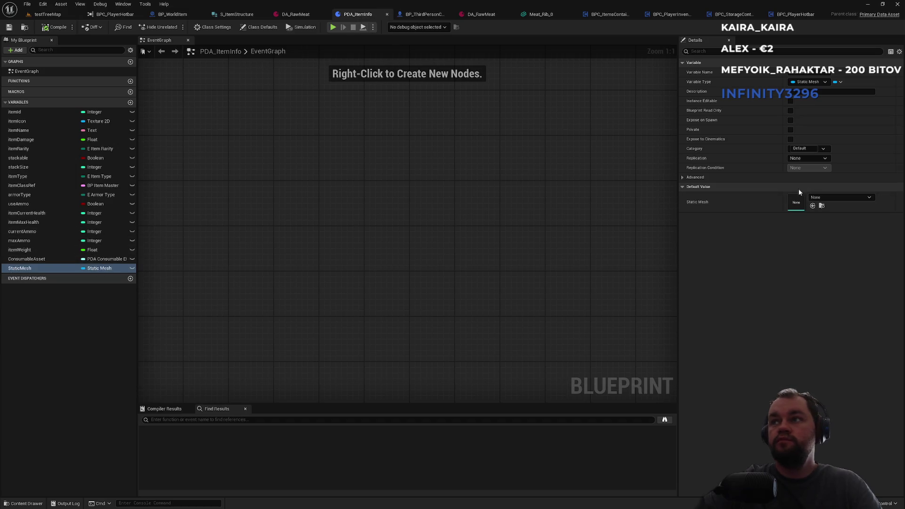
pyautogui.click(823, 197)
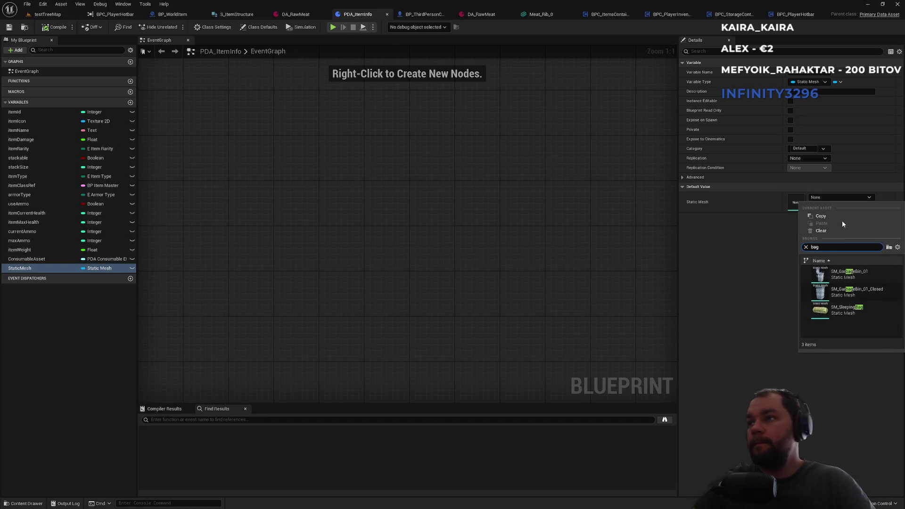
pyautogui.click(832, 312)
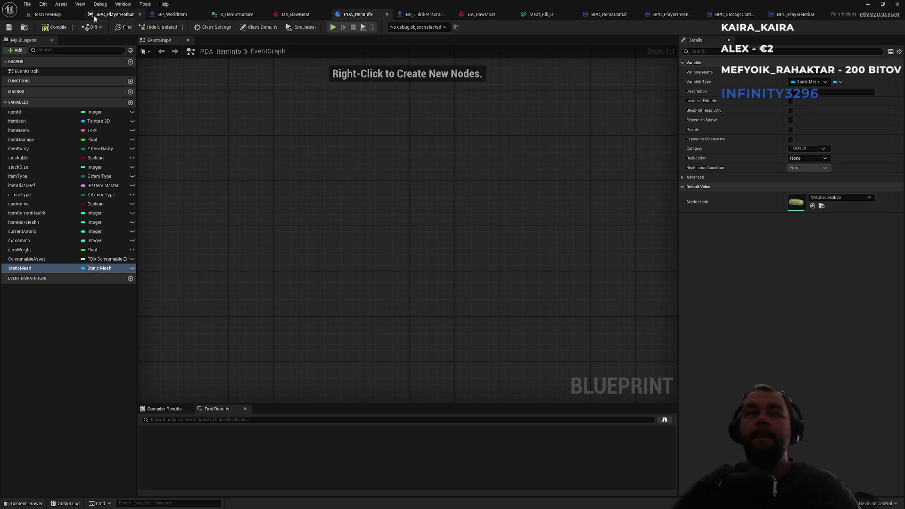
pyautogui.click(612, 14)
pyautogui.click(642, 14)
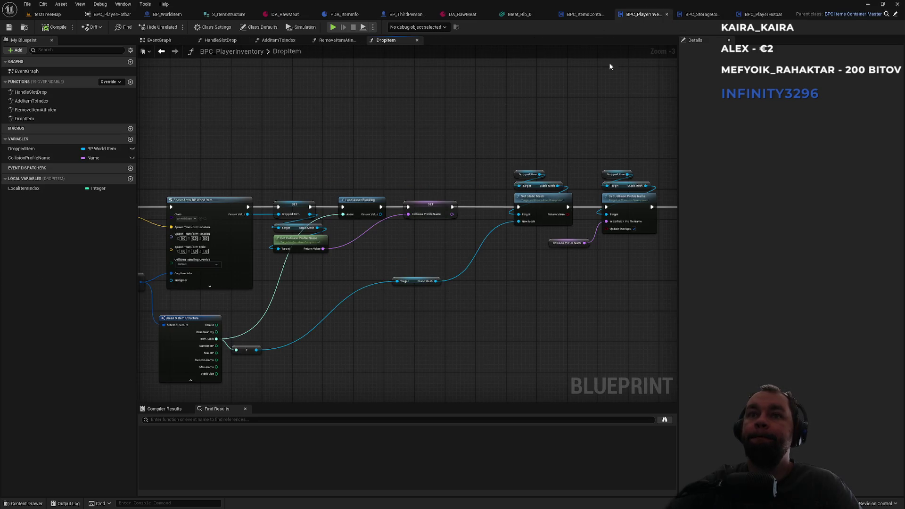
# Step: Select Break S Item Structure, the Static Mesh and collision getters, Load Asset Blocking and SET
pyautogui.moveTo(424, 238); pyautogui.dragTo(553, 157)
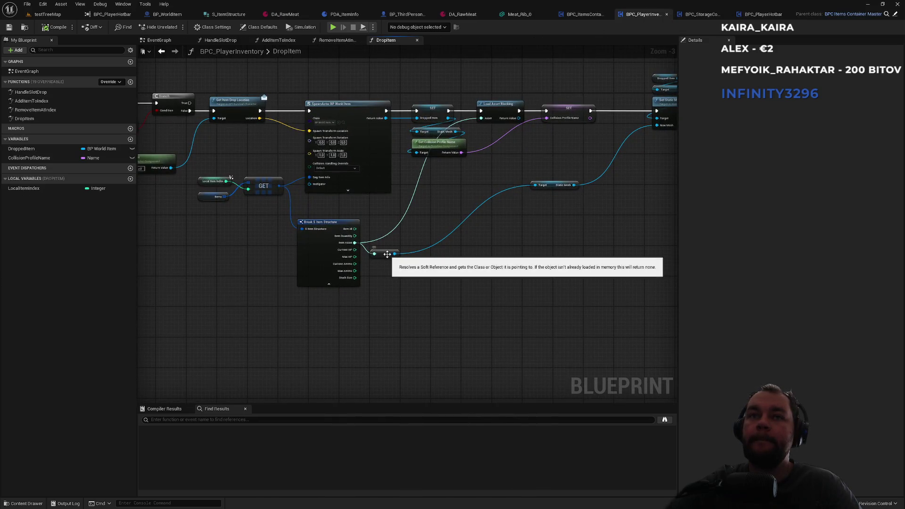
pyautogui.moveTo(420, 236)
pyautogui.mouseDown()
pyautogui.moveTo(525, 256)
pyautogui.moveTo(432, 262)
pyautogui.mouseUp()
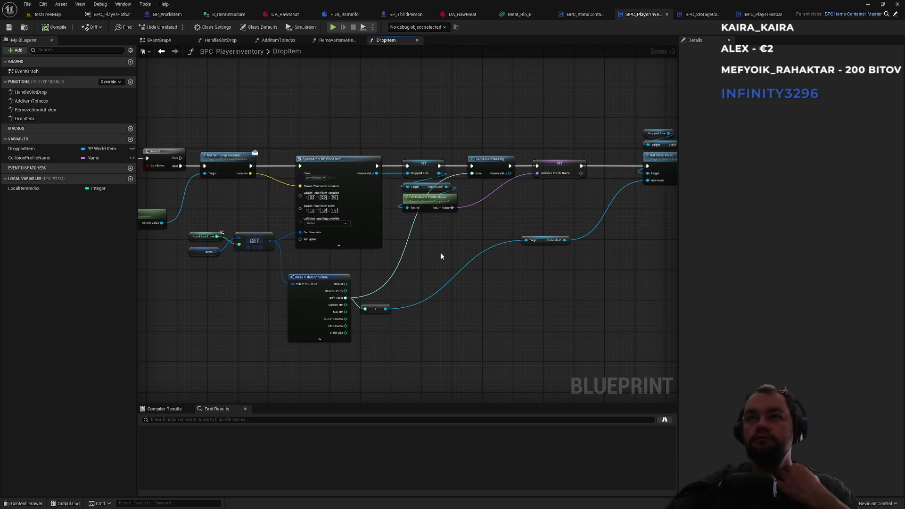
pyautogui.click(336, 279)
pyautogui.keyDown('ctrl'); pyautogui.click(436, 204); pyautogui.keyUp('ctrl')
pyautogui.keyDown('ctrl'); pyautogui.click(429, 186); pyautogui.keyUp('ctrl')
pyautogui.keyDown('ctrl'); pyautogui.click(489, 163); pyautogui.keyUp('ctrl')
pyautogui.keyDown('ctrl'); pyautogui.click(559, 163); pyautogui.keyUp('ctrl')
# Step: Extend the selection to Set Static Mesh and Set Collision Profile Name
pyautogui.moveTo(572, 146); pyautogui.dragTo(378, 153)
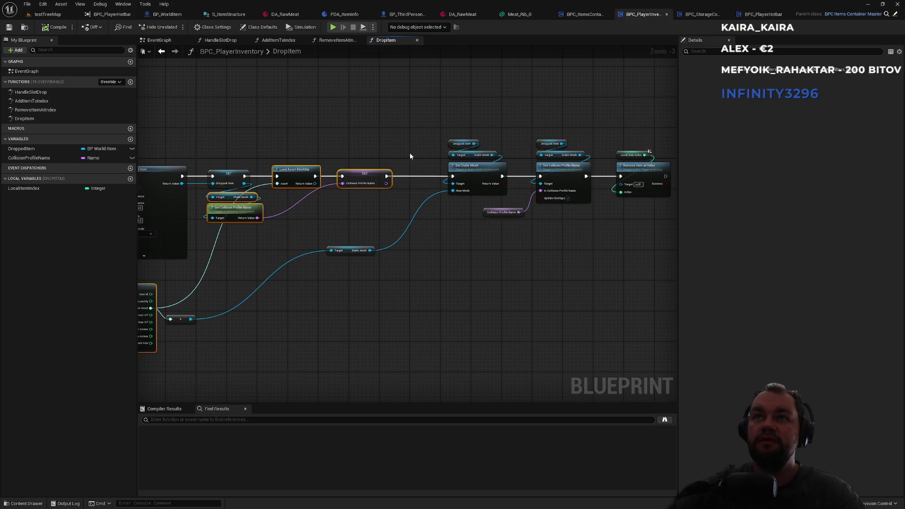
pyautogui.moveTo(402, 282); pyautogui.dragTo(349, 244)
pyautogui.moveTo(541, 239); pyautogui.dragTo(462, 112)
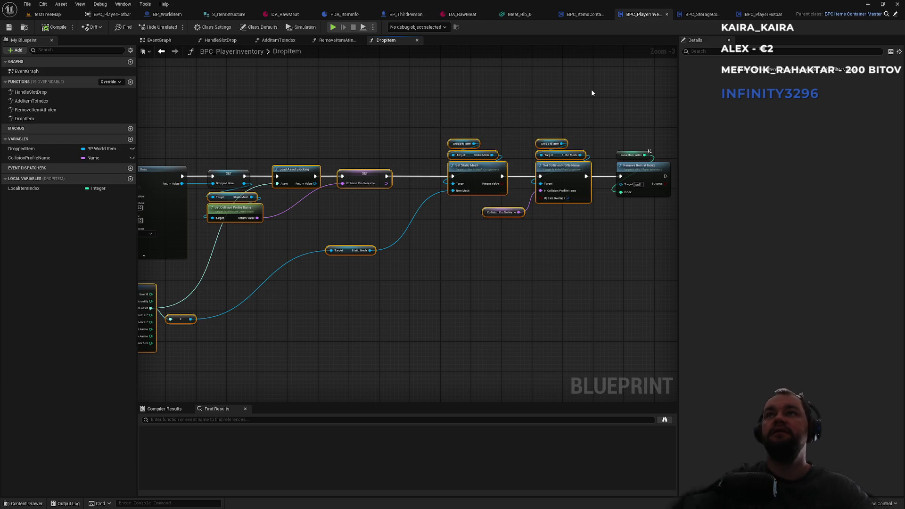
pyautogui.click(578, 14)
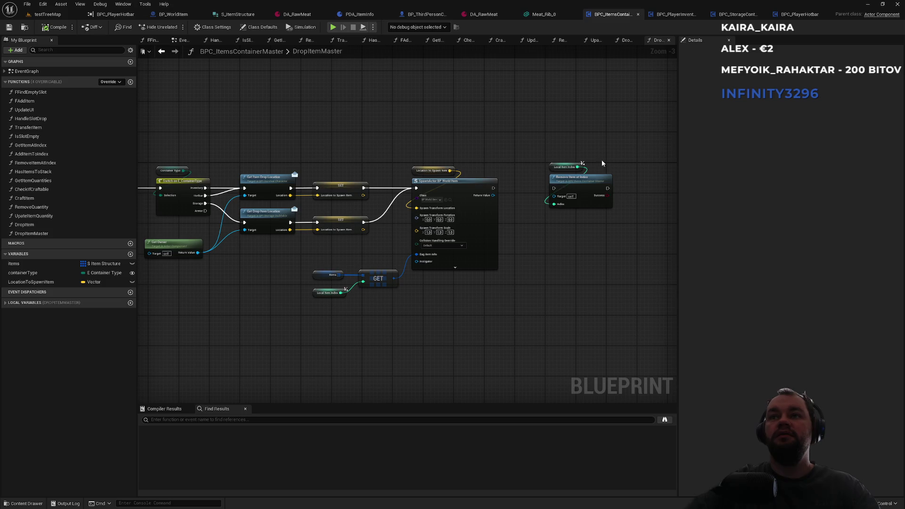
# Step: Paste the mesh and collision nodes into DropItemMaster and wire them to the spawned item
pyautogui.moveTo(589, 138)
pyautogui.mouseDown()
pyautogui.moveTo(570, 178)
pyautogui.moveTo(576, 96)
pyautogui.mouseUp()
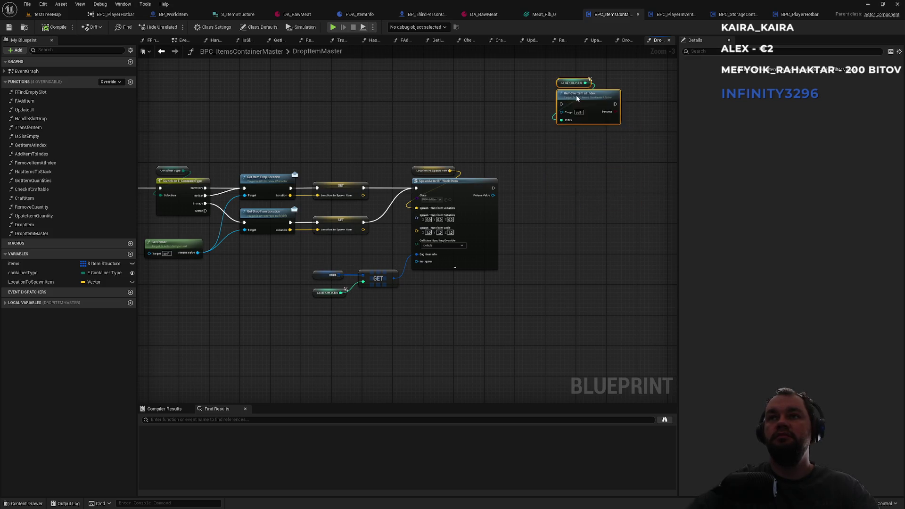
pyautogui.moveTo(507, 317); pyautogui.dragTo(413, 242)
pyautogui.hotkey('ctrl', 'v')
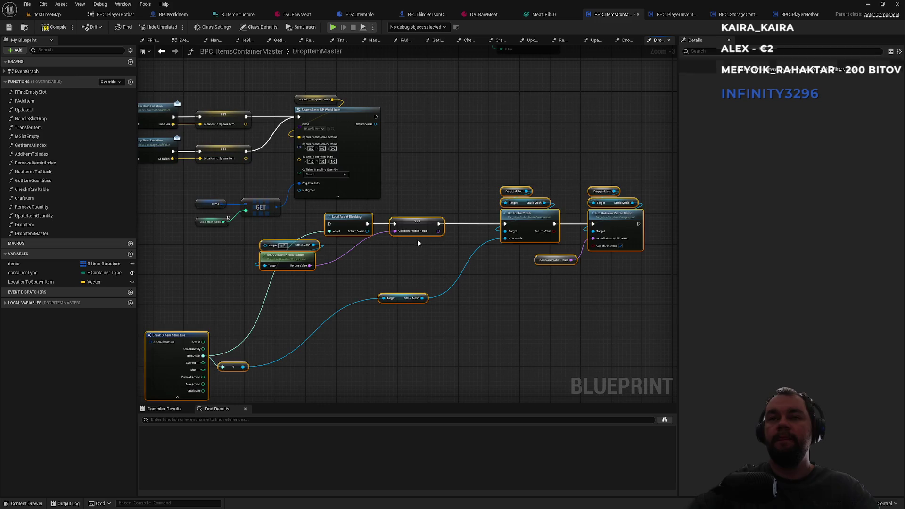
pyautogui.click(460, 185)
pyautogui.moveTo(424, 184); pyautogui.dragTo(501, 182)
pyautogui.moveTo(404, 222)
pyautogui.mouseDown()
pyautogui.moveTo(468, 165)
pyautogui.moveTo(467, 124)
pyautogui.moveTo(452, 115)
pyautogui.mouseUp()
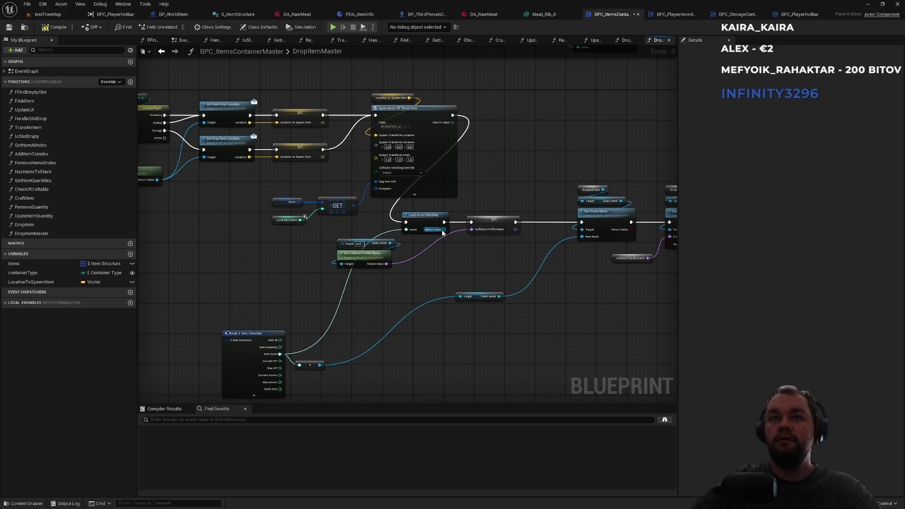
pyautogui.moveTo(342, 243)
pyautogui.mouseDown()
pyautogui.moveTo(479, 141)
pyautogui.moveTo(453, 123)
pyautogui.mouseUp()
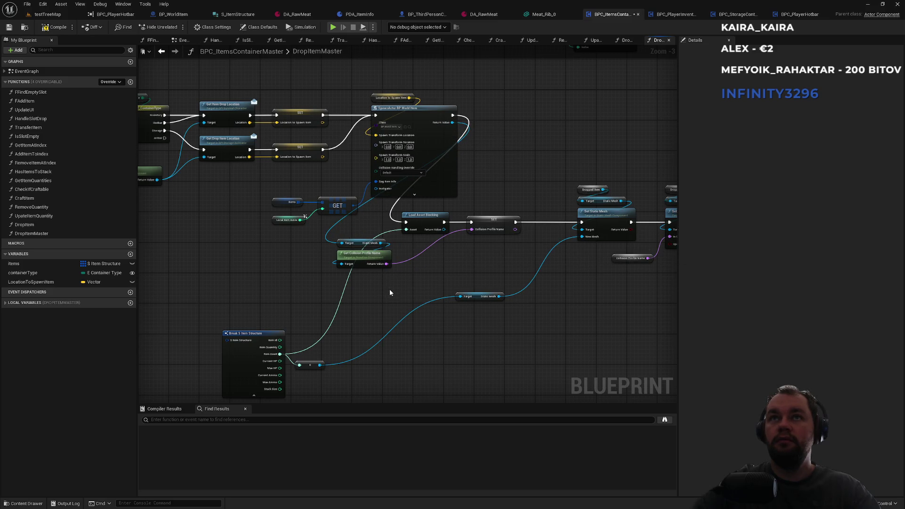
# Step: Create a CollisionProfileName variable from the unresolved SET node
pyautogui.moveTo(383, 288); pyautogui.dragTo(364, 238)
pyautogui.click(422, 300)
pyautogui.moveTo(478, 205); pyautogui.dragTo(421, 213)
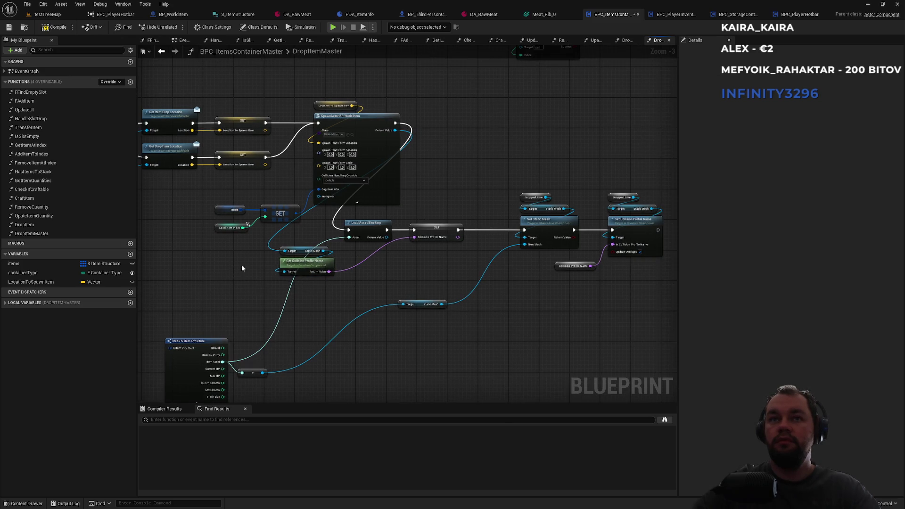
pyautogui.click(368, 225)
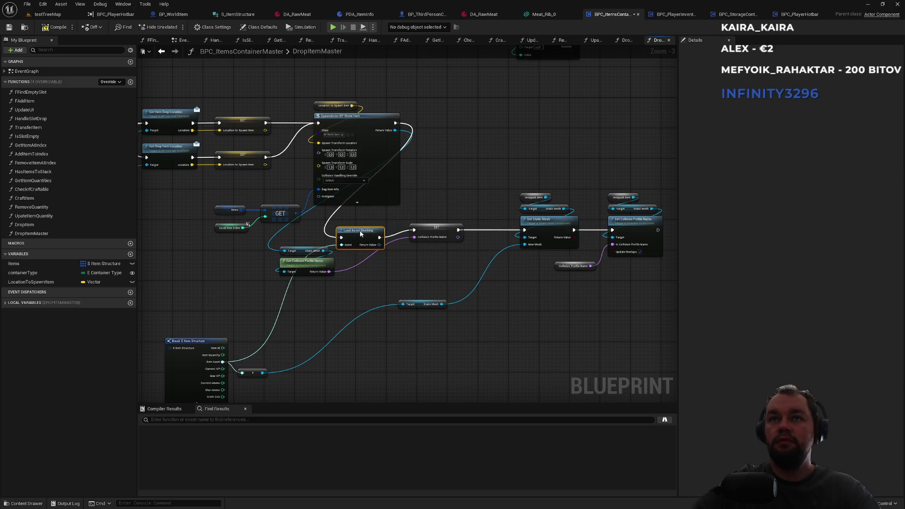
pyautogui.rightClick(434, 227)
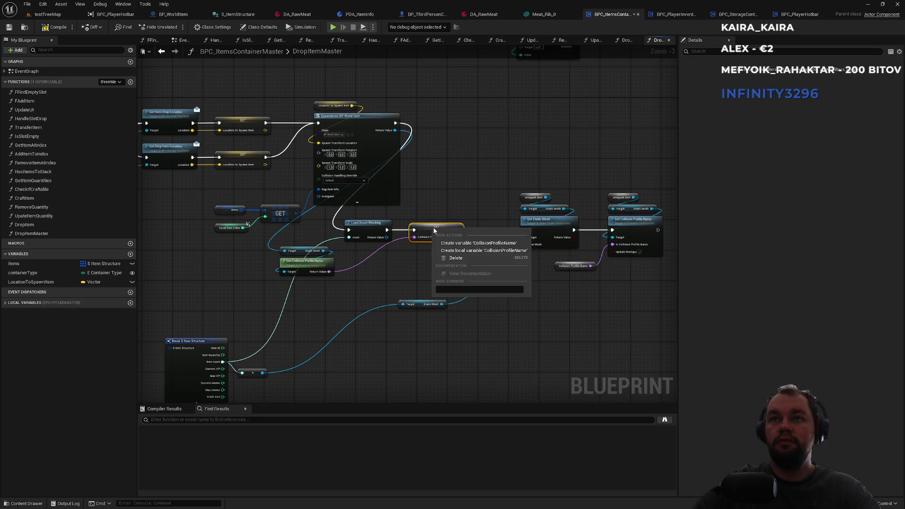
pyautogui.click(464, 243)
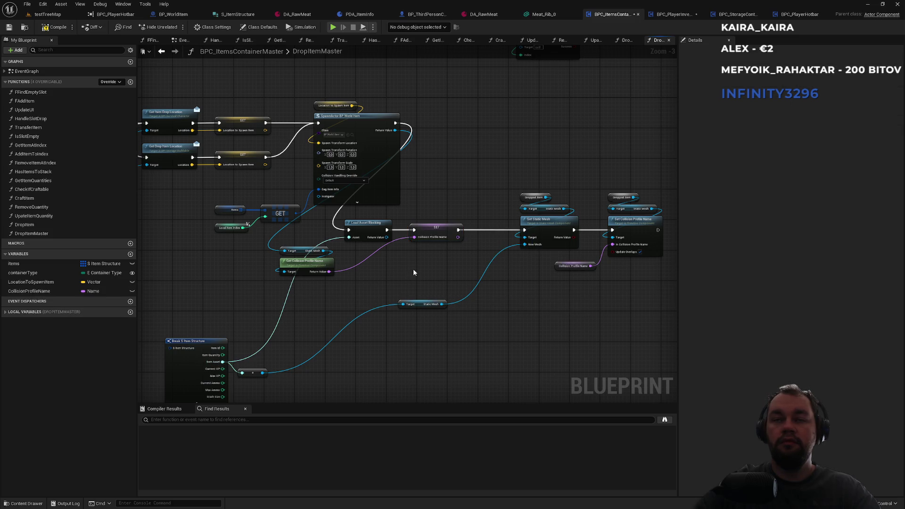
pyautogui.moveTo(353, 220)
pyautogui.mouseDown()
pyautogui.moveTo(657, 258)
pyautogui.moveTo(644, 255)
pyautogui.mouseUp()
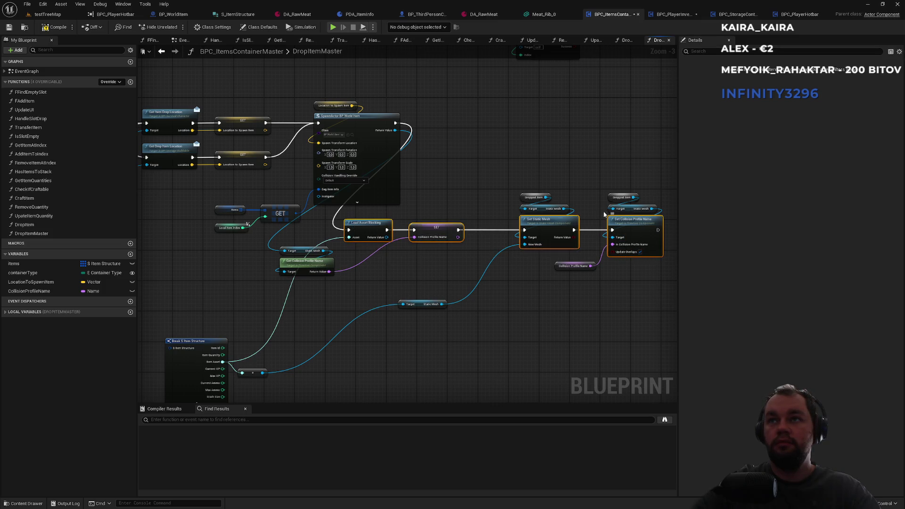
pyautogui.click(581, 191)
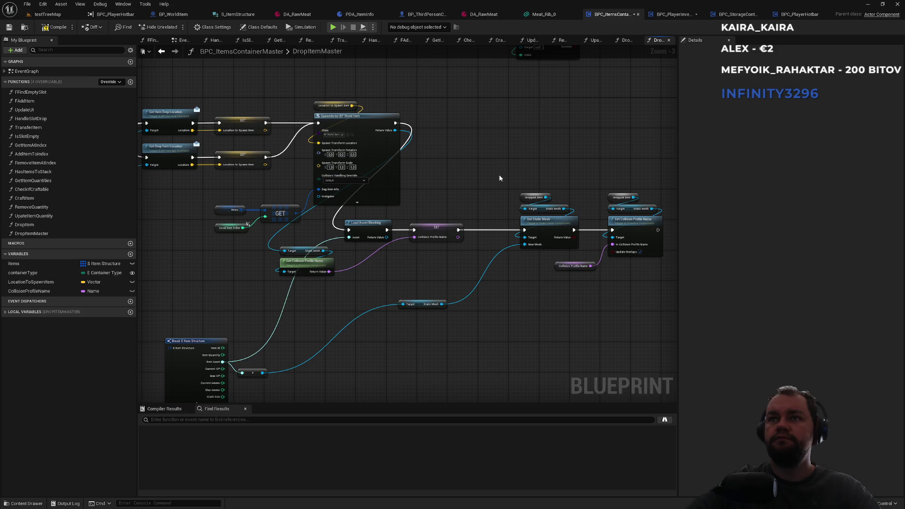
# Step: Place Load Asset Blocking and the mesh and collision getters beside the SpawnActor node
pyautogui.click(673, 15)
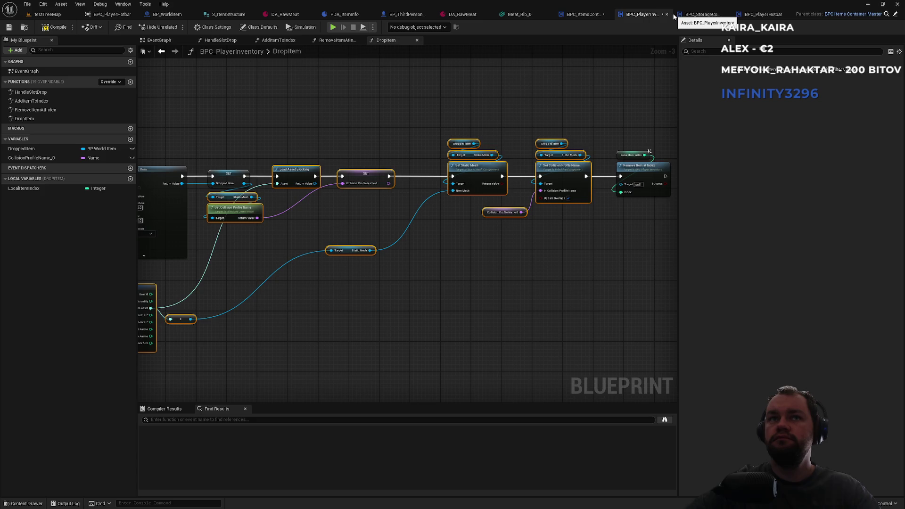
pyautogui.click(586, 14)
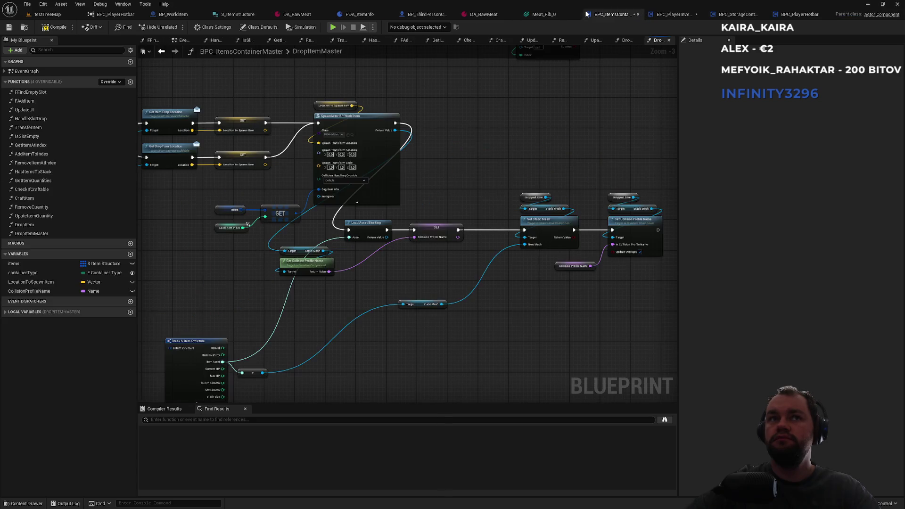
pyautogui.scroll(3, 431, 169)
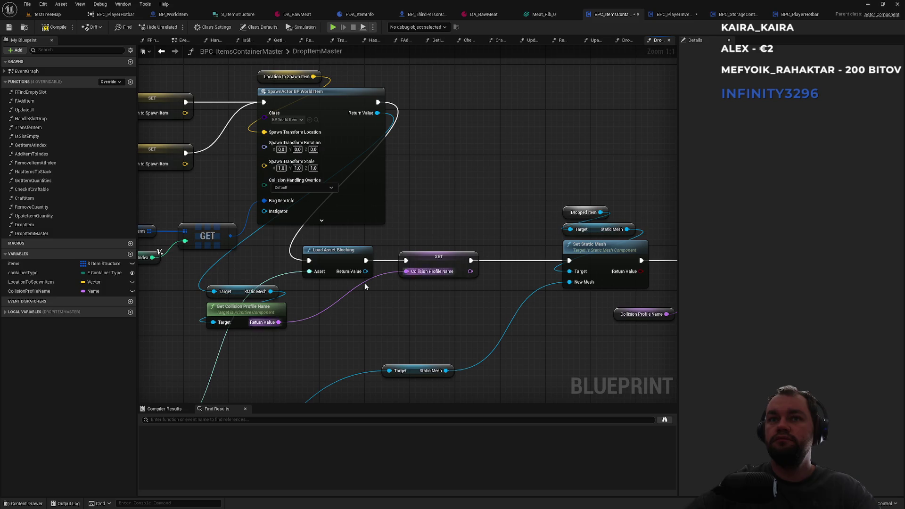
pyautogui.moveTo(347, 254)
pyautogui.mouseDown()
pyautogui.moveTo(520, 97)
pyautogui.moveTo(539, 95)
pyautogui.mouseUp()
pyautogui.moveTo(286, 275)
pyautogui.mouseDown()
pyautogui.moveTo(204, 329)
pyautogui.moveTo(473, 171)
pyautogui.moveTo(461, 166)
pyautogui.mouseUp()
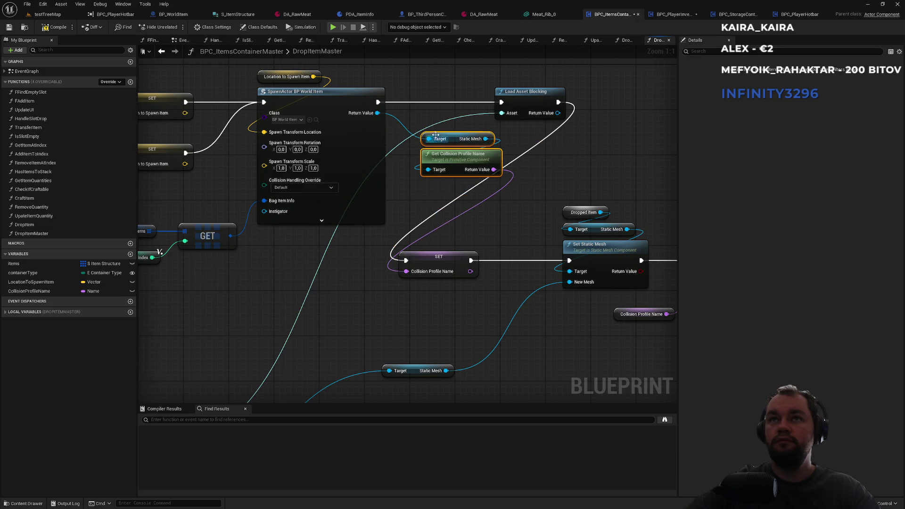
pyautogui.moveTo(489, 163); pyautogui.dragTo(529, 177)
# Step: Promote SpawnActor's Return Value to a DroppedItem variable and wire its SET into Load Asset Blocking
pyautogui.moveTo(378, 112); pyautogui.dragTo(415, 117)
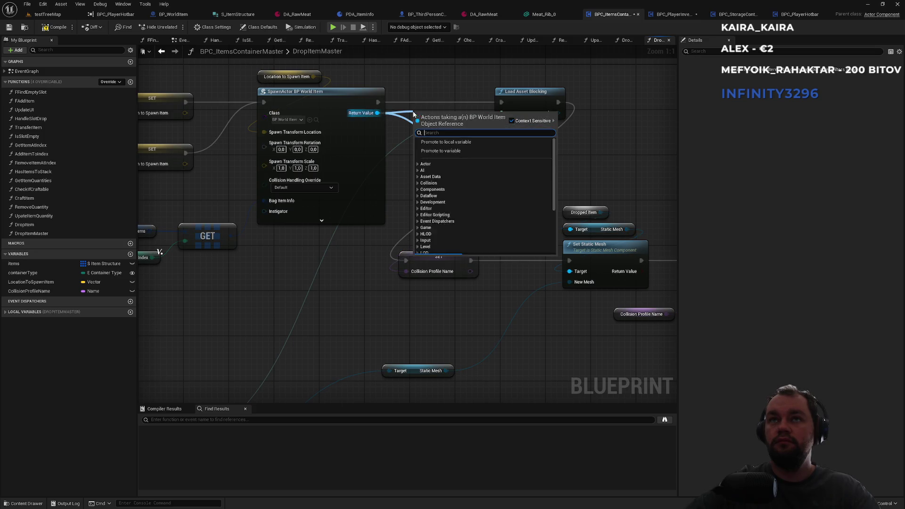
pyautogui.click(454, 151)
pyautogui.write('D')
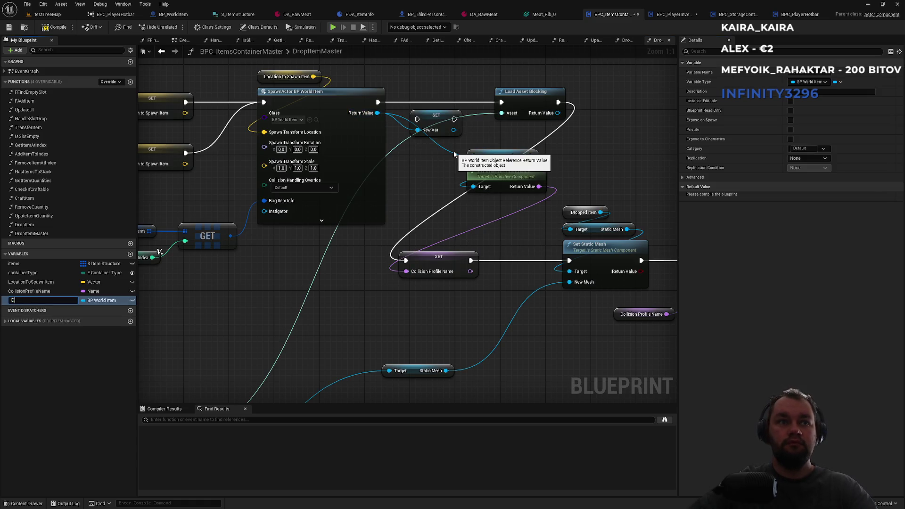
pyautogui.write('roppedItem')
pyautogui.press('Return')
pyautogui.moveTo(378, 102)
pyautogui.mouseDown()
pyautogui.moveTo(417, 119)
pyautogui.moveTo(503, 102)
pyautogui.mouseUp()
pyautogui.moveTo(442, 120); pyautogui.dragTo(442, 103)
# Step: Line up the collision-profile SET, Set Static Mesh and Set Collision Profile Name in one chain
pyautogui.moveTo(514, 141)
pyautogui.mouseDown()
pyautogui.moveTo(405, 131)
pyautogui.moveTo(407, 110)
pyautogui.mouseUp()
pyautogui.moveTo(419, 167)
pyautogui.mouseDown()
pyautogui.moveTo(349, 194)
pyautogui.moveTo(298, 182)
pyautogui.mouseUp()
pyautogui.moveTo(292, 271); pyautogui.dragTo(497, 113)
pyautogui.click(503, 203)
pyautogui.moveTo(502, 206); pyautogui.dragTo(414, 304)
pyautogui.moveTo(458, 267); pyautogui.dragTo(615, 108)
pyautogui.moveTo(598, 207)
pyautogui.mouseDown()
pyautogui.moveTo(585, 278)
pyautogui.moveTo(490, 116)
pyautogui.moveTo(448, 108)
pyautogui.mouseUp()
pyautogui.click(441, 242)
pyautogui.moveTo(191, 329)
pyautogui.mouseDown()
pyautogui.moveTo(329, 175)
pyautogui.moveTo(325, 168)
pyautogui.mouseUp()
pyautogui.click(233, 269)
pyautogui.scroll(-3, 459, 279)
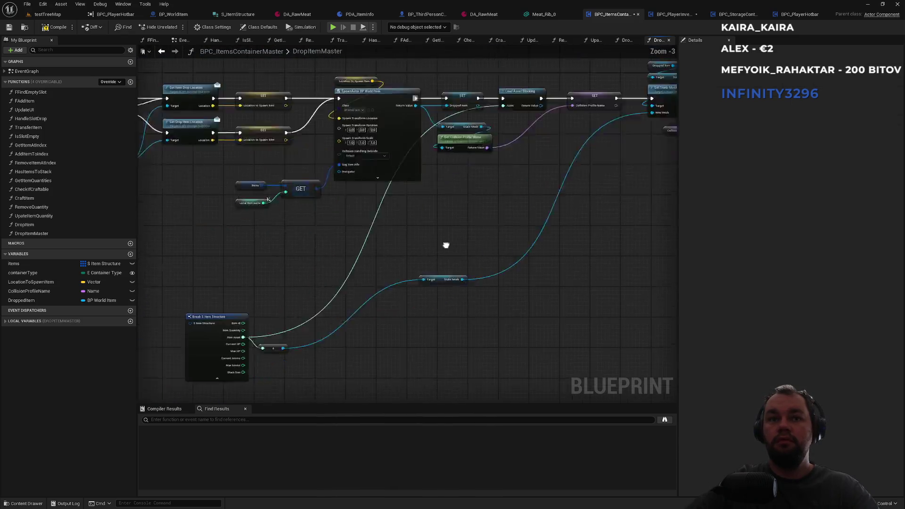
# Step: Move Break S Item Structure, its reroute and the Static Mesh target node up and right
pyautogui.moveTo(251, 239)
pyautogui.mouseDown()
pyautogui.moveTo(608, 329)
pyautogui.moveTo(577, 329)
pyautogui.mouseUp()
pyautogui.keyDown('ctrl'); pyautogui.click(525, 234); pyautogui.keyUp('ctrl')
pyautogui.moveTo(310, 269)
pyautogui.mouseDown()
pyautogui.moveTo(466, 168)
pyautogui.moveTo(460, 152)
pyautogui.mouseUp()
pyautogui.click(548, 148)
pyautogui.moveTo(548, 148); pyautogui.dragTo(419, 258)
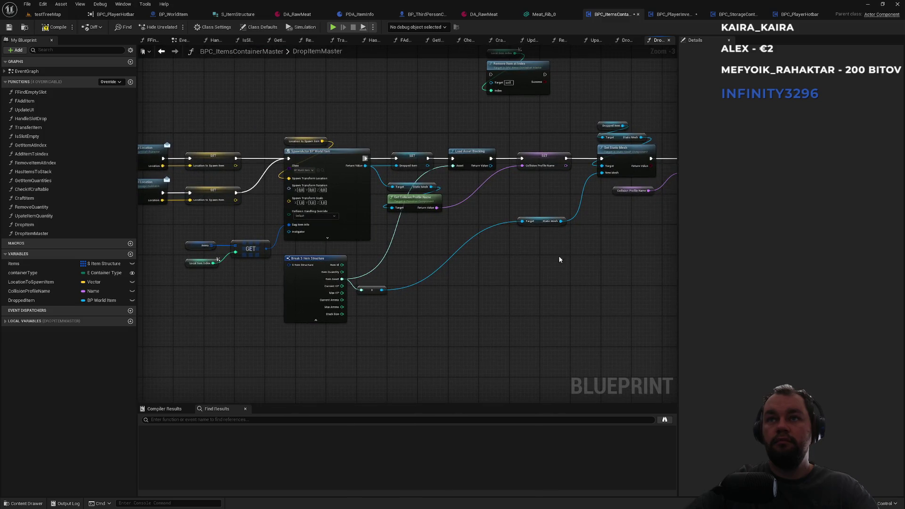
pyautogui.moveTo(538, 224); pyautogui.dragTo(535, 205)
pyautogui.moveTo(378, 293); pyautogui.dragTo(406, 282)
# Step: Connect the Items GET output into Break S Item Structure's input
pyautogui.scroll(3, 402, 313)
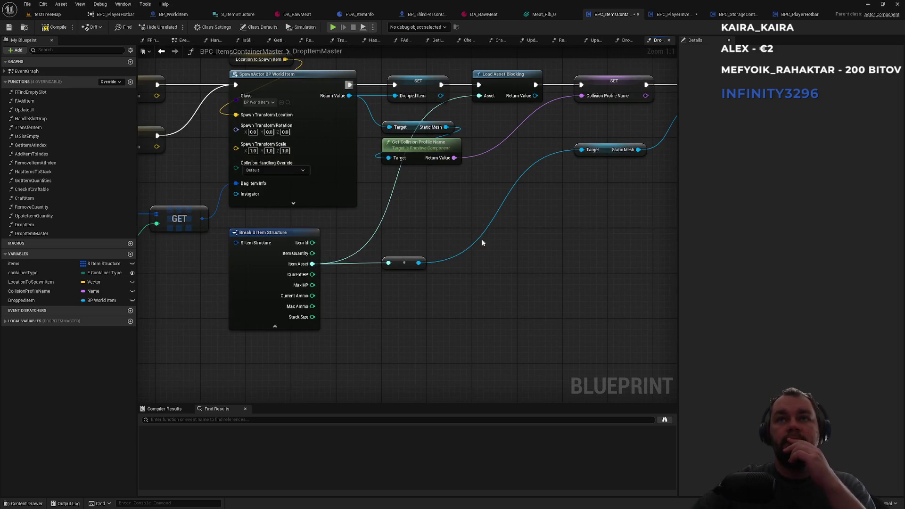
pyautogui.scroll(-2, 471, 204)
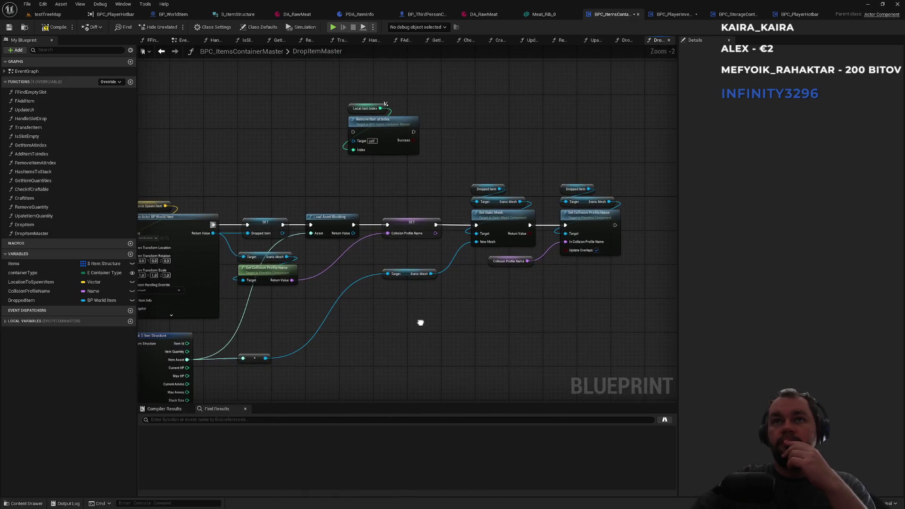
pyautogui.scroll(-1, 456, 286)
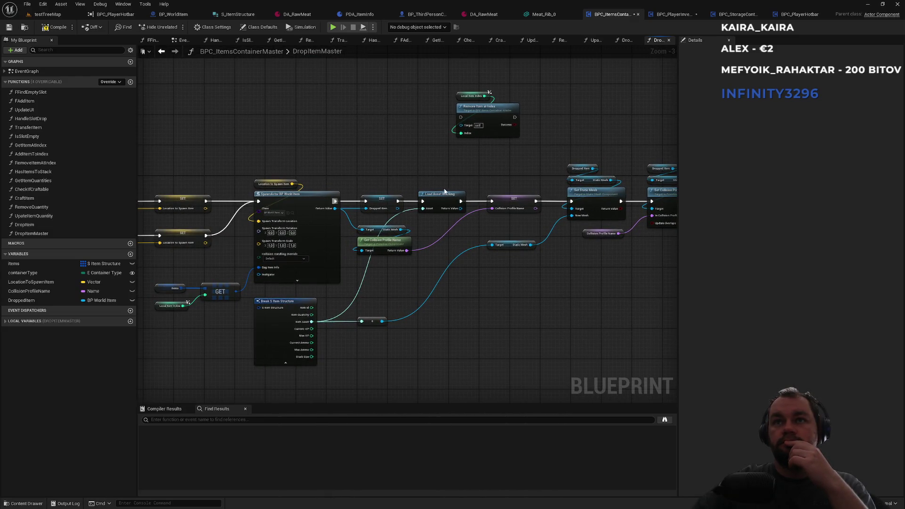
pyautogui.moveTo(423, 249)
pyautogui.mouseDown()
pyautogui.moveTo(440, 254)
pyautogui.moveTo(552, 188)
pyautogui.moveTo(586, 202)
pyautogui.moveTo(377, 238)
pyautogui.mouseUp()
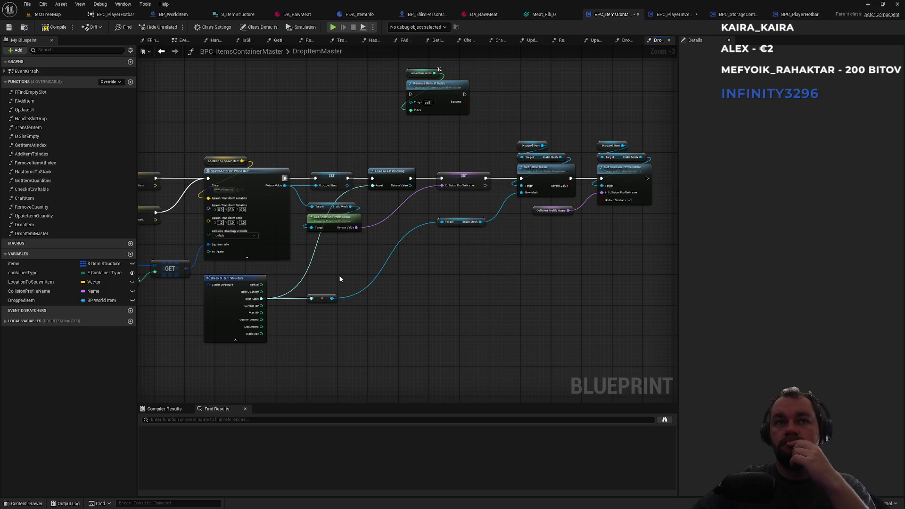
pyautogui.moveTo(187, 268); pyautogui.dragTo(208, 285)
# Step: Bring up BPC_PlayerInventory's DropItem graph framed on its drop nodes
pyautogui.click(675, 17)
pyautogui.scroll(-4, 386, 289)
pyautogui.scroll(4, 440, 273)
pyautogui.moveTo(439, 272); pyautogui.dragTo(316, 340)
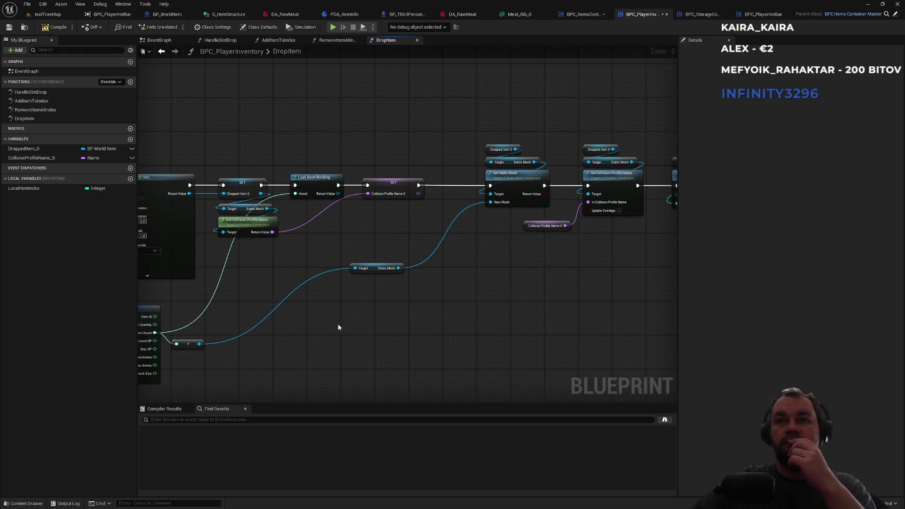
# Step: Inspect the RemoveItemAtIndex graphs in the items container master and BPC_StorageContainer, including the parent call and branch nodes
pyautogui.moveTo(338, 327); pyautogui.dragTo(508, 311)
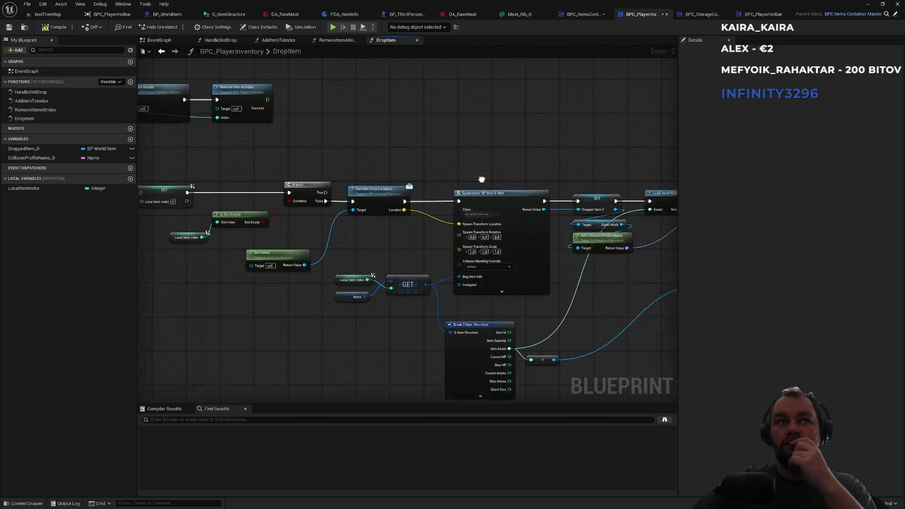
pyautogui.doubleClick(37, 110)
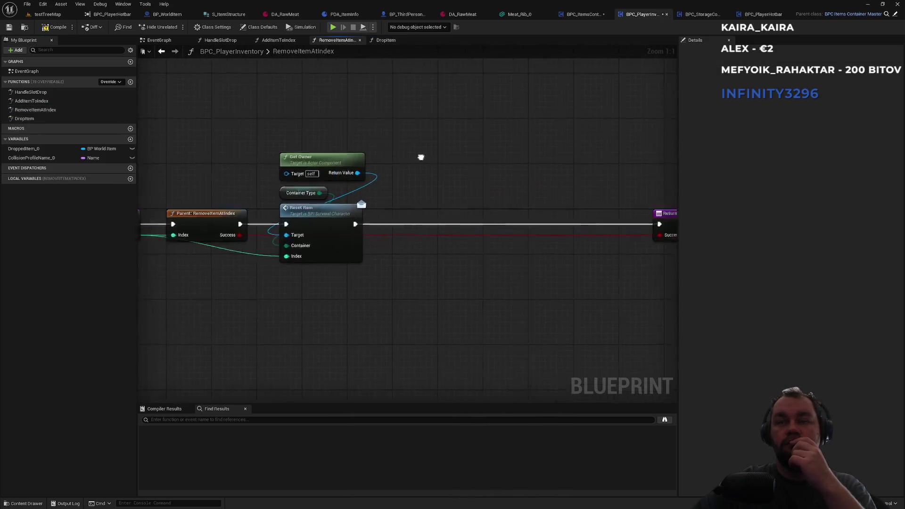
pyautogui.click(705, 14)
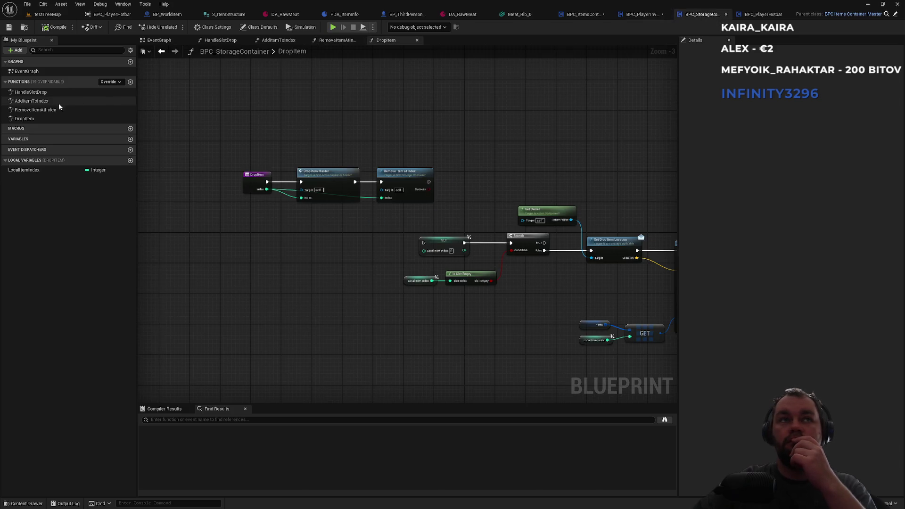
pyautogui.click(44, 112)
pyautogui.doubleClick(37, 110)
pyautogui.scroll(3, 383, 137)
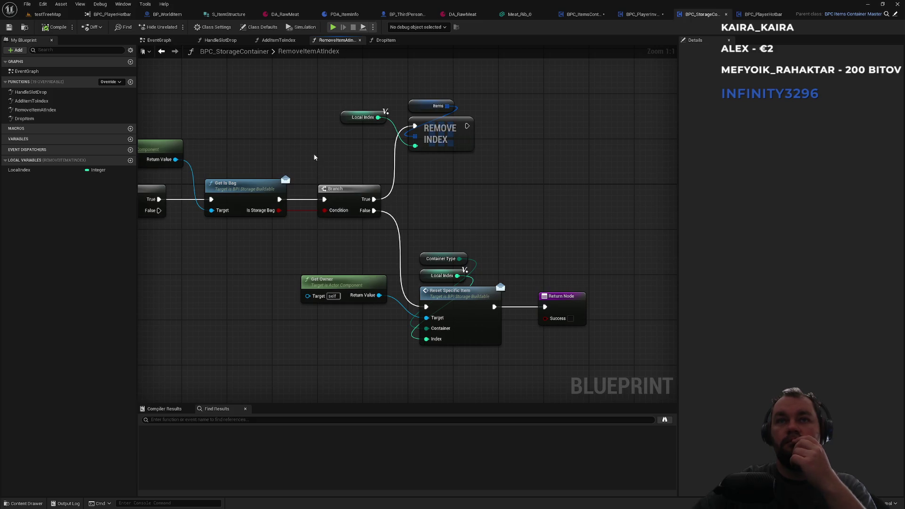
pyautogui.moveTo(300, 141); pyautogui.dragTo(437, 155)
# Step: Open BPC_PlayerInventory's DropItem graph, check its SpawnActor and Set Static Mesh nodes, then return to testTreeMap
pyautogui.click(579, 16)
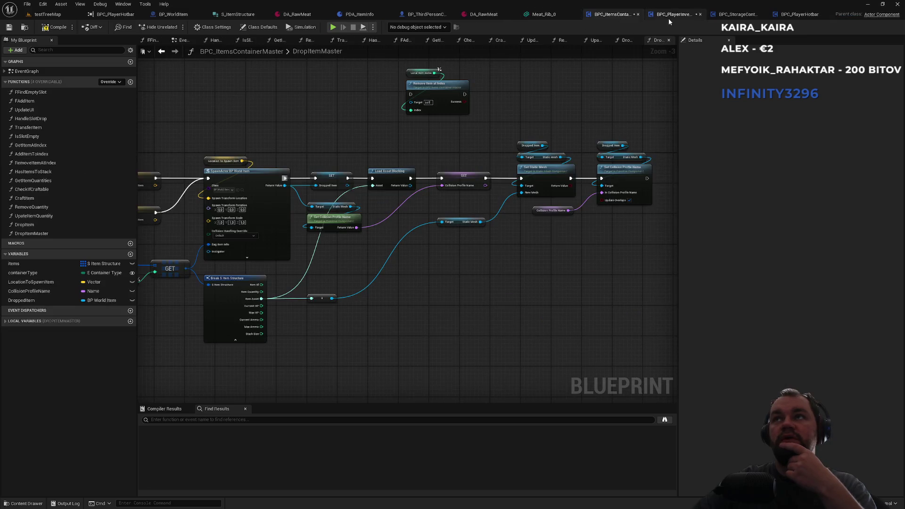
pyautogui.click(657, 15)
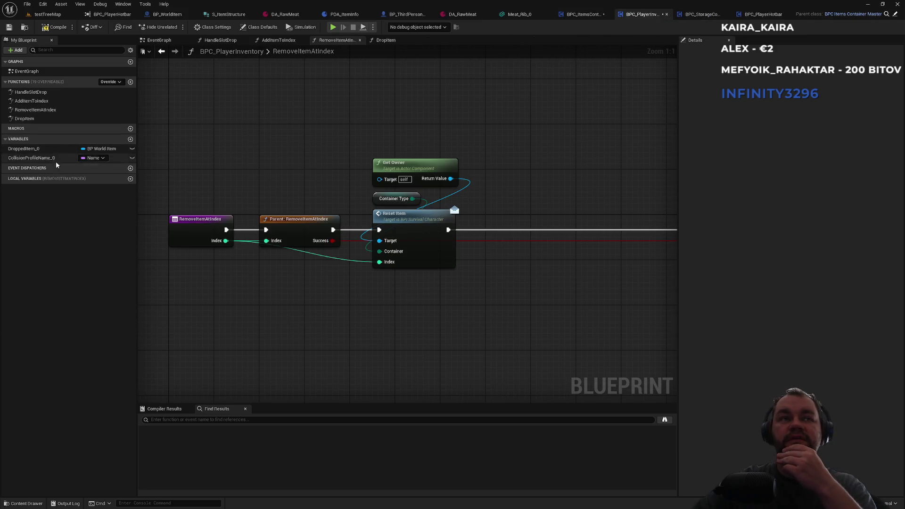
pyautogui.doubleClick(30, 119)
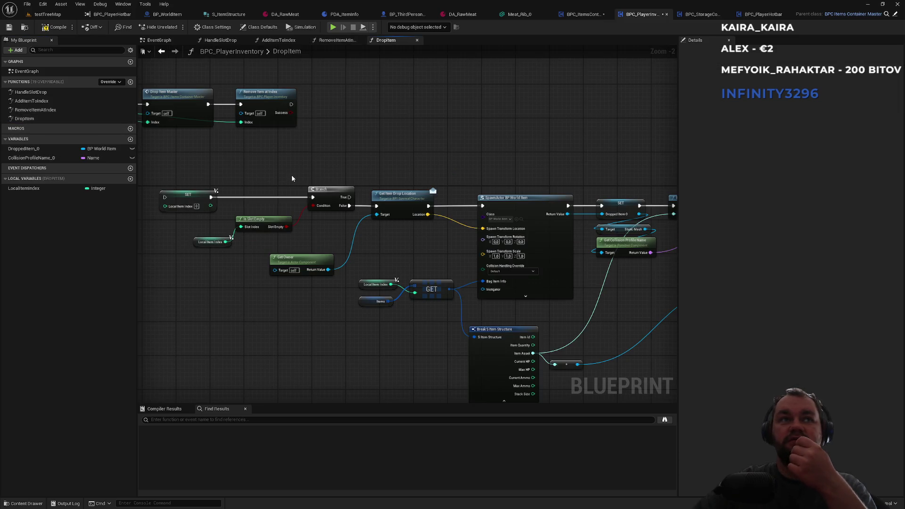
pyautogui.moveTo(377, 173); pyautogui.dragTo(165, 156)
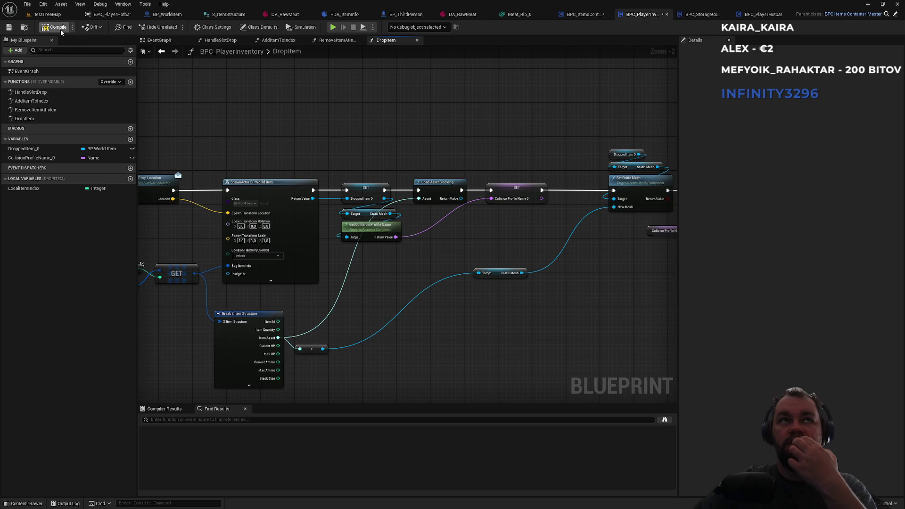
pyautogui.click(58, 17)
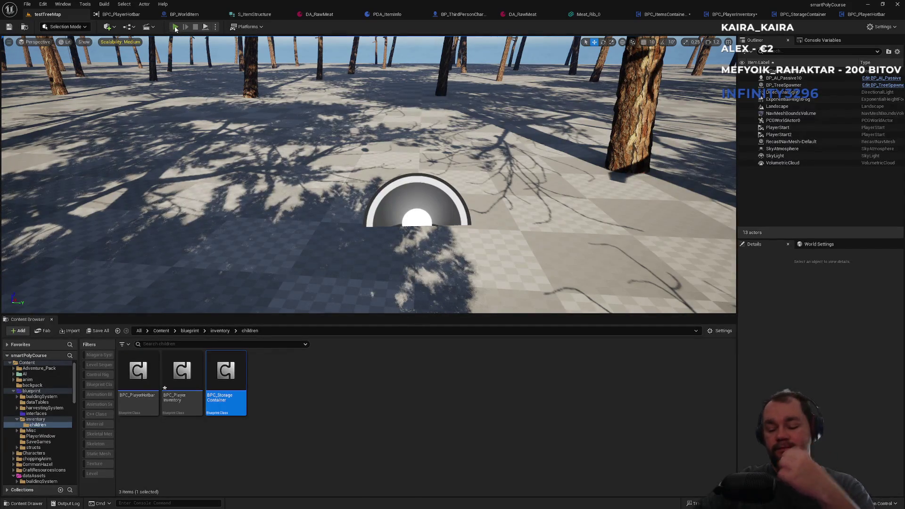
# Step: Start a play test and drop the raw meat from the inventory
pyautogui.click(175, 29)
pyautogui.press('F11')
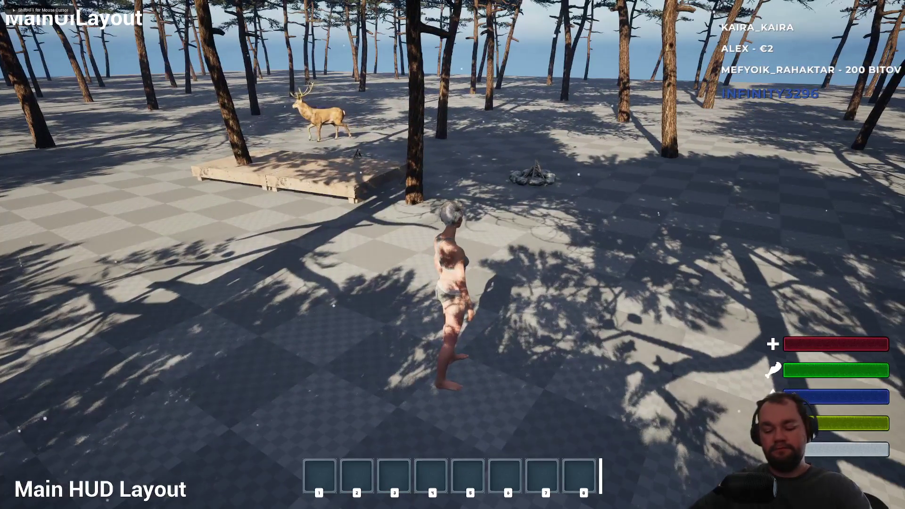
pyautogui.press('i')
pyautogui.rightClick(80, 208)
pyautogui.click(104, 214)
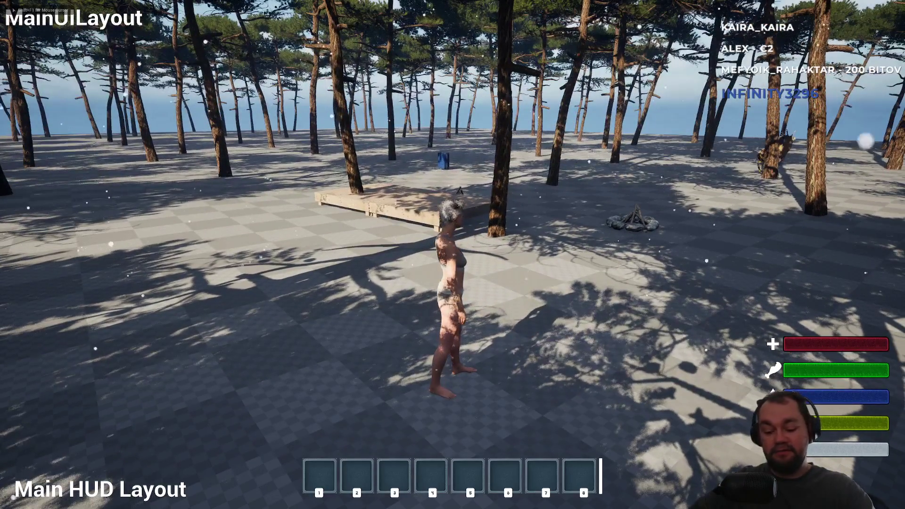
# Step: Drop the meat stack again and collect it back from the ground
pyautogui.press('i')
pyautogui.rightClick(79, 207)
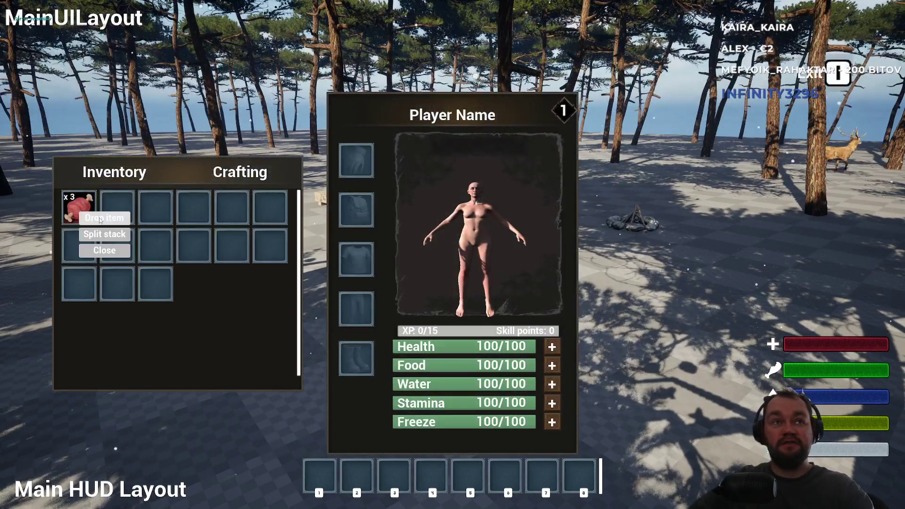
pyautogui.click(104, 216)
pyautogui.press('e')
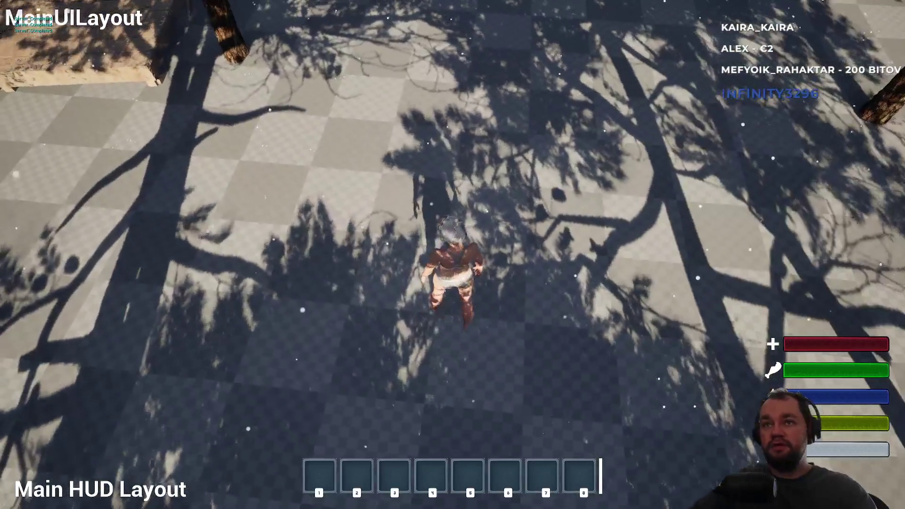
pyautogui.press('e')
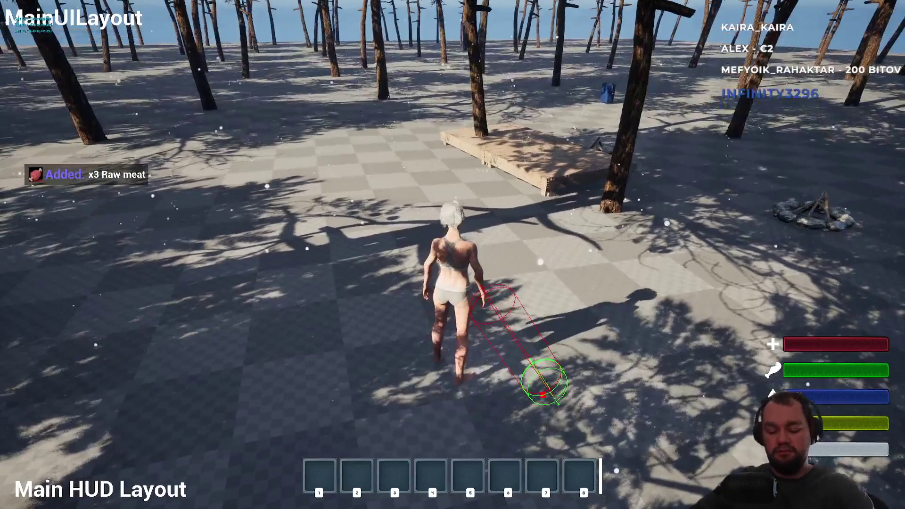
# Step: Drop the meat from slot 1, then walk to the blue backpack and open its storage box
pyautogui.press('i')
pyautogui.rightClick(76, 212)
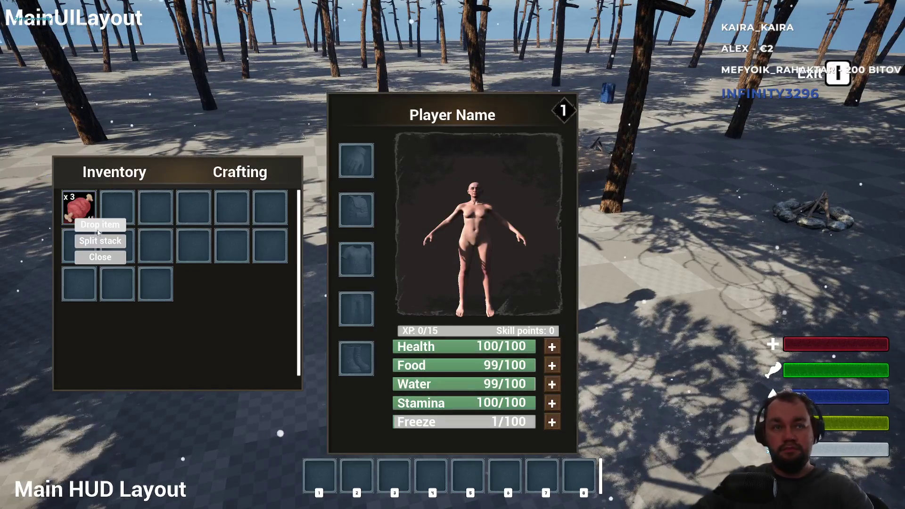
pyautogui.click(99, 239)
pyautogui.press('i')
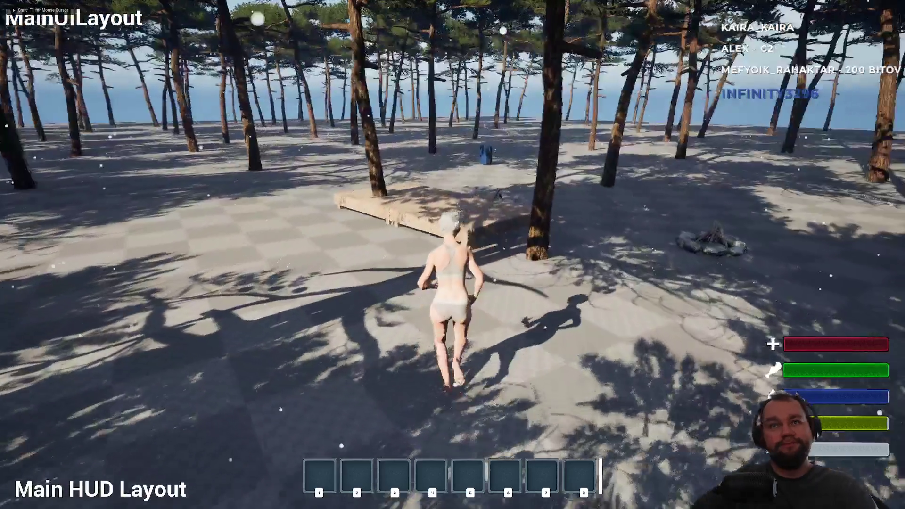
pyautogui.press('w')
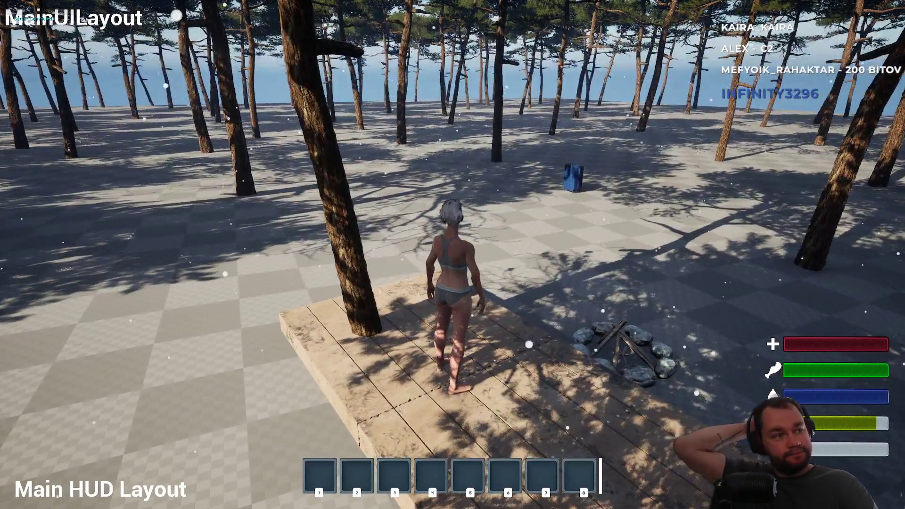
pyautogui.press('w')
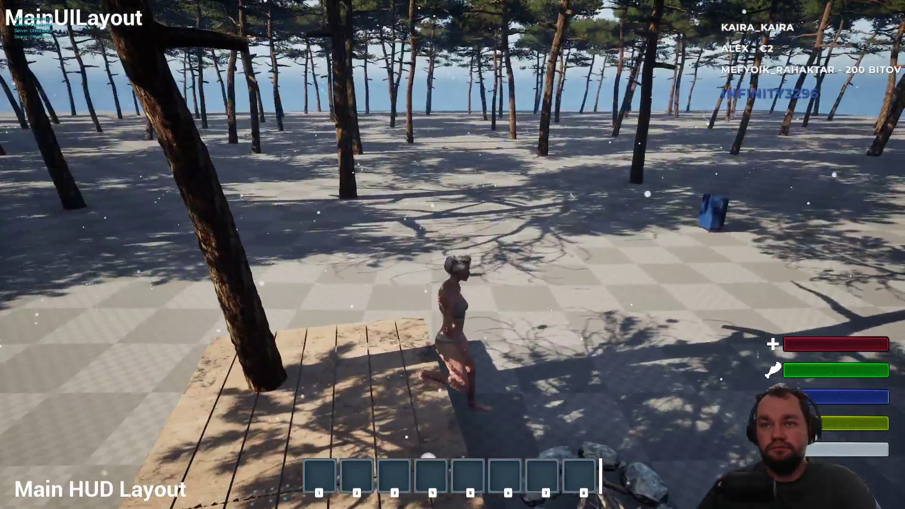
pyautogui.press('w')
pyautogui.press('e')
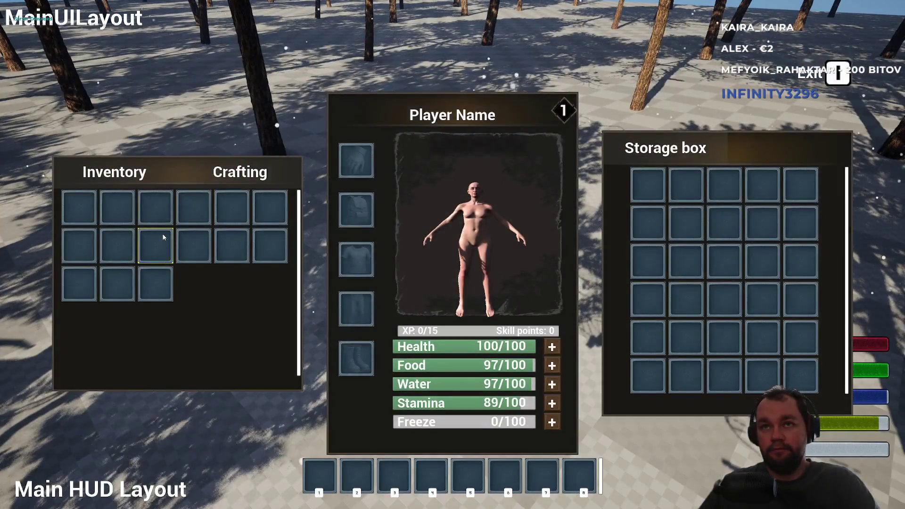
# Step: Toggle the storage box panels and reposition the character beside the backpack
pyautogui.press('e')
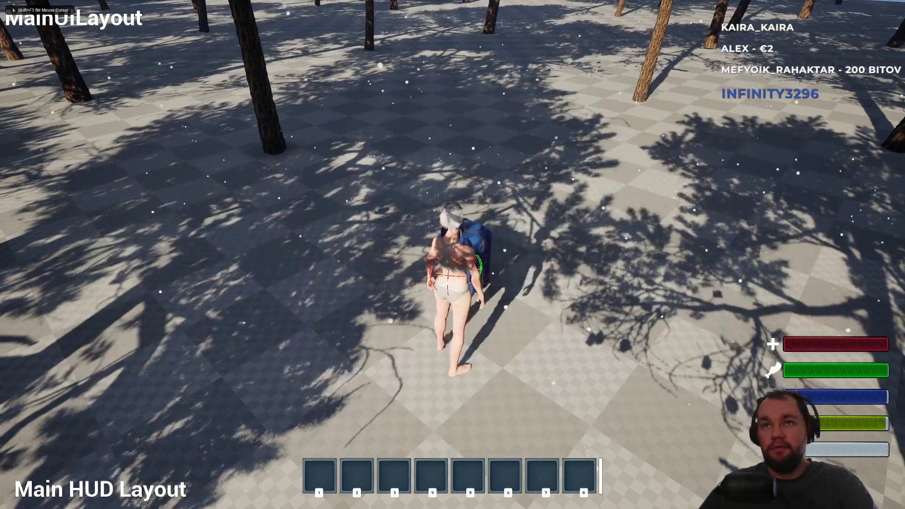
pyautogui.press('e')
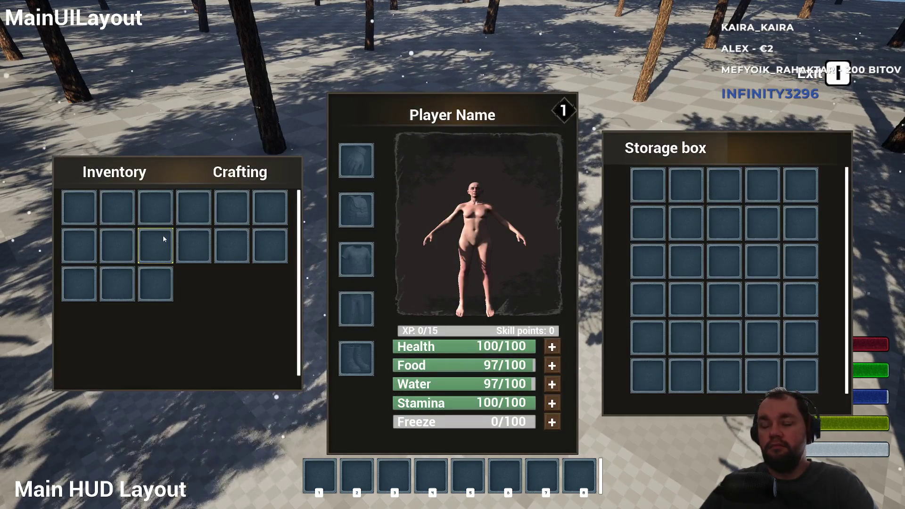
pyautogui.press('e')
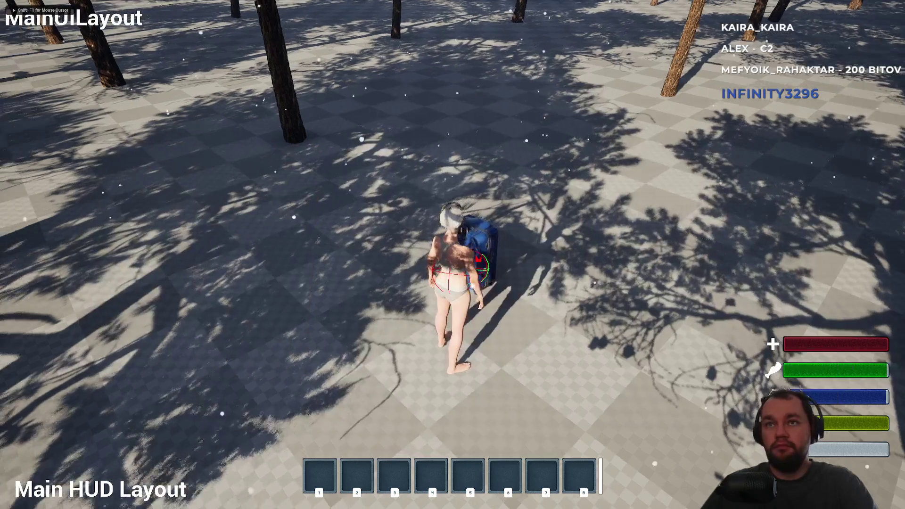
pyautogui.press('e')
pyautogui.press('e')
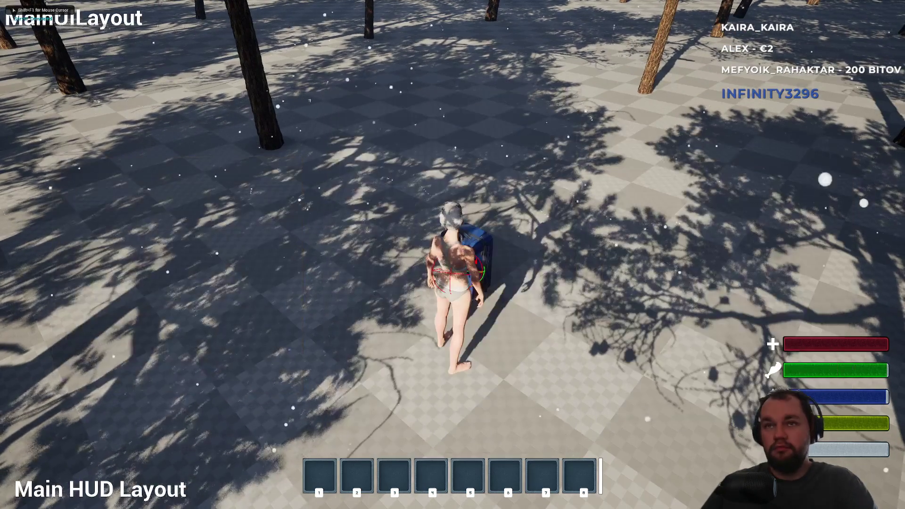
pyautogui.press('s')
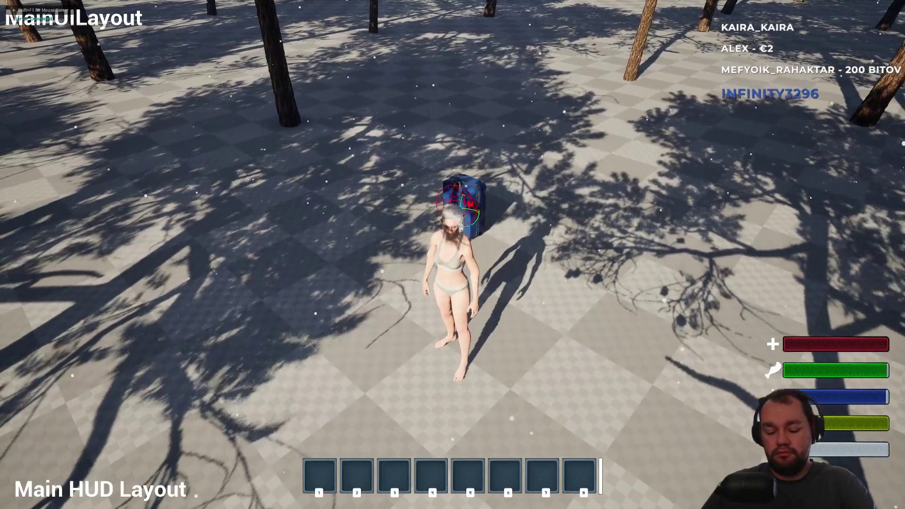
pyautogui.press('s')
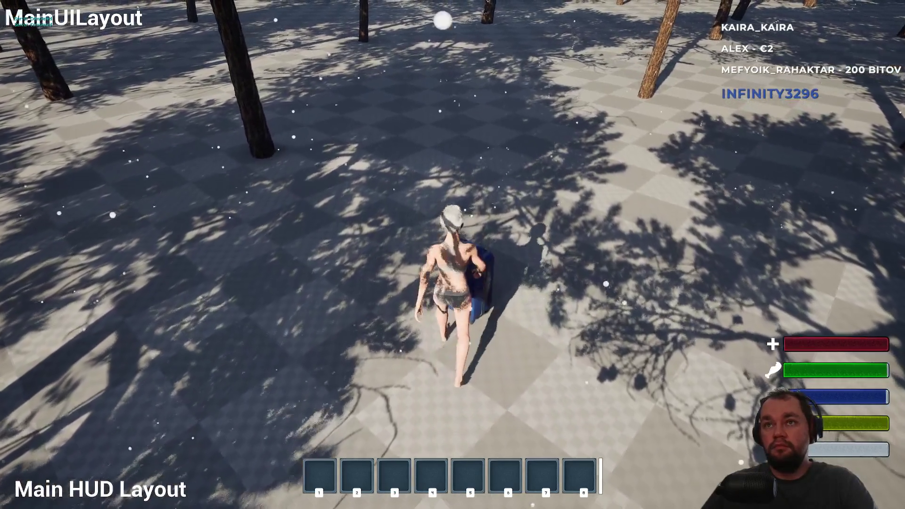
# Step: Move the meat stack into the storage box, drop it from there, and pick it up
pyautogui.press('i')
pyautogui.moveTo(87, 213); pyautogui.dragTo(647, 185)
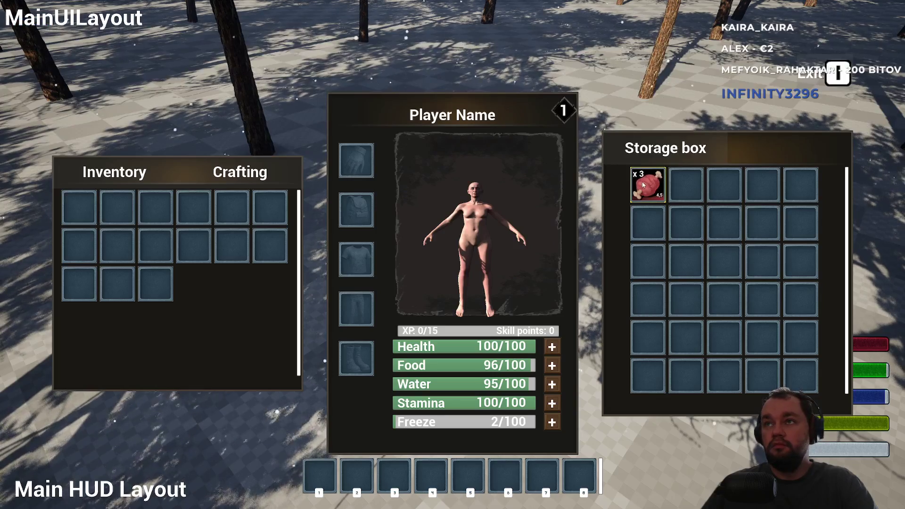
pyautogui.rightClick(650, 191)
pyautogui.click(662, 194)
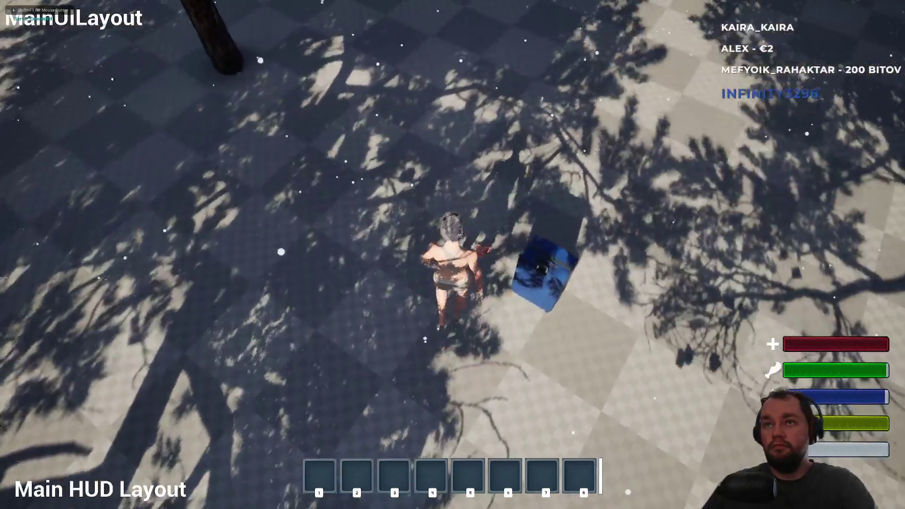
pyautogui.press('e')
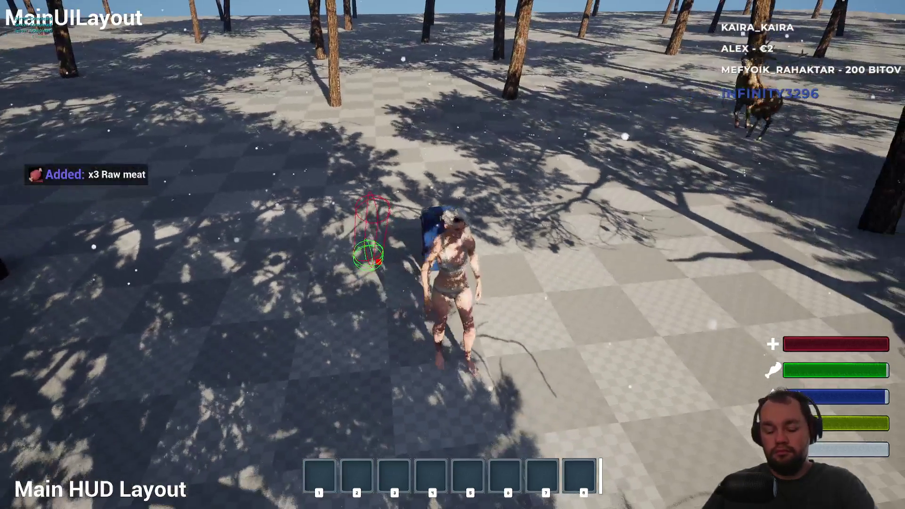
# Step: Move the meat stack to hotbar slot 1, drop it from the hotbar, and pick it back up
pyautogui.press('i')
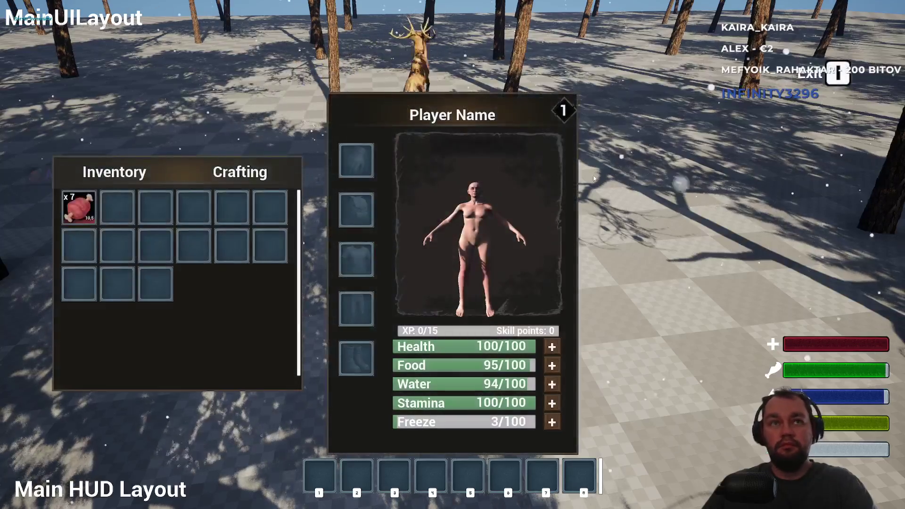
pyautogui.moveTo(311, 424); pyautogui.dragTo(319, 475)
pyautogui.press('i')
pyautogui.press('i')
pyautogui.rightClick(327, 481)
pyautogui.click(352, 488)
pyautogui.press('i')
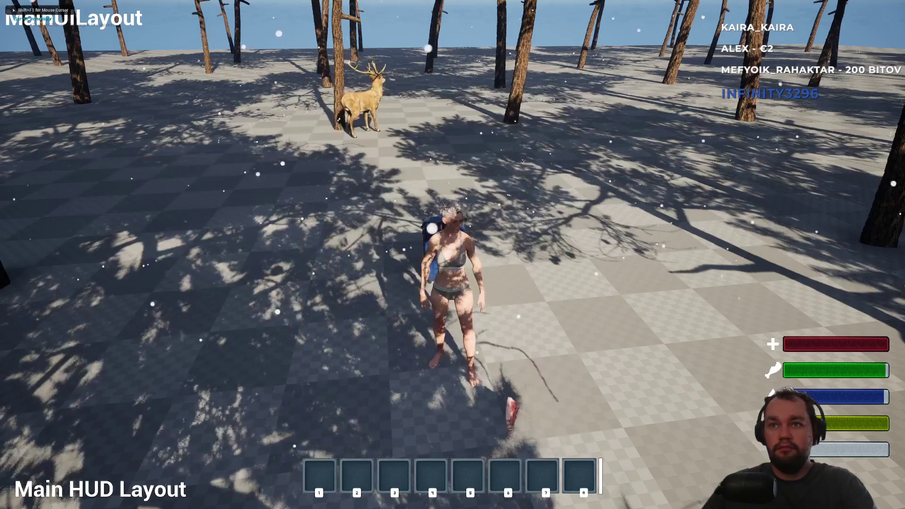
pyautogui.press('e')
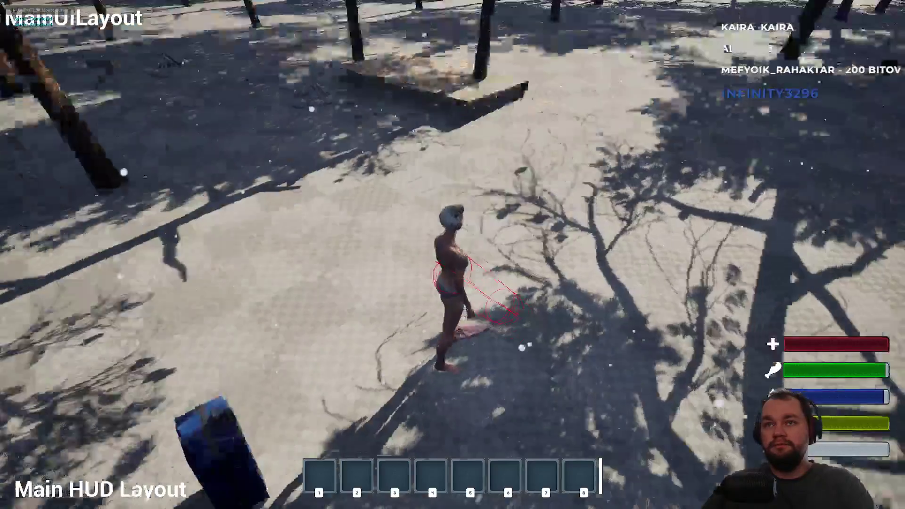
# Step: Equip the pickaxe from hotbar slot 1 and swing it at the tree
pyautogui.press('w')
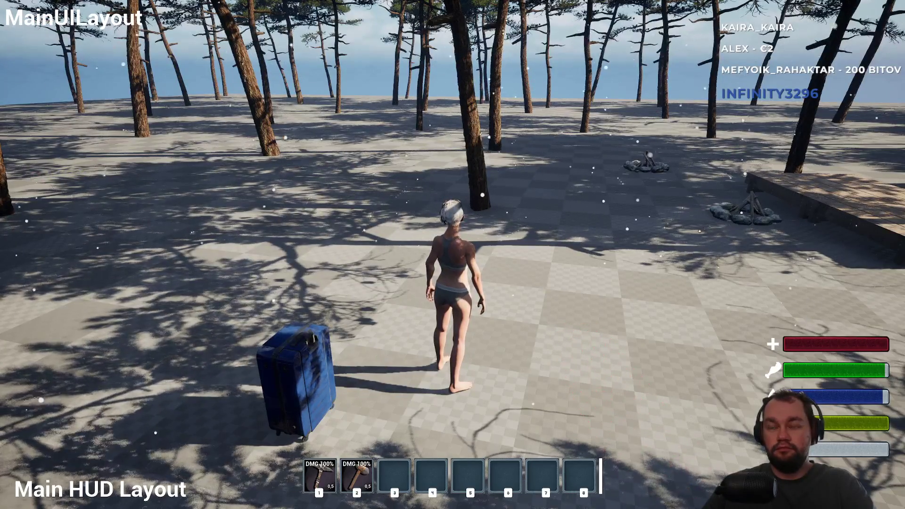
pyautogui.press('1')
pyautogui.press('w')
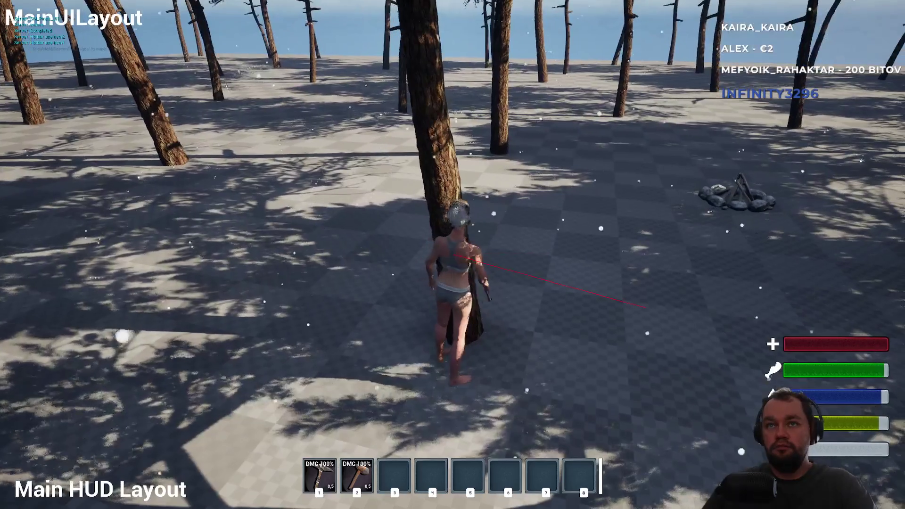
pyautogui.click(453, 254)
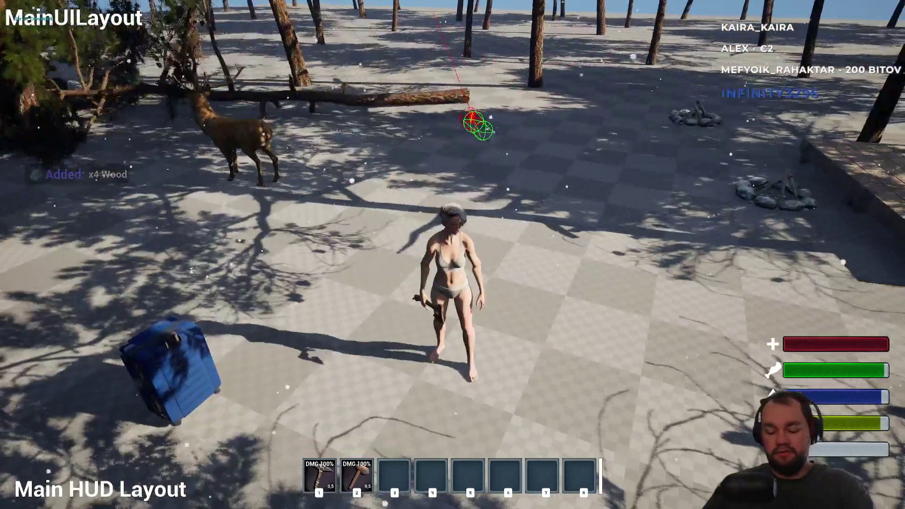
# Step: Drop the x4 wood, pick it back up, and move it into the storage box
pyautogui.press('i')
pyautogui.rightClick(118, 215)
pyautogui.click(151, 228)
pyautogui.press('i')
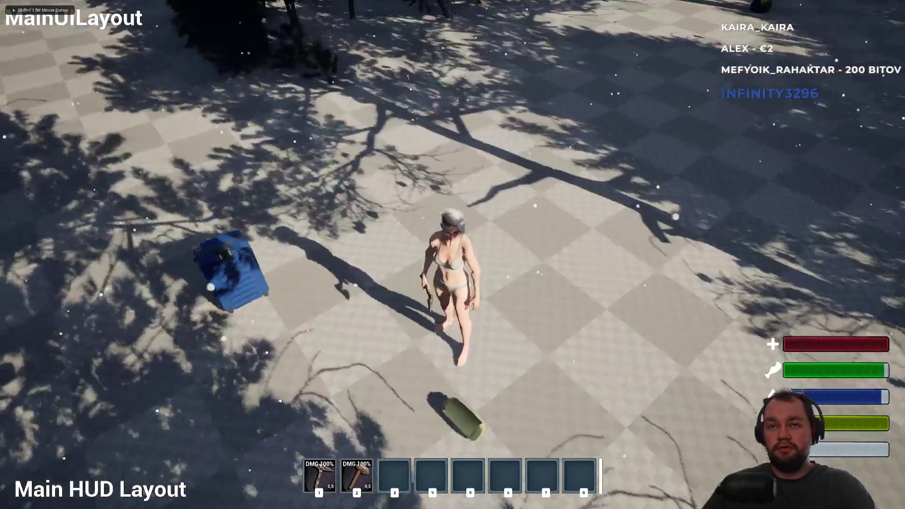
pyautogui.press('e')
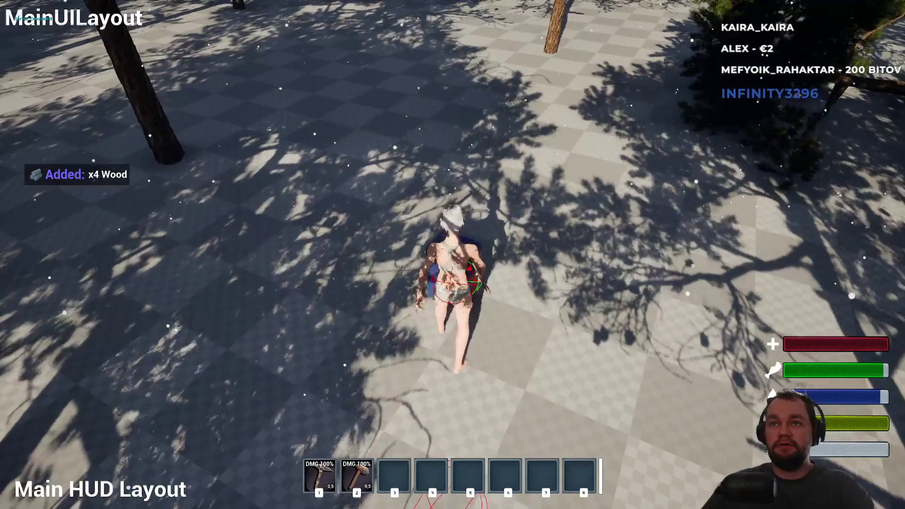
pyautogui.press('e')
pyautogui.moveTo(117, 208)
pyautogui.mouseDown()
pyautogui.moveTo(634, 271)
pyautogui.moveTo(642, 264)
pyautogui.mouseUp()
pyautogui.rightClick(642, 264)
pyautogui.press('e')
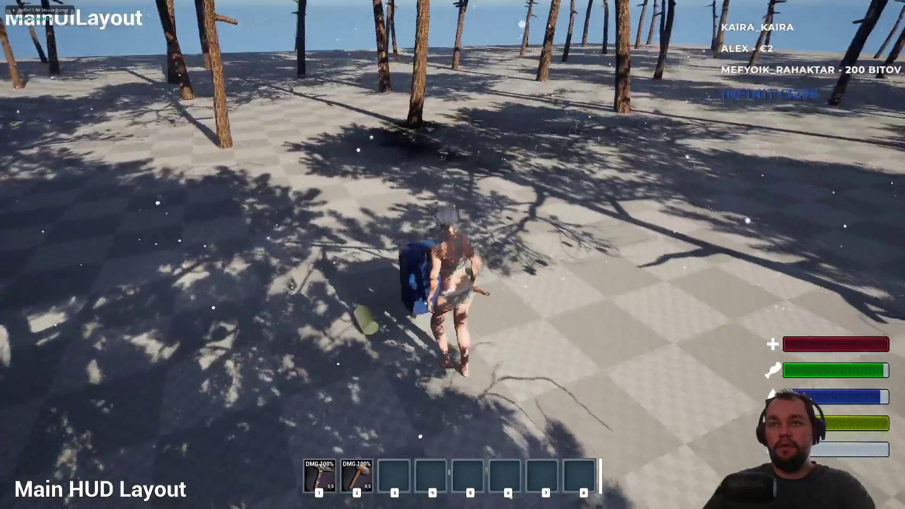
# Step: Equip the bow from slot 2, run toward the deer, and aim at it
pyautogui.press('2')
pyautogui.press('w')
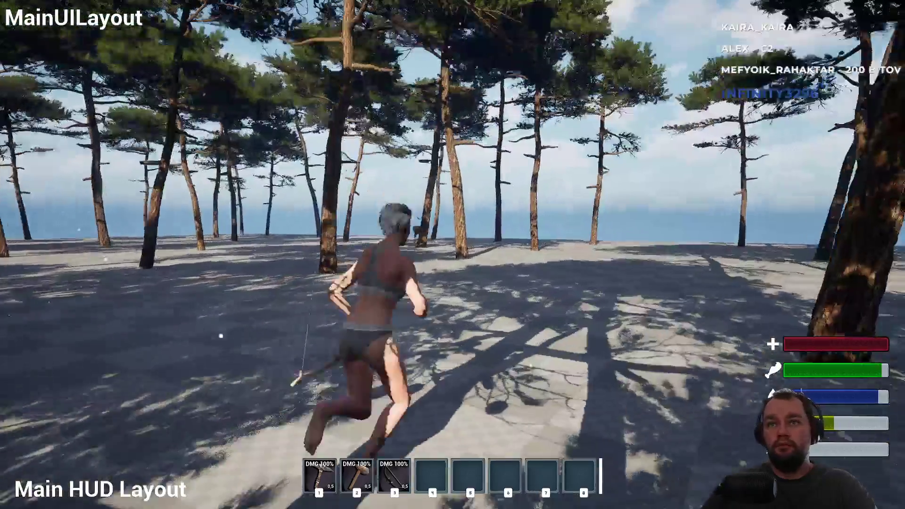
pyautogui.rightClick(452, 254)
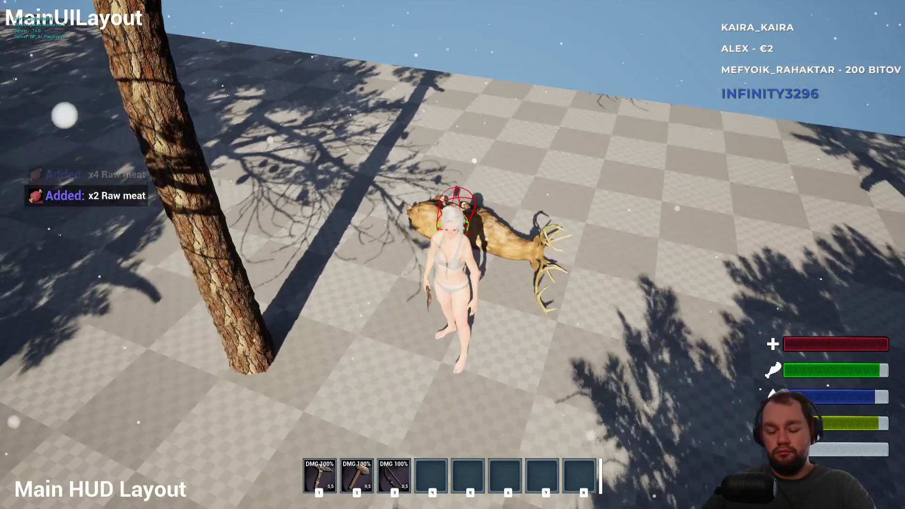
# Step: Drag the raw meat stack onto hotbar slot 4, then walk back to the storage box
pyautogui.press('i')
pyautogui.moveTo(124, 209)
pyautogui.mouseDown()
pyautogui.moveTo(479, 475)
pyautogui.moveTo(431, 475)
pyautogui.mouseUp()
pyautogui.press('i')
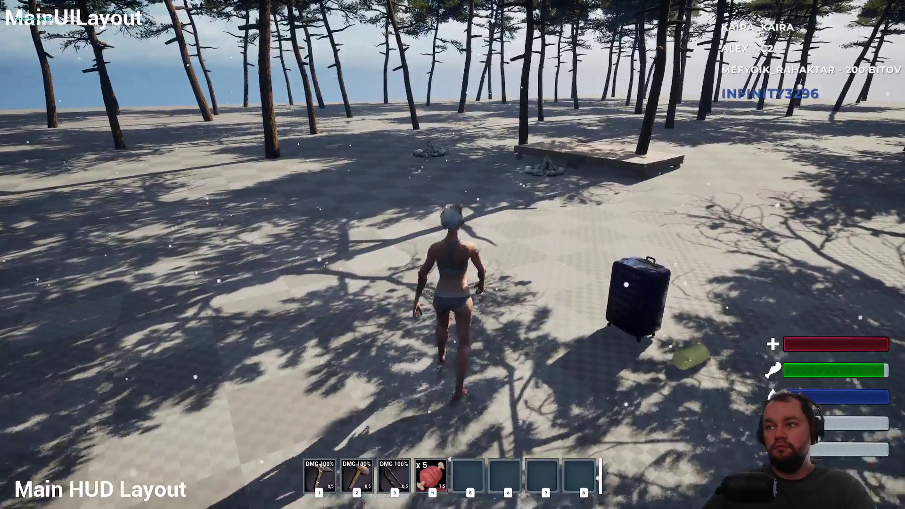
pyautogui.press('w')
pyautogui.press('w')
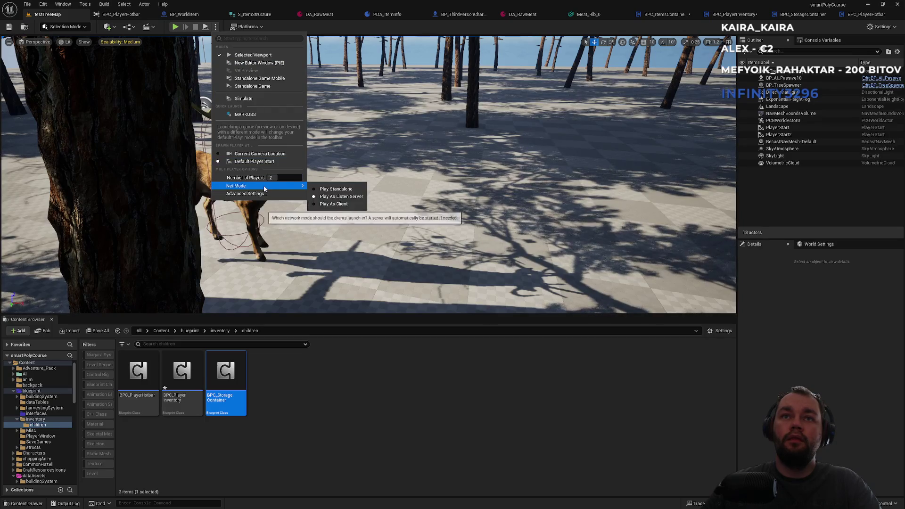
# Step: Start the two-player listen-server play session and bring focus back to the game view
pyautogui.click(175, 26)
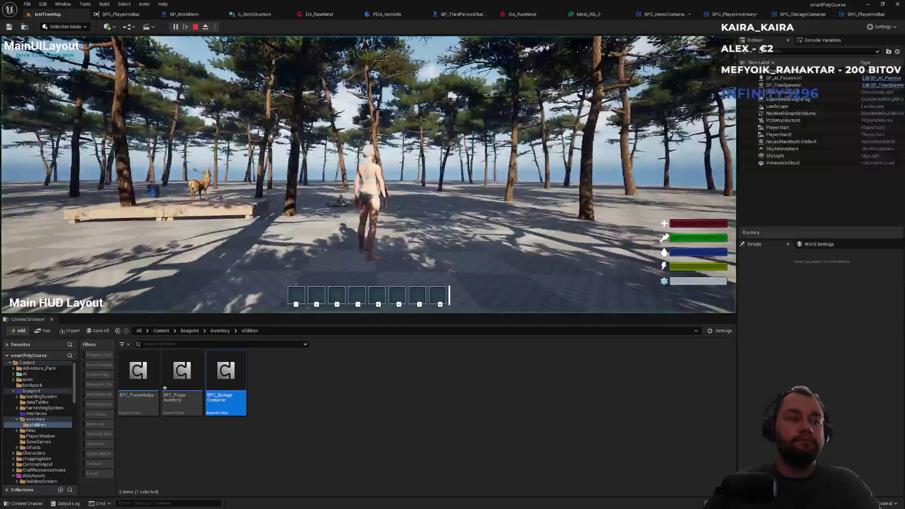
pyautogui.press('super')
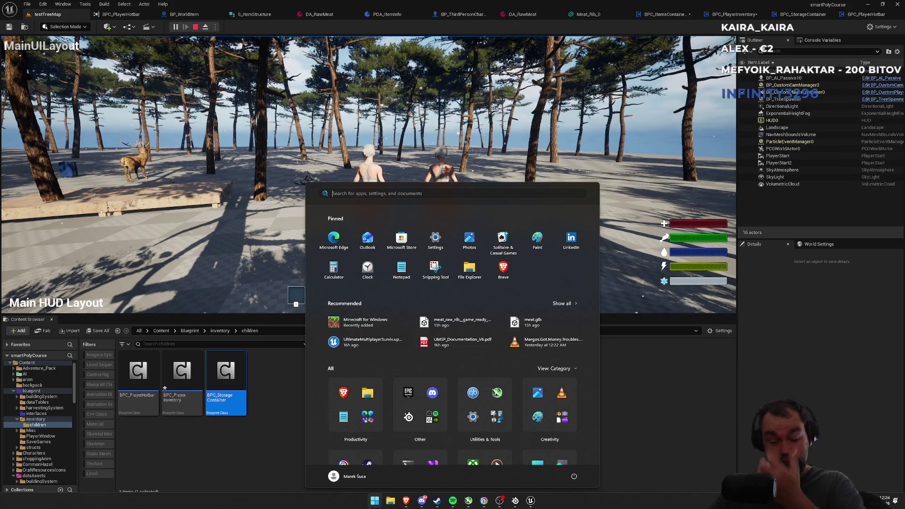
pyautogui.press('super')
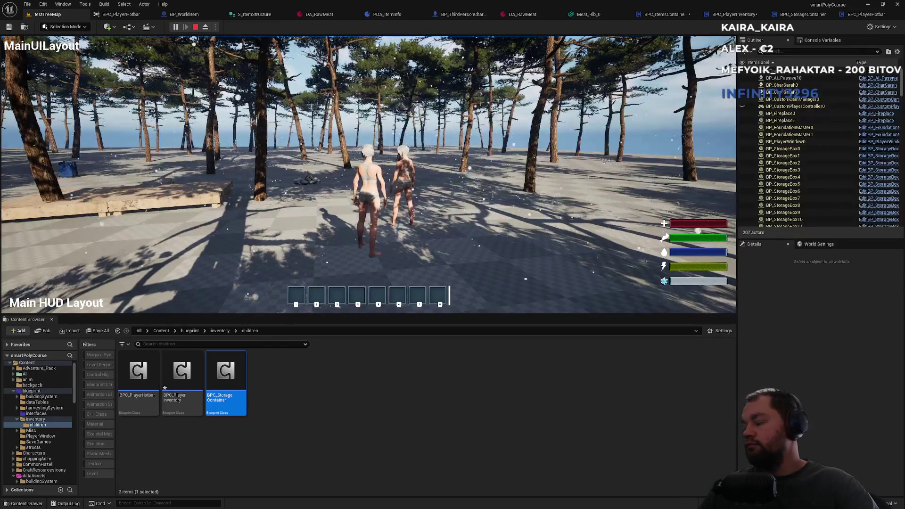
pyautogui.press('super')
pyautogui.press('super')
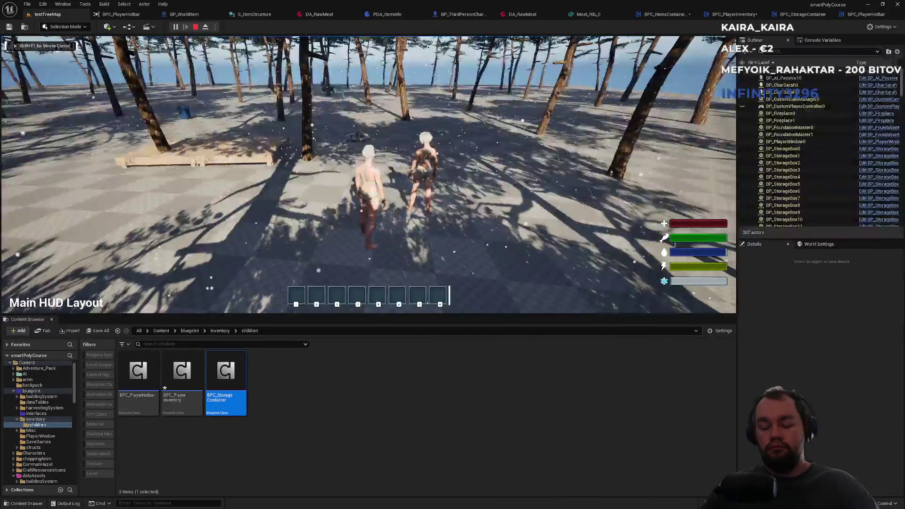
# Step: Drop the raw meat from the inventory, then end the session with Esc
pyautogui.press('i')
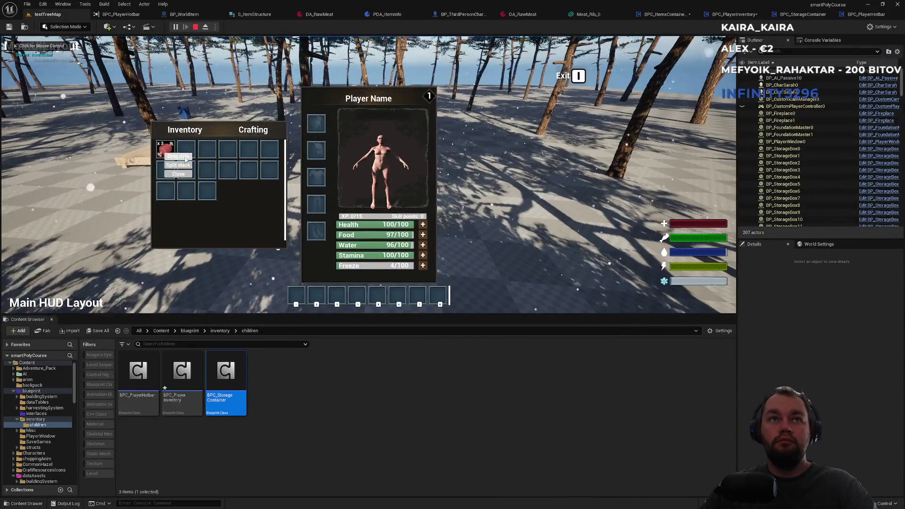
pyautogui.click(183, 156)
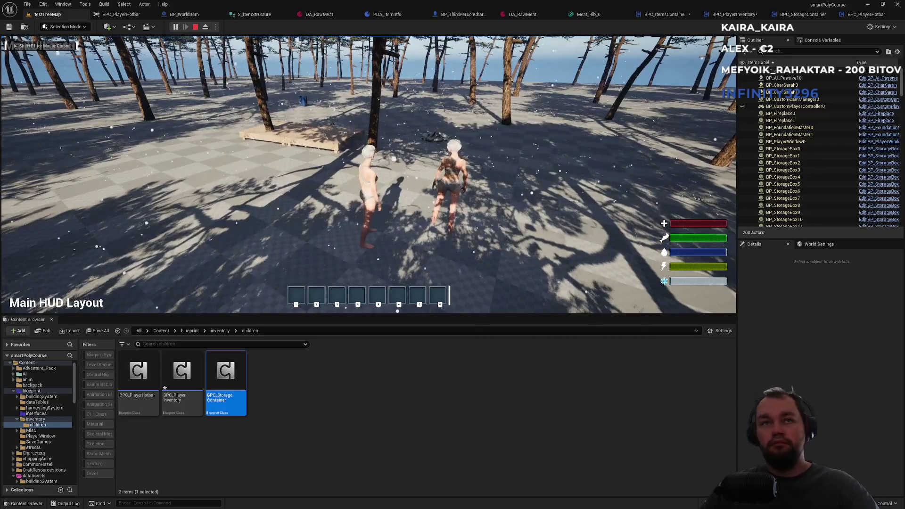
pyautogui.press('i')
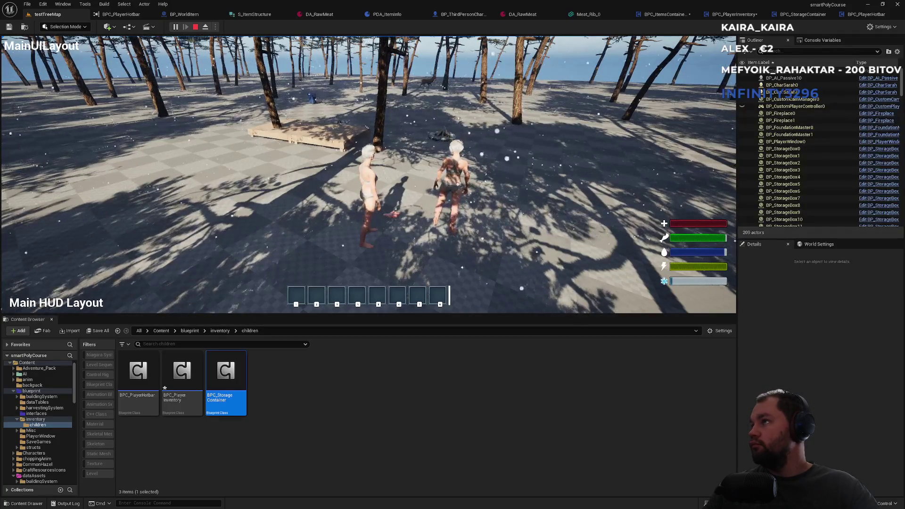
pyautogui.press('F11')
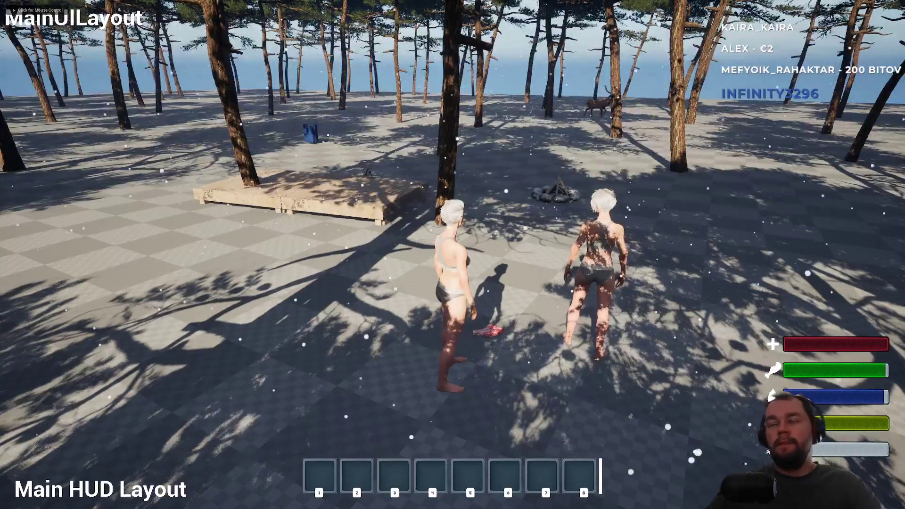
pyautogui.press('super')
pyautogui.click(188, 236)
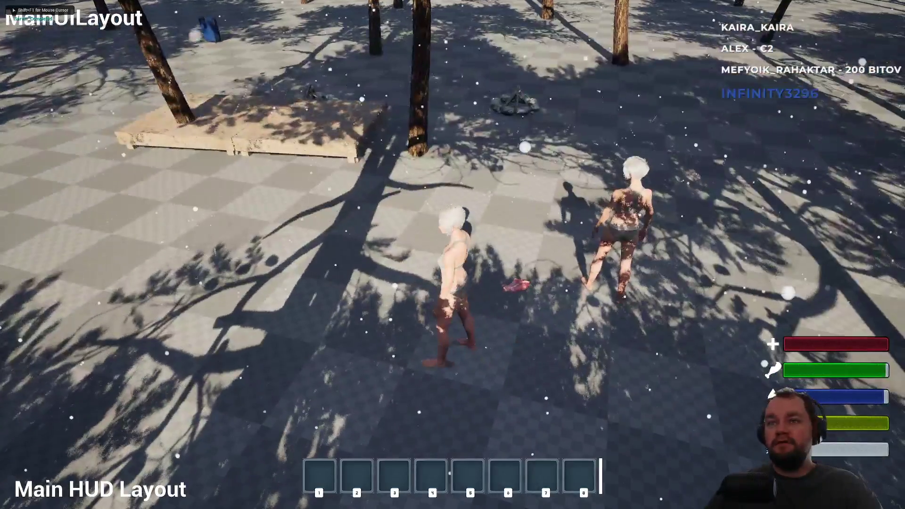
pyautogui.press('Escape')
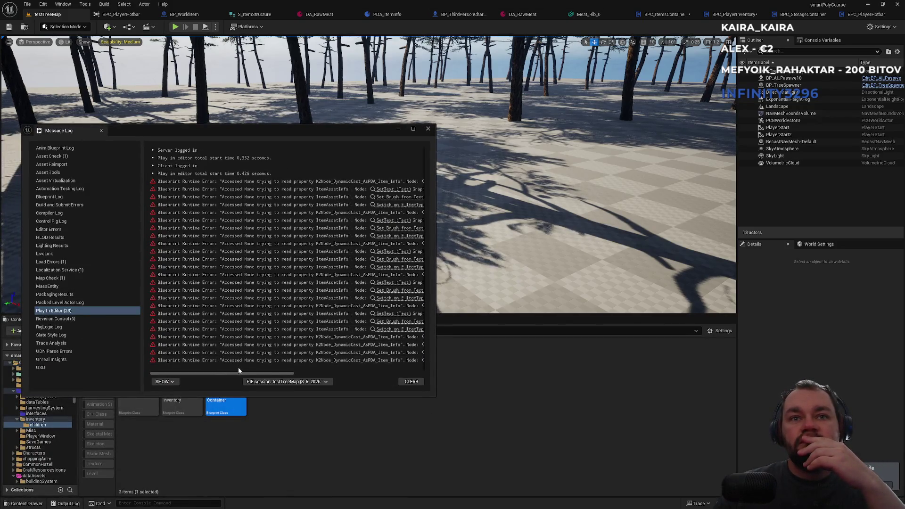
# Step: Follow the error link to the Set Static Mesh node in DropItemMaster
pyautogui.moveTo(264, 375); pyautogui.dragTo(324, 375)
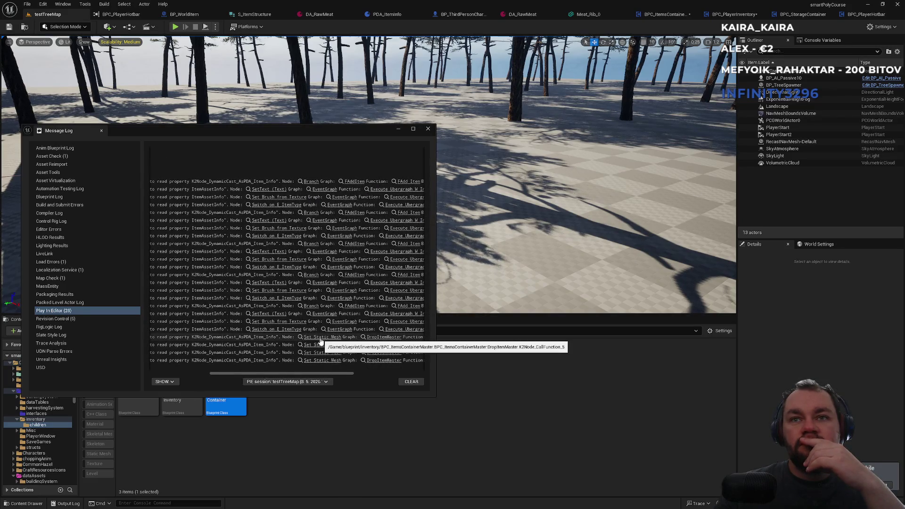
pyautogui.click(370, 338)
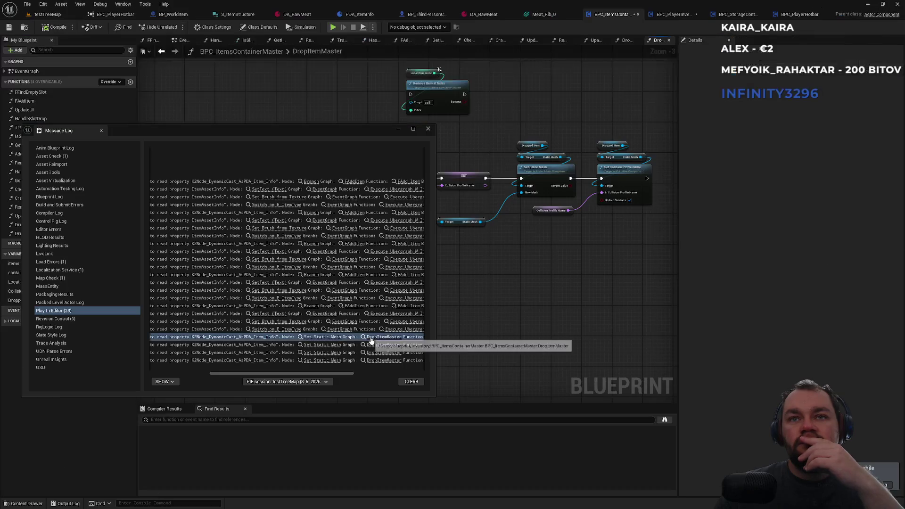
pyautogui.click(323, 338)
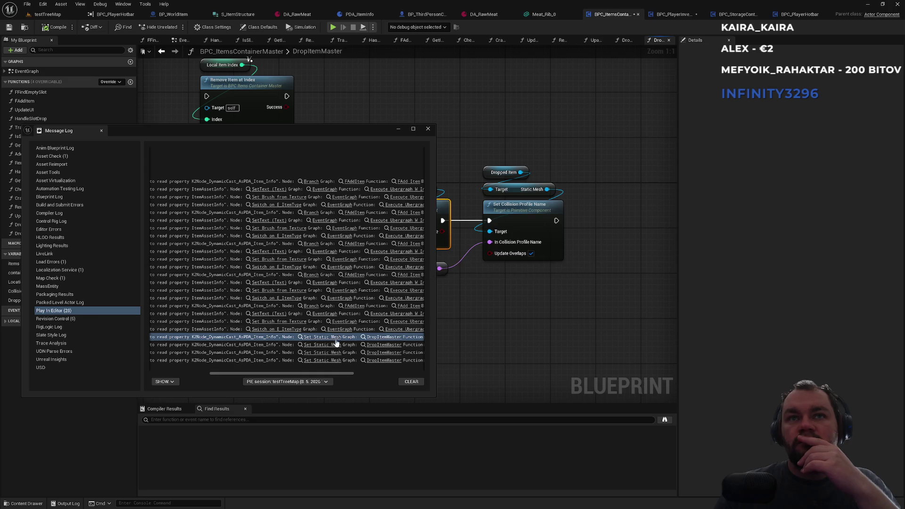
# Step: Open W_InventorySlot from the error log and inspect its On Mouse Button Down nodes
pyautogui.moveTo(328, 372); pyautogui.dragTo(405, 371)
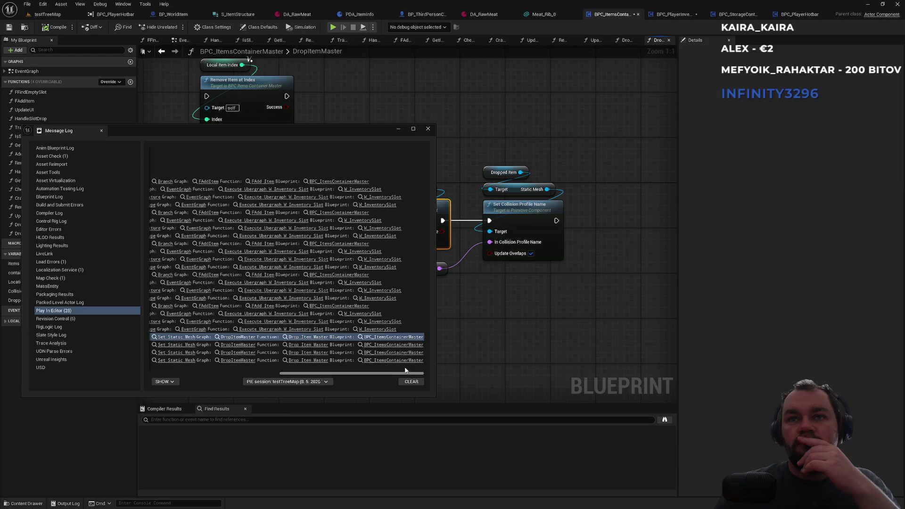
pyautogui.click(364, 315)
pyautogui.moveTo(378, 134)
pyautogui.mouseDown()
pyautogui.moveTo(406, 253)
pyautogui.moveTo(413, 359)
pyautogui.mouseUp()
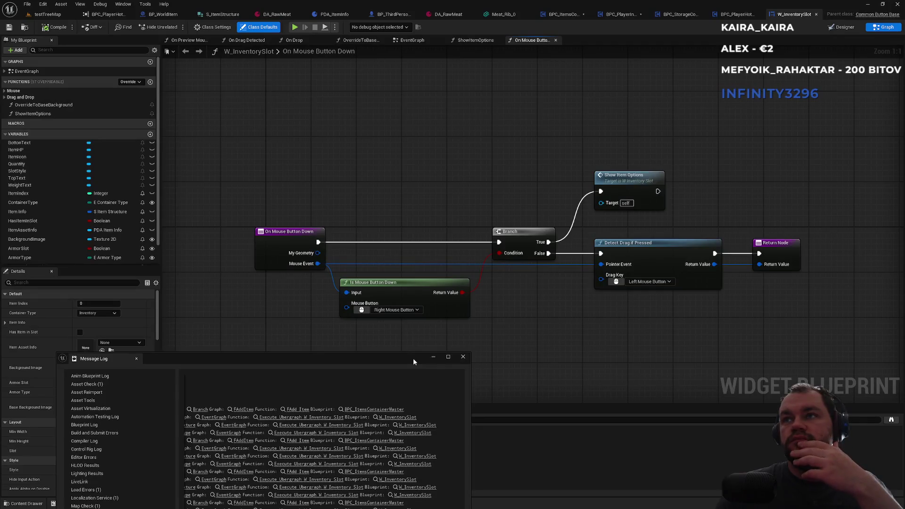
pyautogui.moveTo(412, 362); pyautogui.dragTo(428, 150)
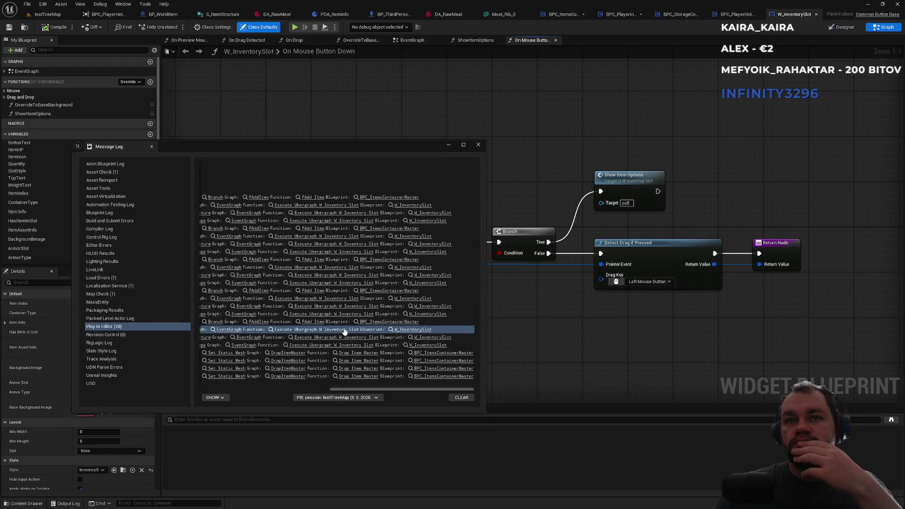
# Step: Jump to the Weight Text SetText node in W_InventorySlot's EventGraph, then close the log
pyautogui.click(349, 329)
pyautogui.moveTo(422, 147)
pyautogui.mouseDown()
pyautogui.moveTo(408, 154)
pyautogui.moveTo(322, 302)
pyautogui.moveTo(397, 186)
pyautogui.mouseUp()
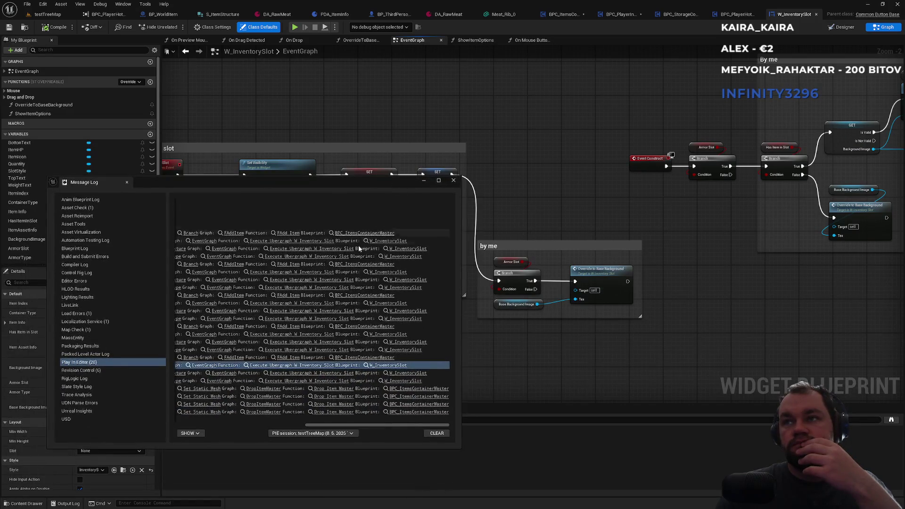
pyautogui.moveTo(354, 425); pyautogui.dragTo(301, 426)
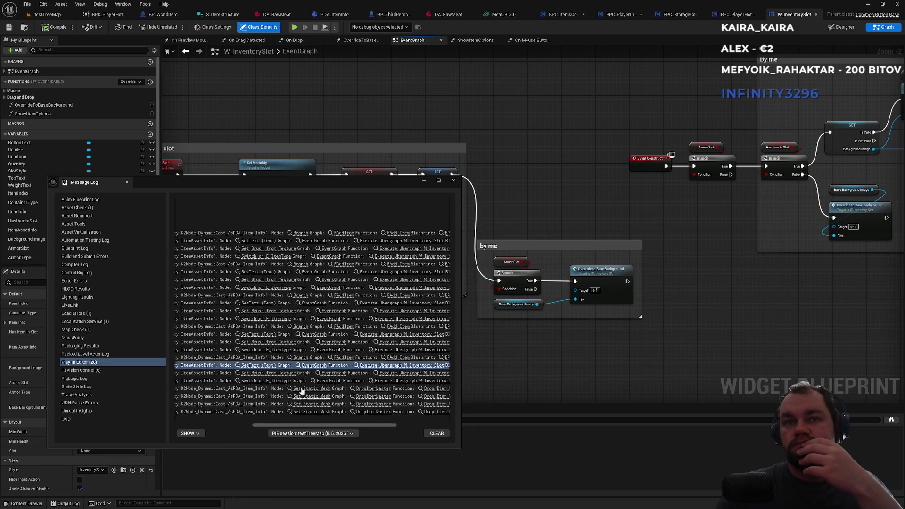
pyautogui.click(262, 367)
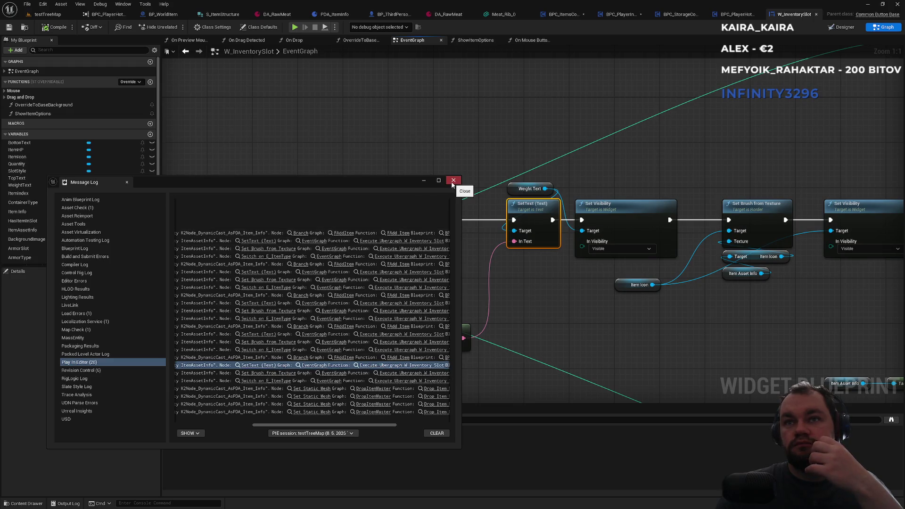
pyautogui.moveTo(327, 423); pyautogui.dragTo(260, 424)
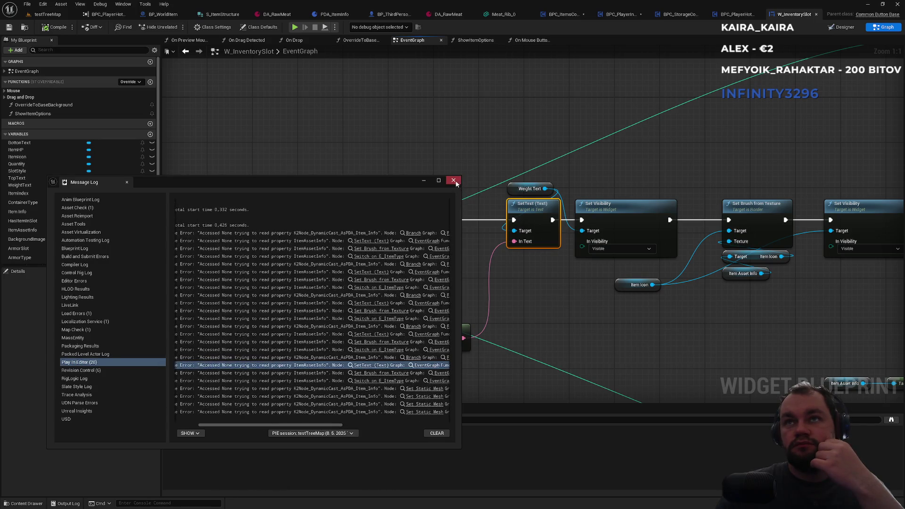
pyautogui.click(454, 181)
# Step: Relaunch the two-player session from testTreeMap and use hotbar item 1
pyautogui.click(48, 15)
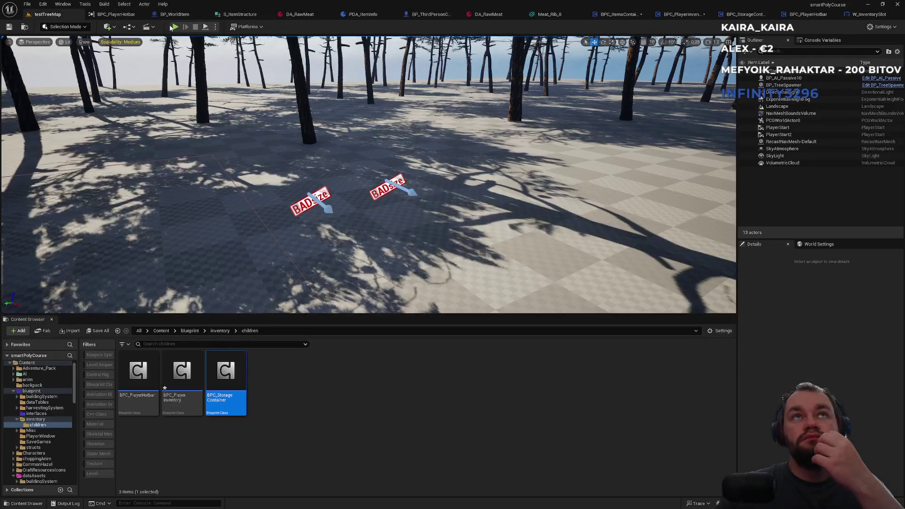
pyautogui.click(175, 26)
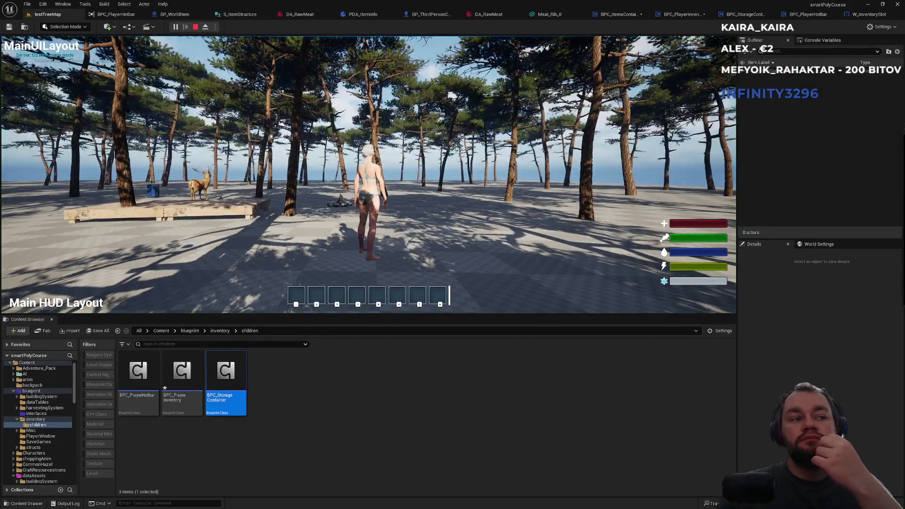
pyautogui.press('super')
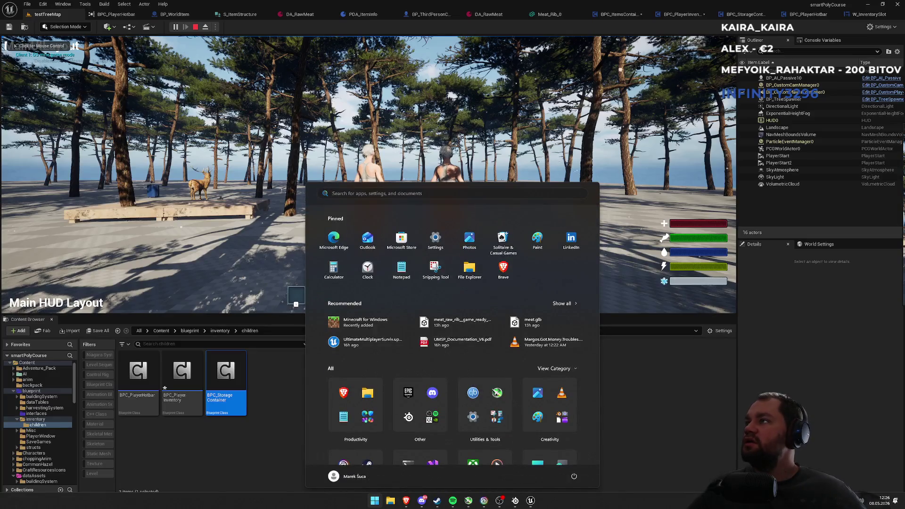
pyautogui.press('super')
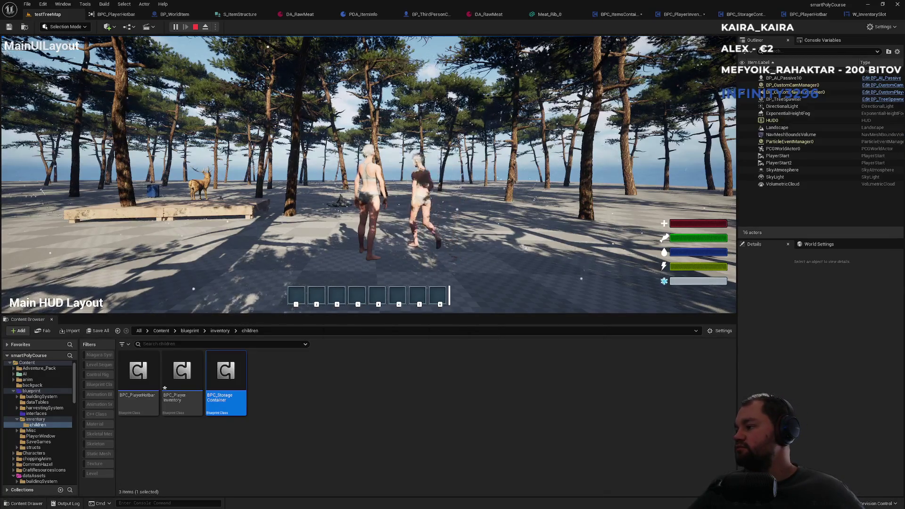
pyautogui.press('1')
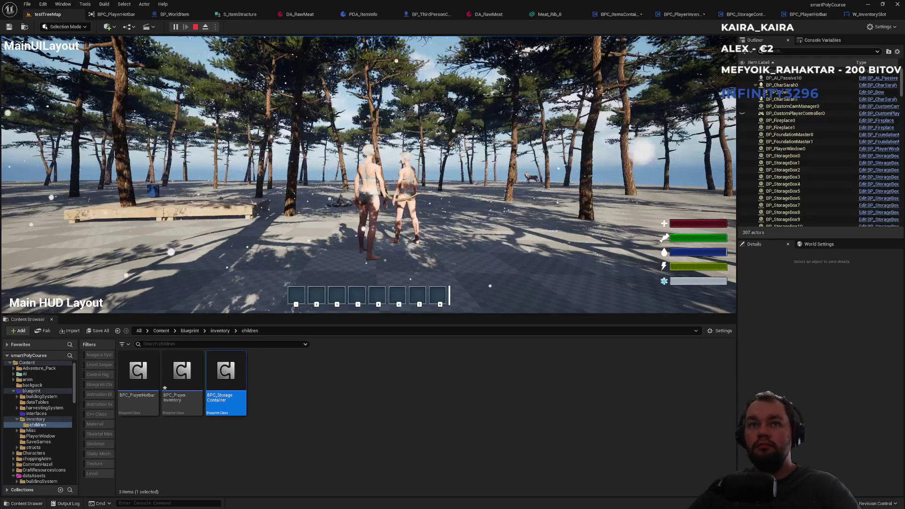
# Step: Open the client player's inventory, then stop the session with Esc
pyautogui.press('super')
pyautogui.press('super')
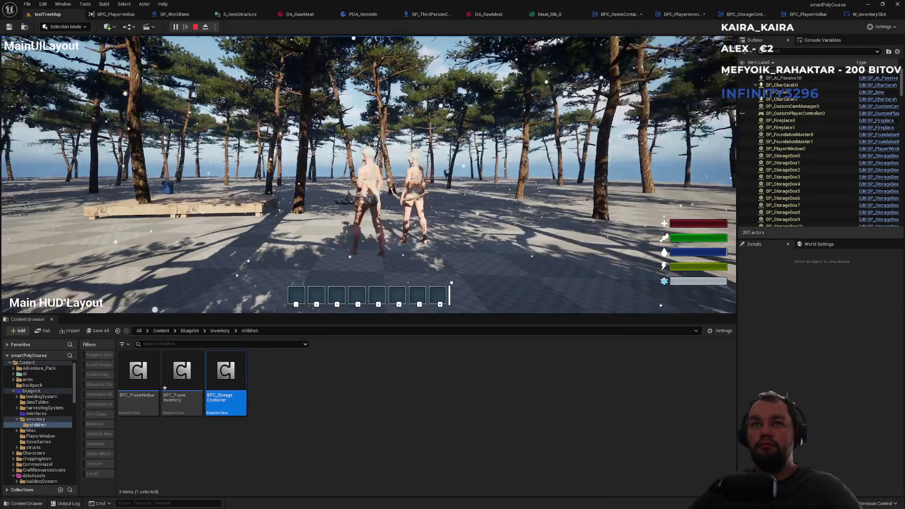
pyautogui.press('super')
pyautogui.press('super')
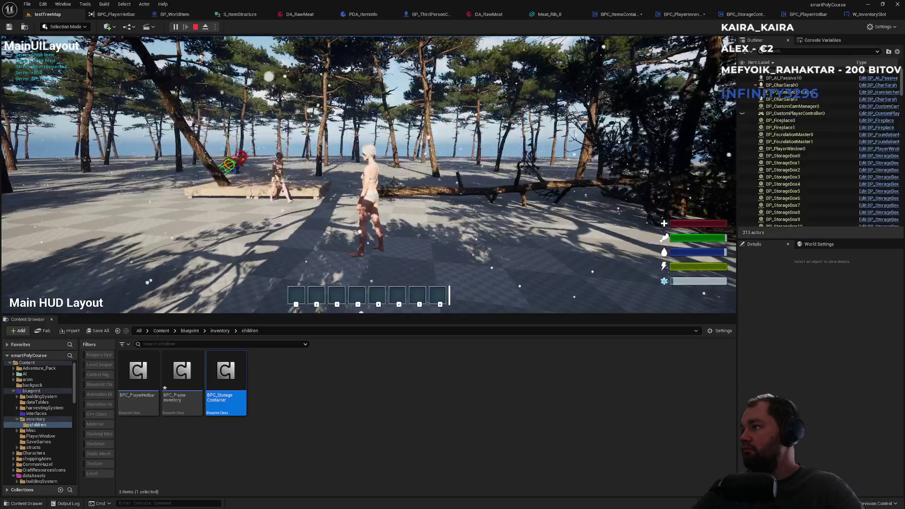
pyautogui.press('i')
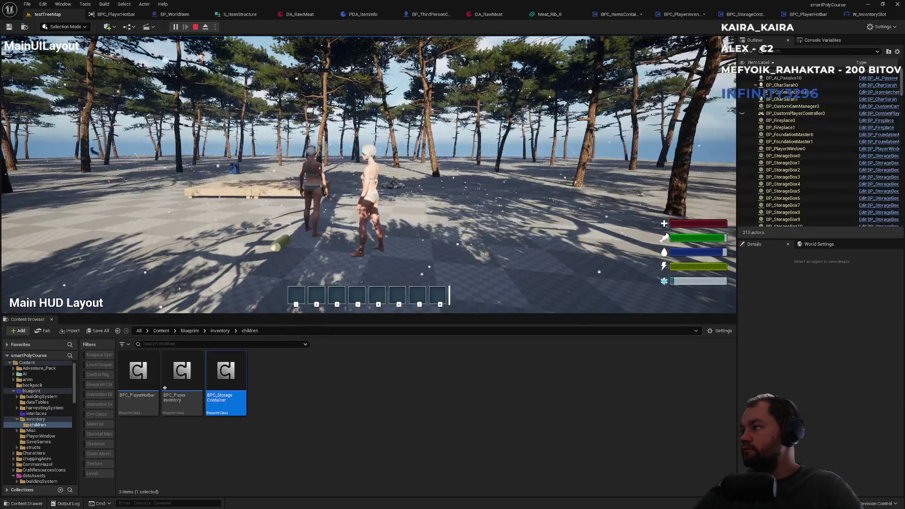
pyautogui.press('F11')
pyautogui.press('F11')
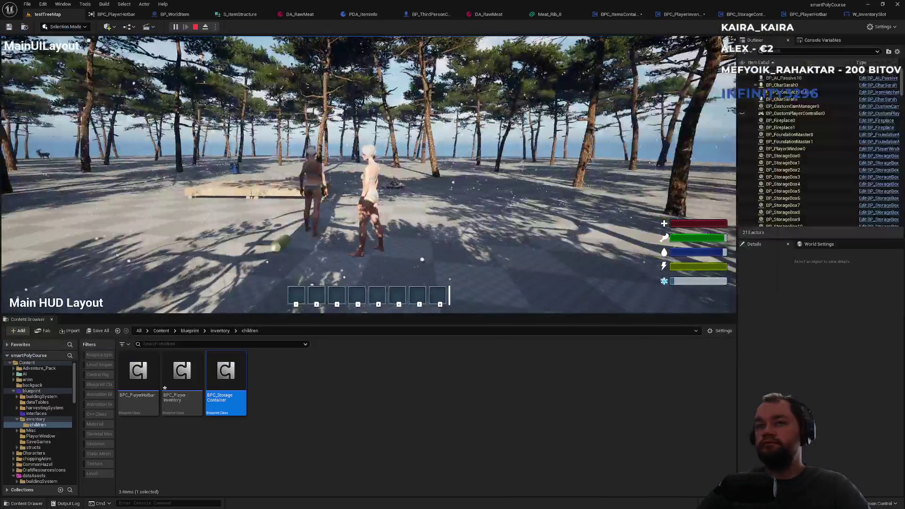
pyautogui.press('Escape')
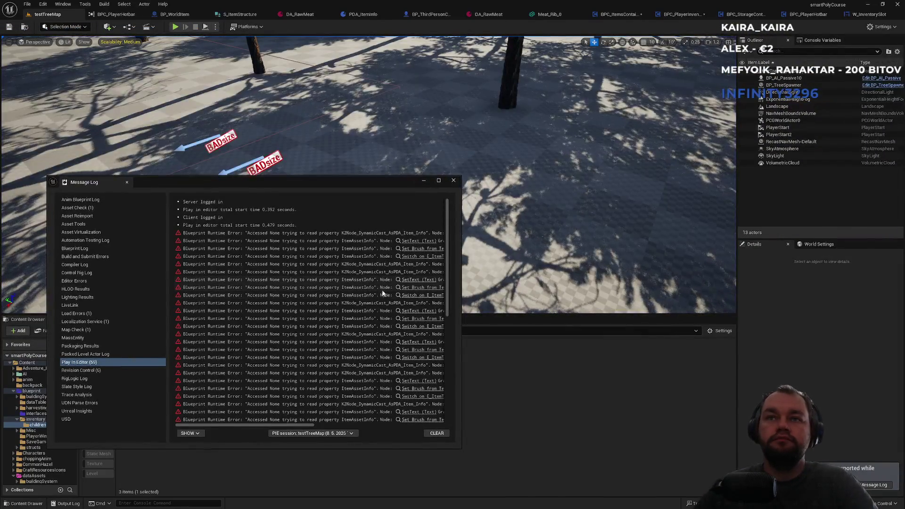
# Step: Open FAddItem in BPC_ItemsContainerMaster from the error log, then switch to the DA_RawMeat tab
pyautogui.moveTo(303, 427); pyautogui.dragTo(374, 429)
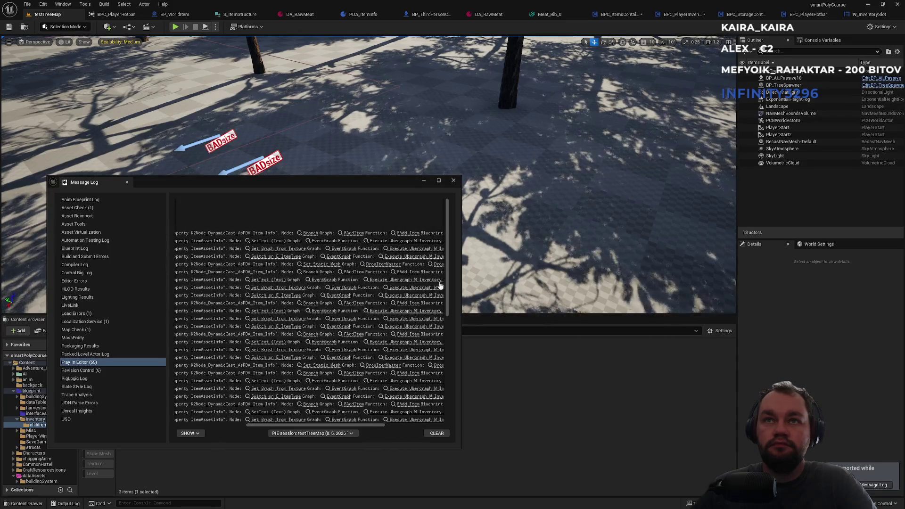
pyautogui.click(352, 234)
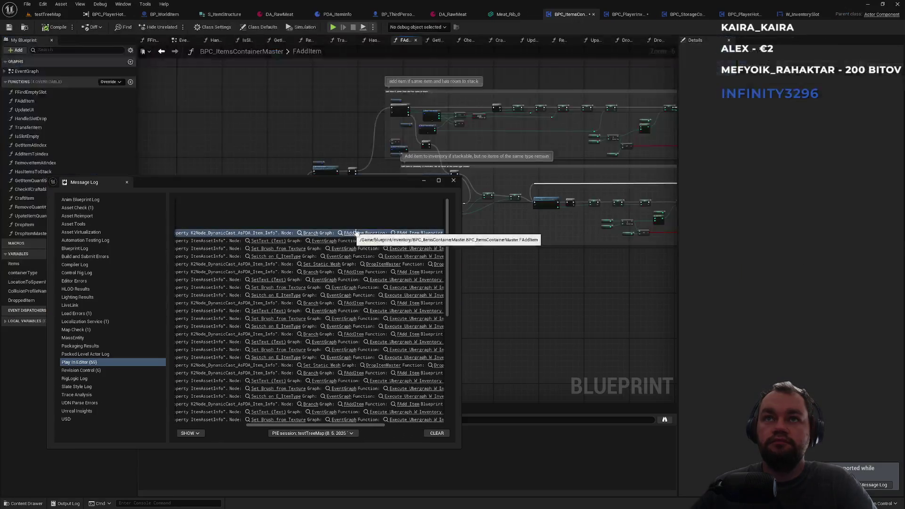
pyautogui.click(452, 181)
pyautogui.scroll(4, 301, 224)
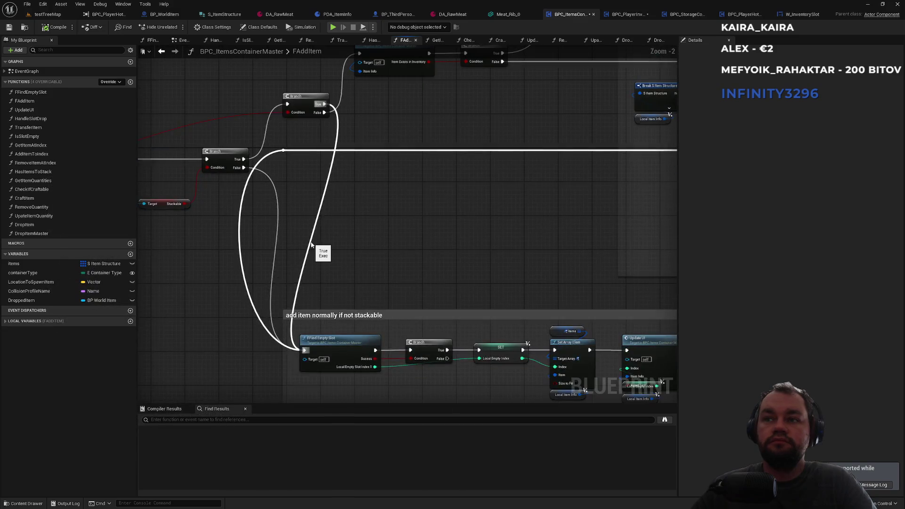
pyautogui.click(451, 15)
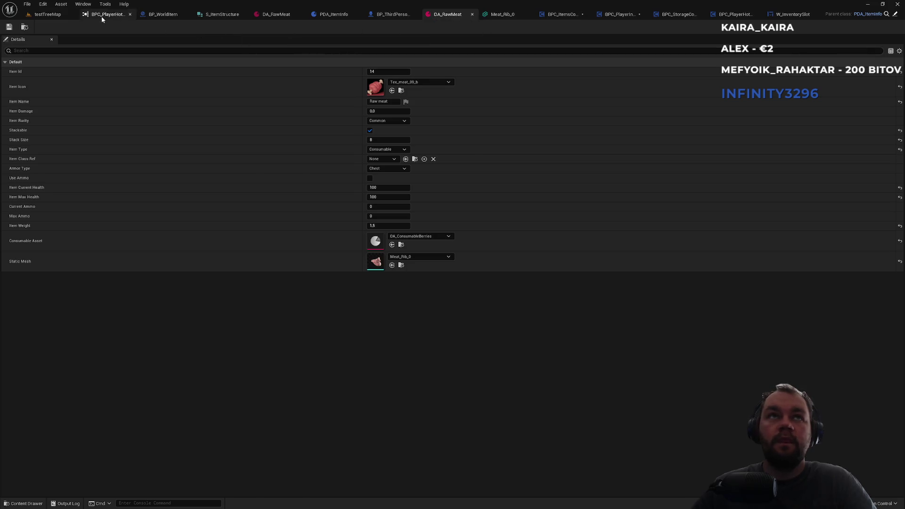
# Step: Open DA_Berries, then DA_StoneSpear and DA_Bow from the equipables folder
pyautogui.click(47, 15)
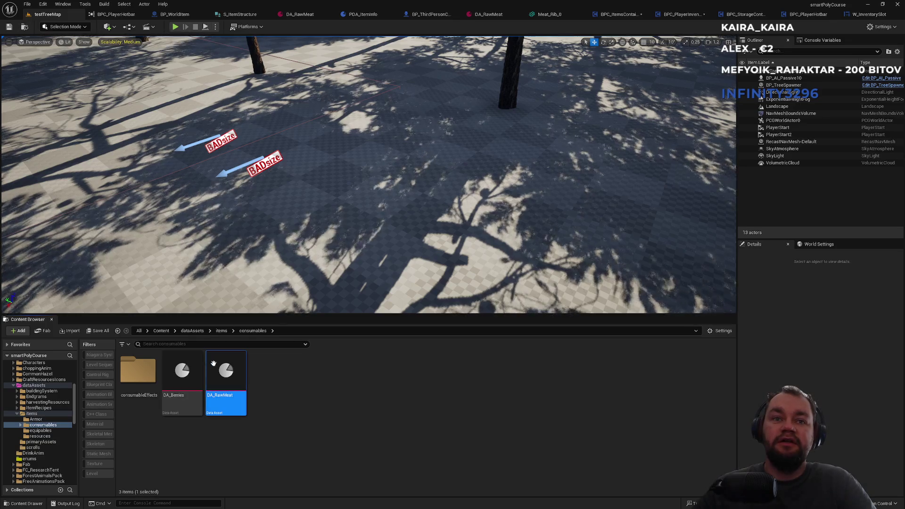
pyautogui.doubleClick(182, 372)
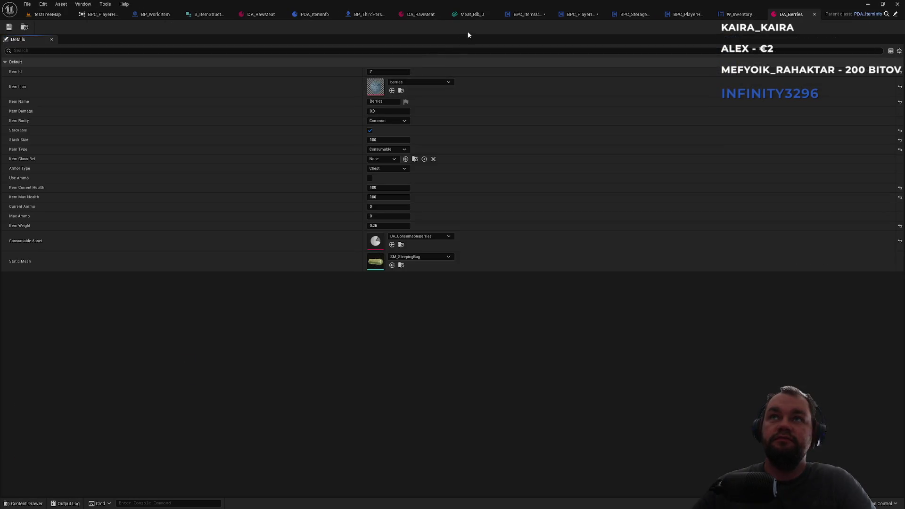
pyautogui.click(48, 14)
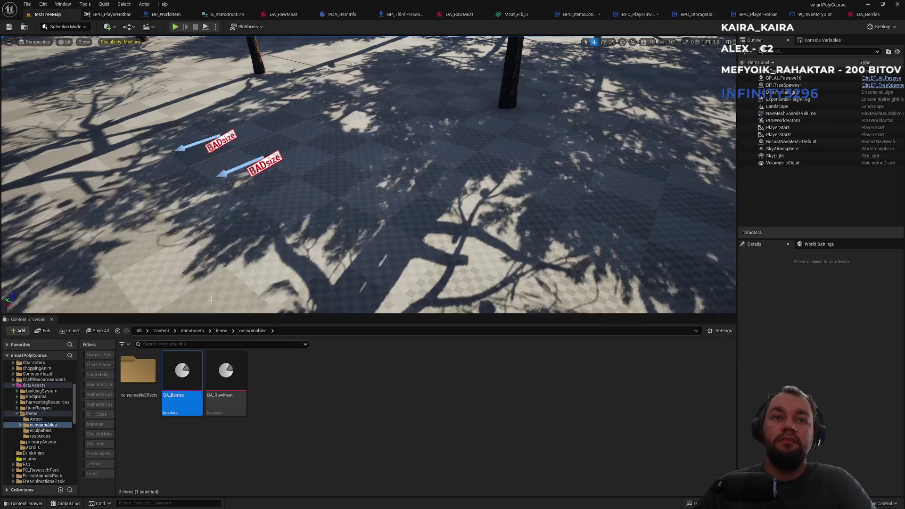
pyautogui.click(221, 331)
pyautogui.click(226, 403)
pyautogui.doubleClick(226, 403)
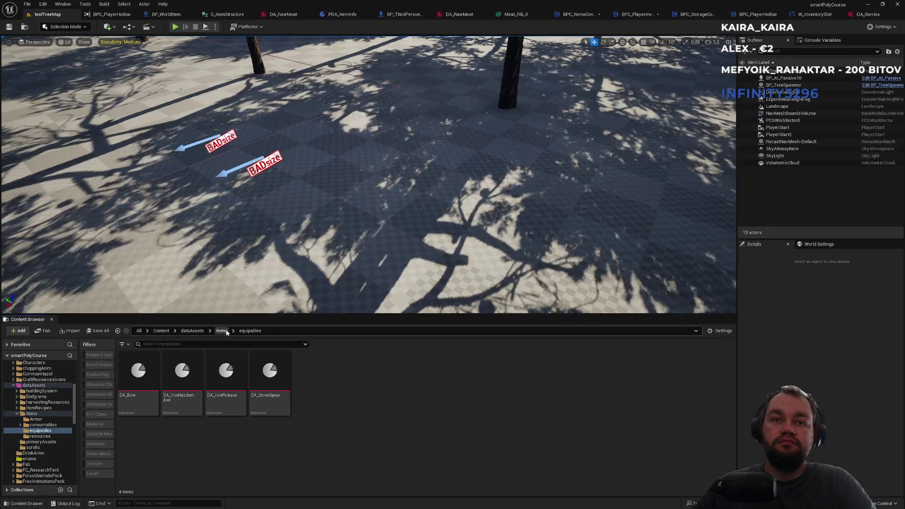
pyautogui.doubleClick(274, 367)
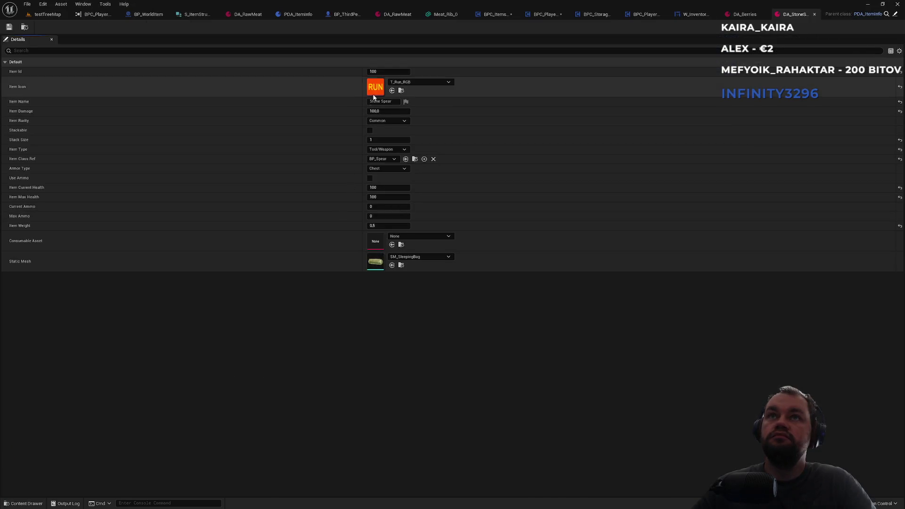
pyautogui.click(64, 17)
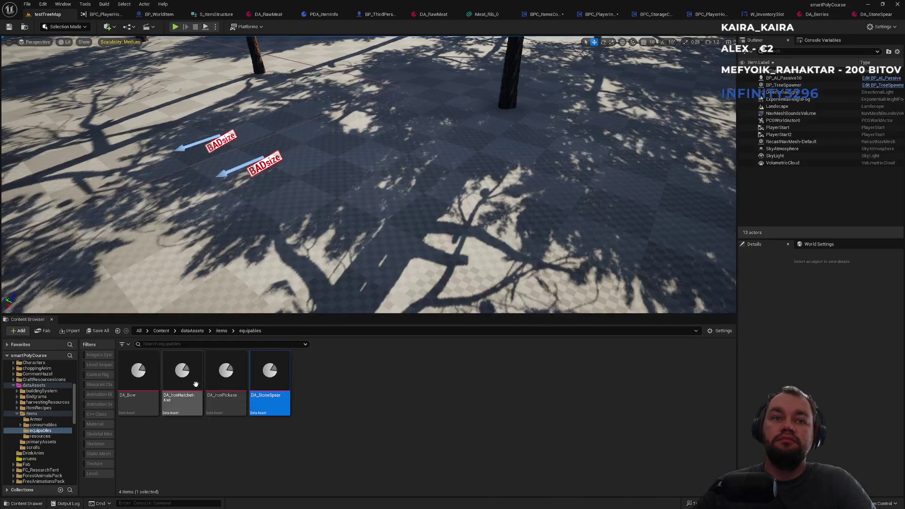
pyautogui.doubleClick(150, 387)
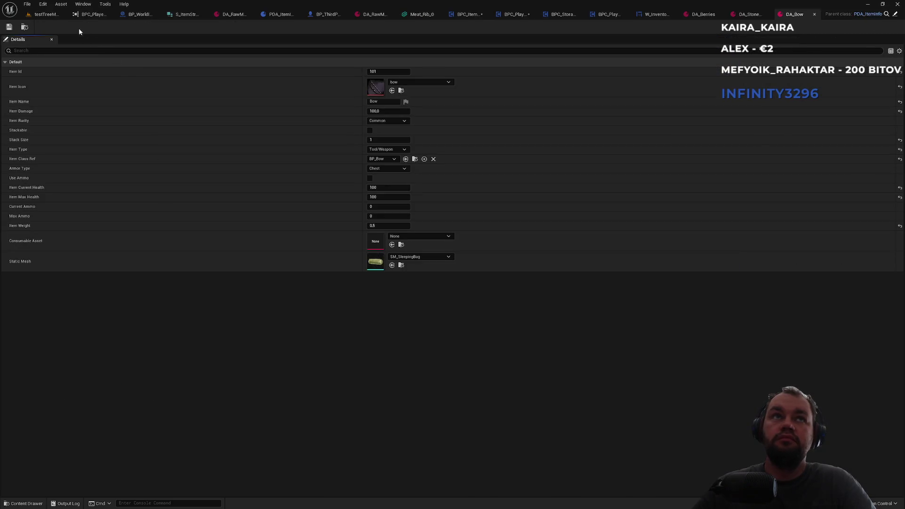
# Step: Open DA_LeatherBoots and DA_Gloves from the Armor folder
pyautogui.click(46, 14)
pyautogui.click(221, 330)
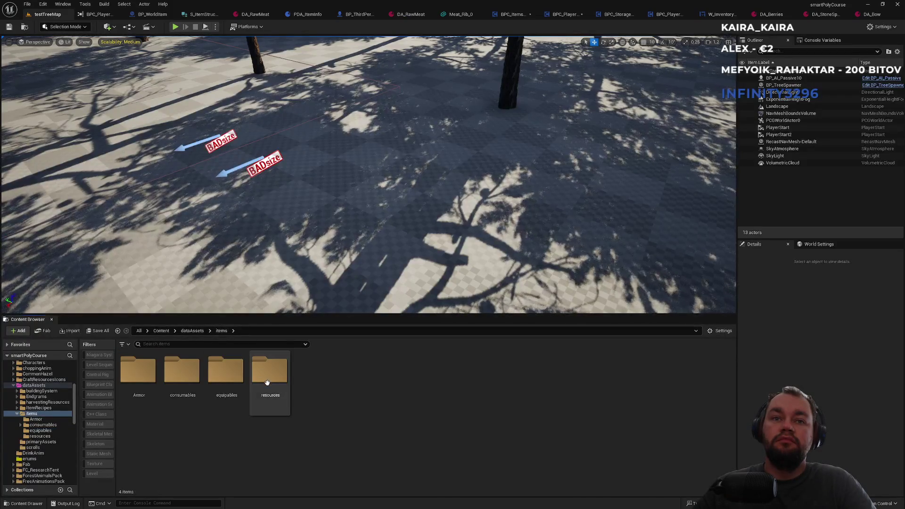
pyautogui.doubleClick(138, 384)
pyautogui.doubleClick(224, 384)
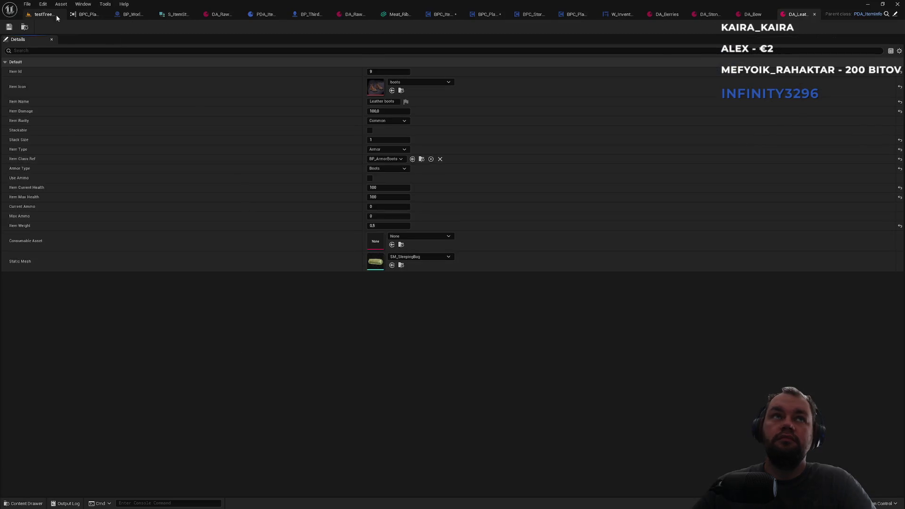
pyautogui.click(47, 14)
pyautogui.doubleClick(177, 349)
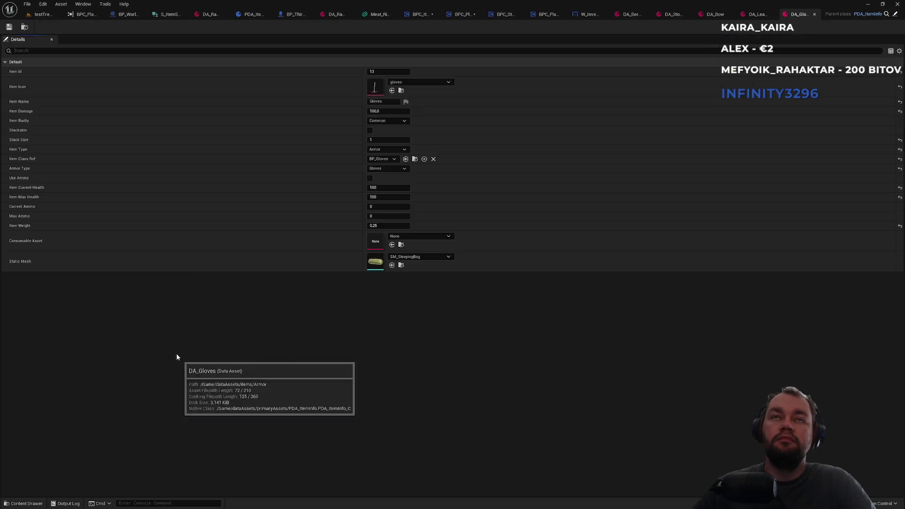
# Step: Close both DA_RawMeat tabs, open DA_Shirt, and select DA_Pants
pyautogui.middleClick(209, 20)
pyautogui.middleClick(293, 16)
pyautogui.click(45, 14)
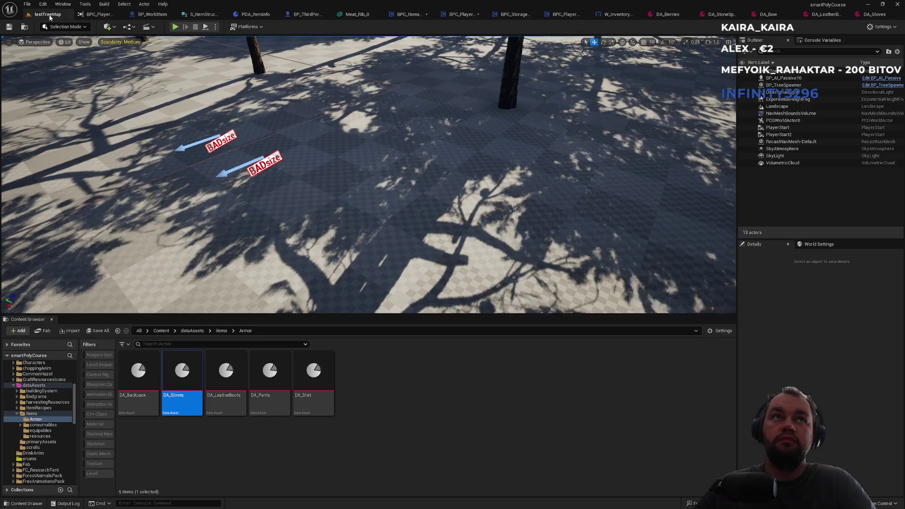
pyautogui.click(310, 377)
pyautogui.doubleClick(310, 377)
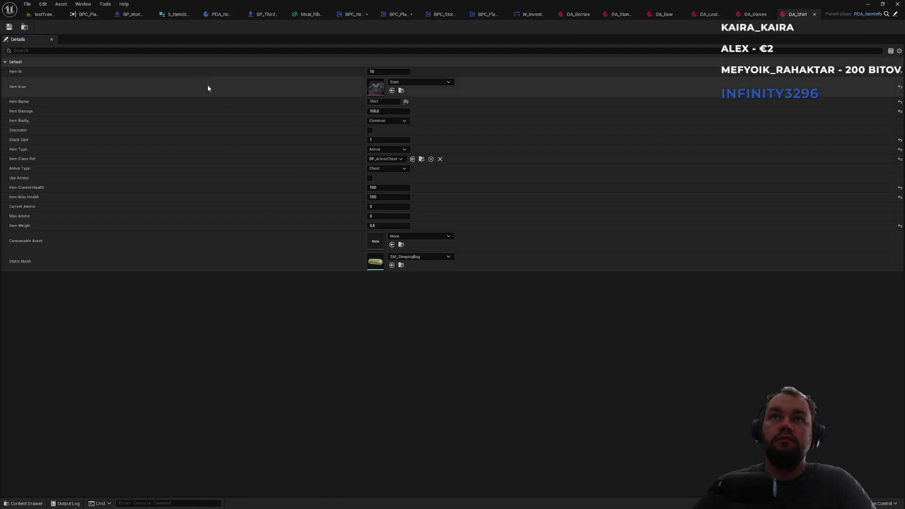
pyautogui.click(41, 15)
pyautogui.click(280, 406)
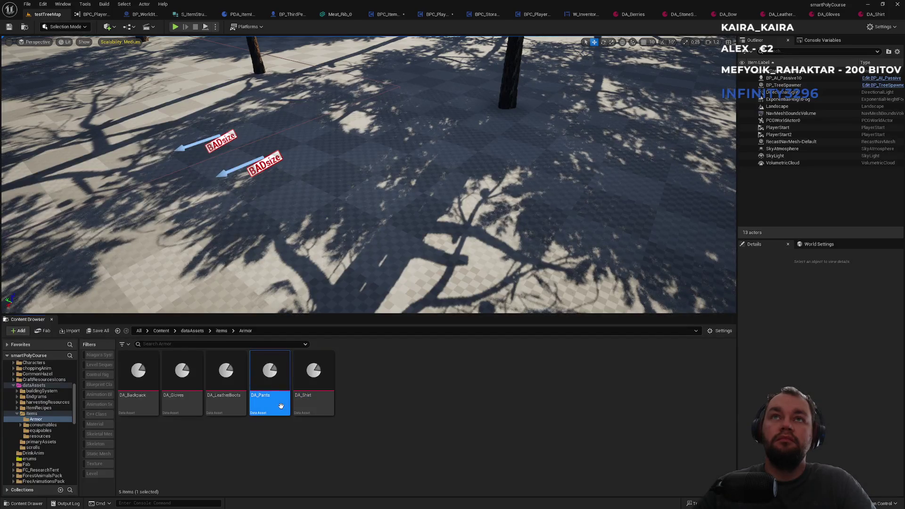
pyautogui.click(796, 14)
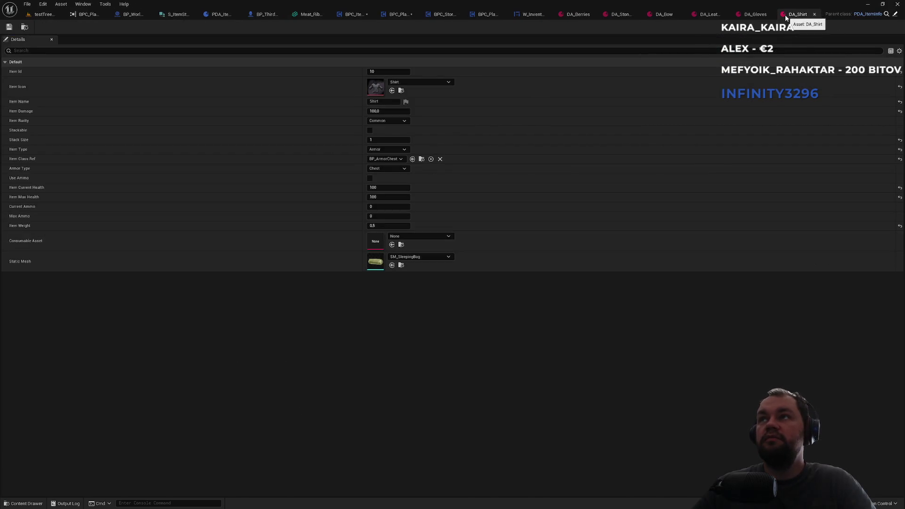
# Step: Close the DA_Shirt, DA_LeatherBoots, DA_Bow, DA_Berries, DA_Gloves and DA_StoneSpear tabs
pyautogui.click(814, 14)
pyautogui.click(767, 15)
pyautogui.click(764, 14)
pyautogui.click(707, 14)
pyautogui.click(765, 15)
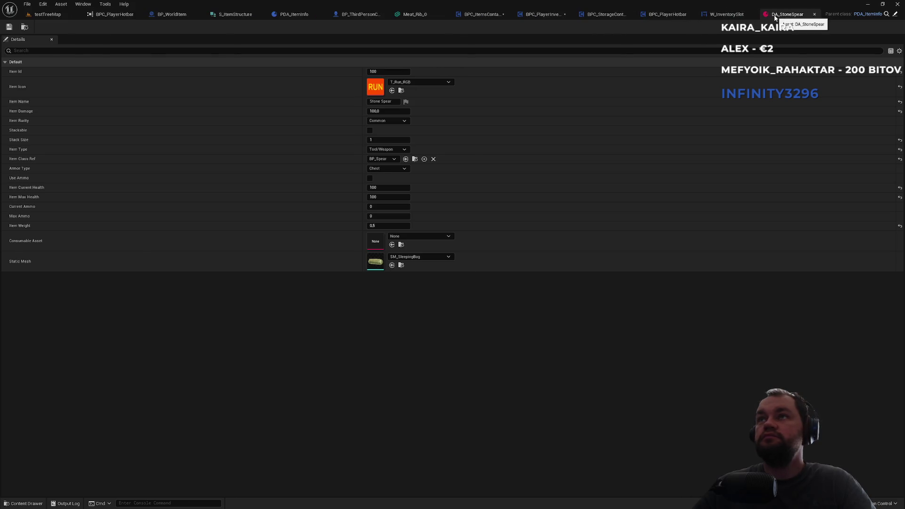
pyautogui.click(814, 14)
# Step: Reopen DA_Bow from the equipables folder
pyautogui.click(61, 15)
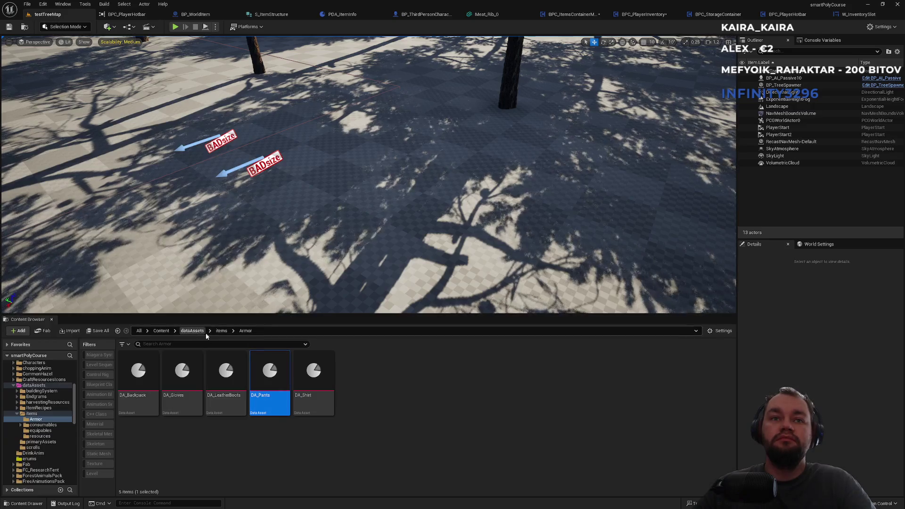
pyautogui.click(220, 332)
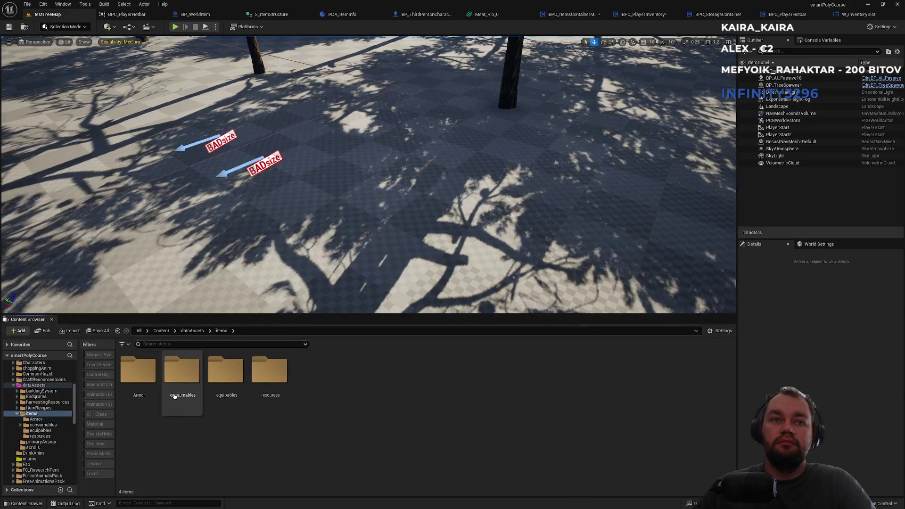
pyautogui.doubleClick(226, 396)
pyautogui.doubleClick(136, 405)
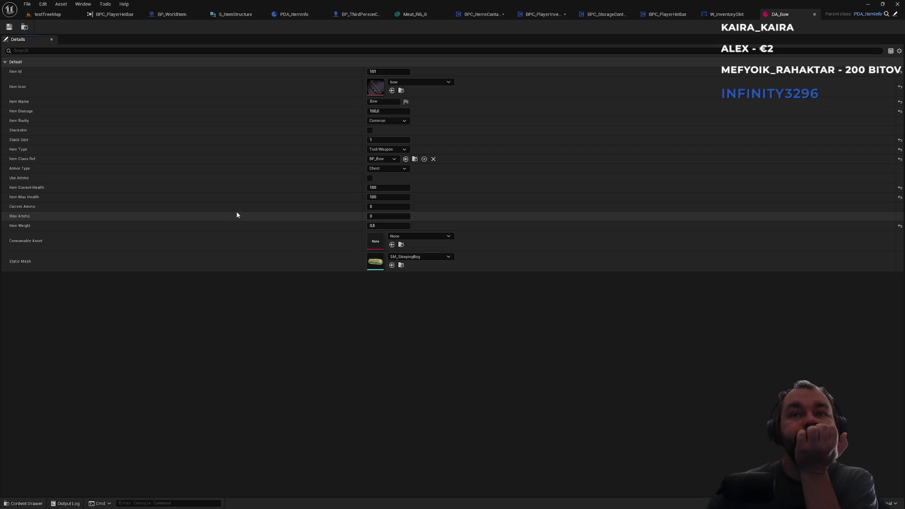
# Step: Review the inventory component, the FAddItem graph and the character's FDropItem function
pyautogui.click(531, 15)
pyautogui.click(483, 14)
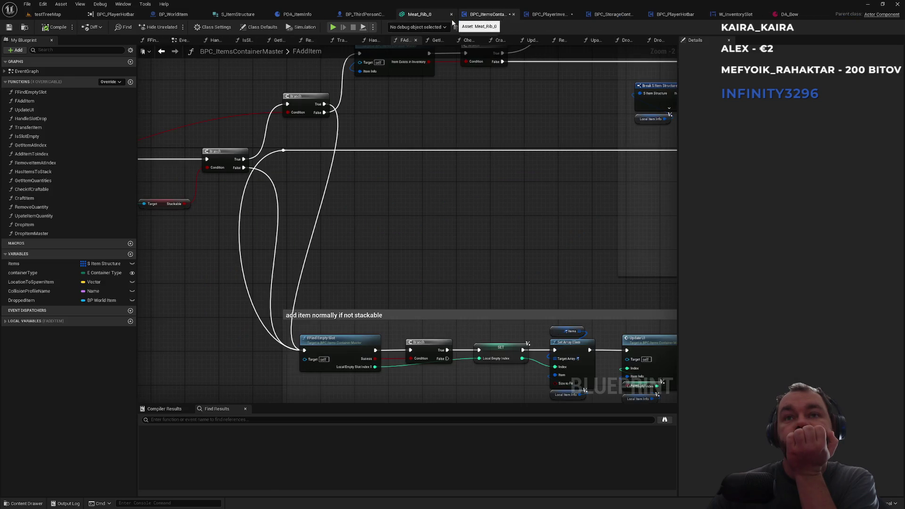
pyautogui.scroll(-1, 391, 220)
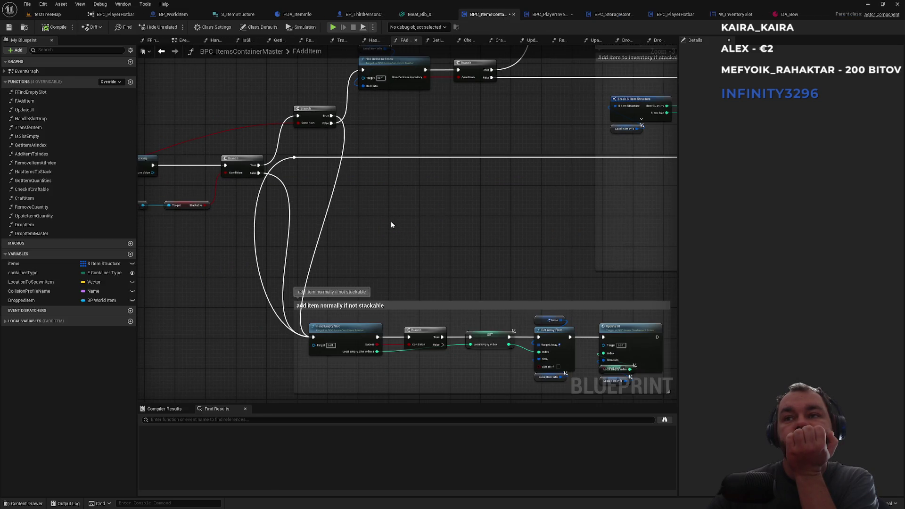
pyautogui.scroll(-2, 390, 221)
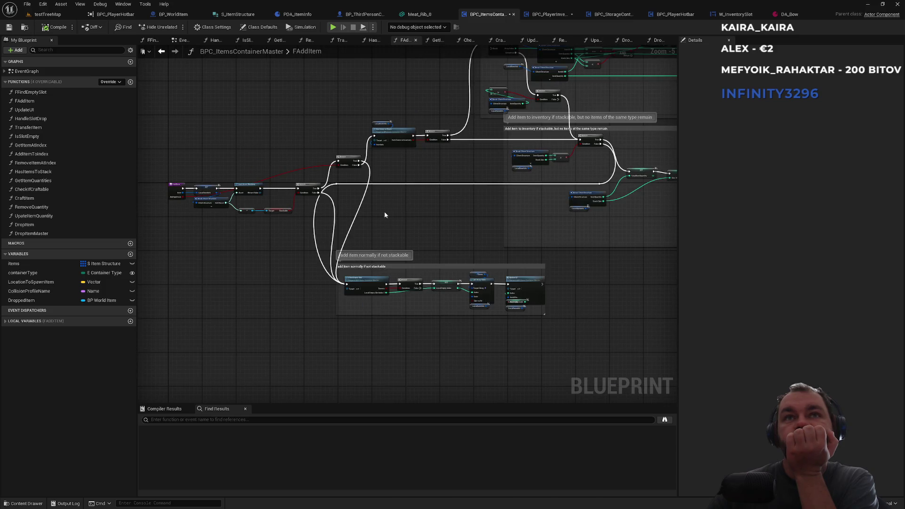
pyautogui.click(356, 14)
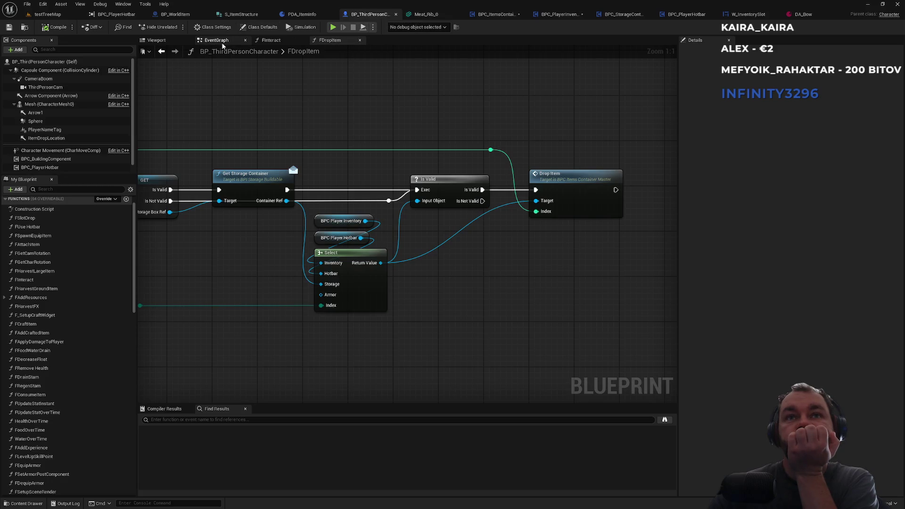
pyautogui.hotkey('alt', 'Left')
# Step: Bring the debug item nodes into view and browse to their DA_RawMeat item asset
pyautogui.scroll(-5, 247, 175)
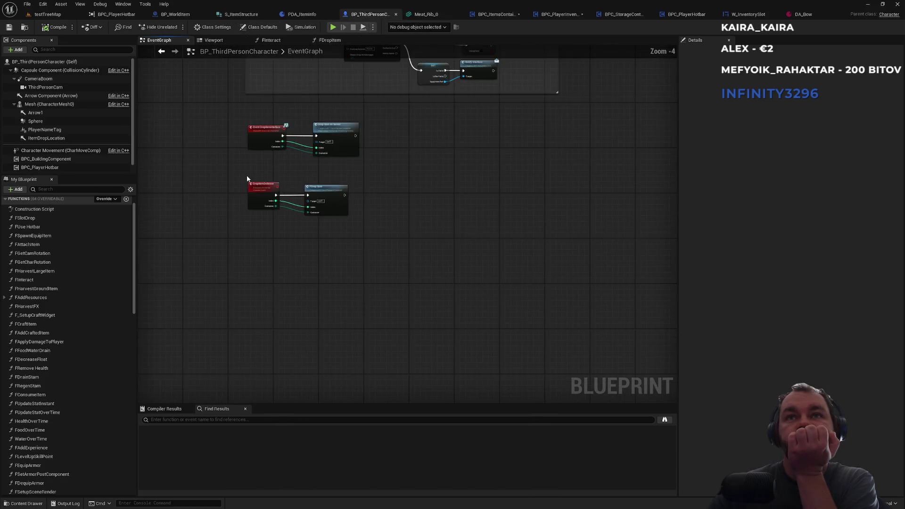
pyautogui.scroll(2, 237, 126)
pyautogui.scroll(2, 281, 272)
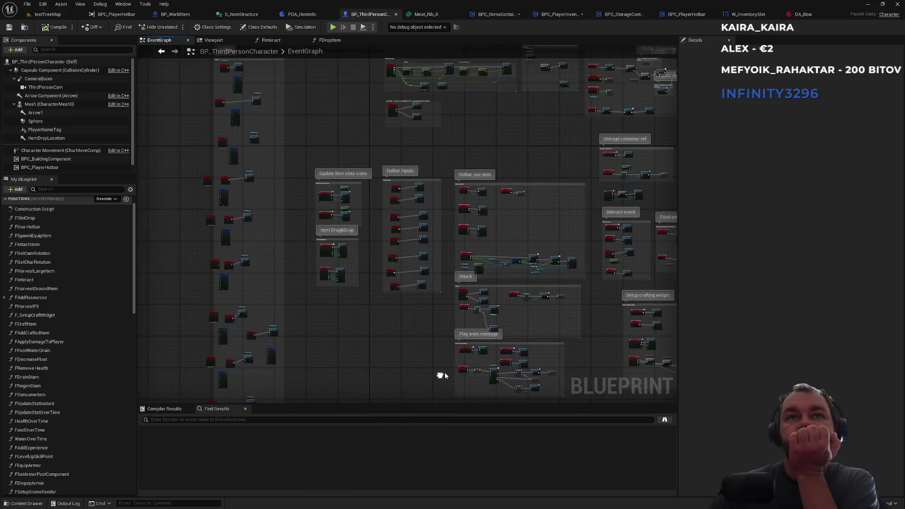
pyautogui.scroll(2, 440, 374)
pyautogui.scroll(2, 216, 252)
pyautogui.scroll(-2, 301, 310)
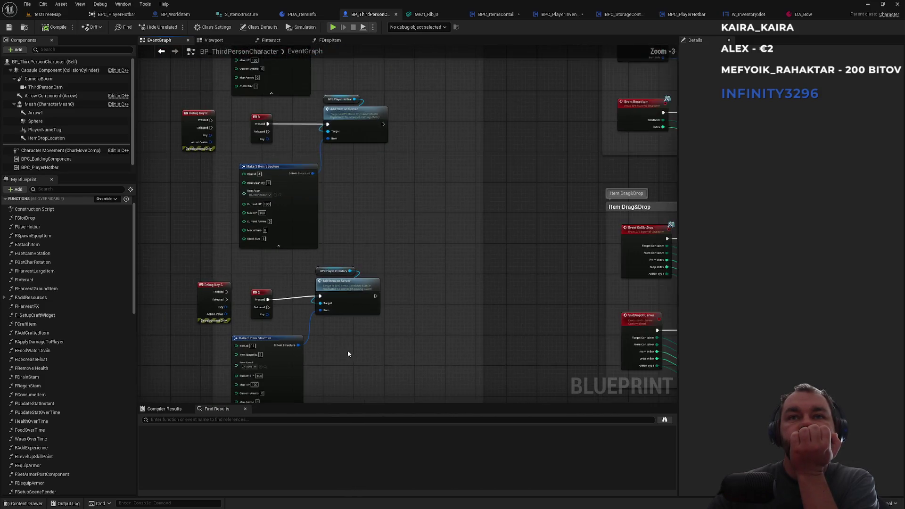
pyautogui.moveTo(437, 287); pyautogui.dragTo(411, 103)
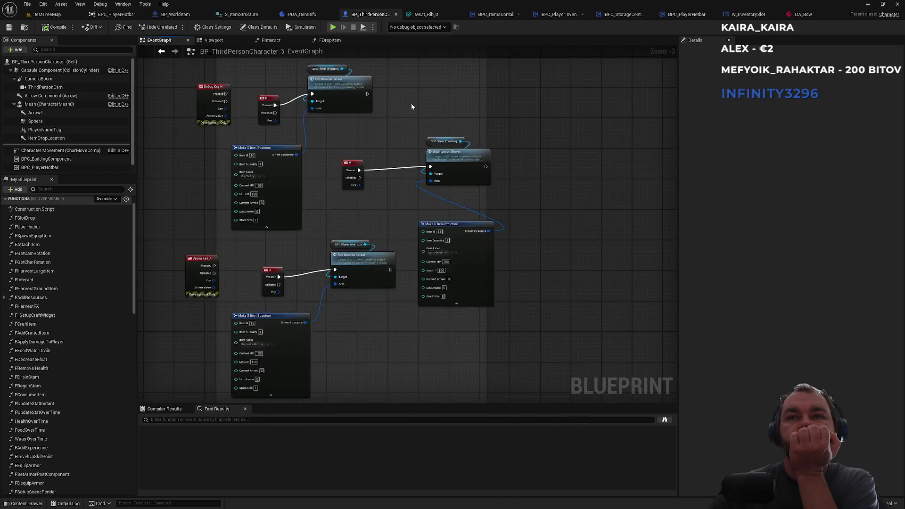
pyautogui.scroll(3, 401, 158)
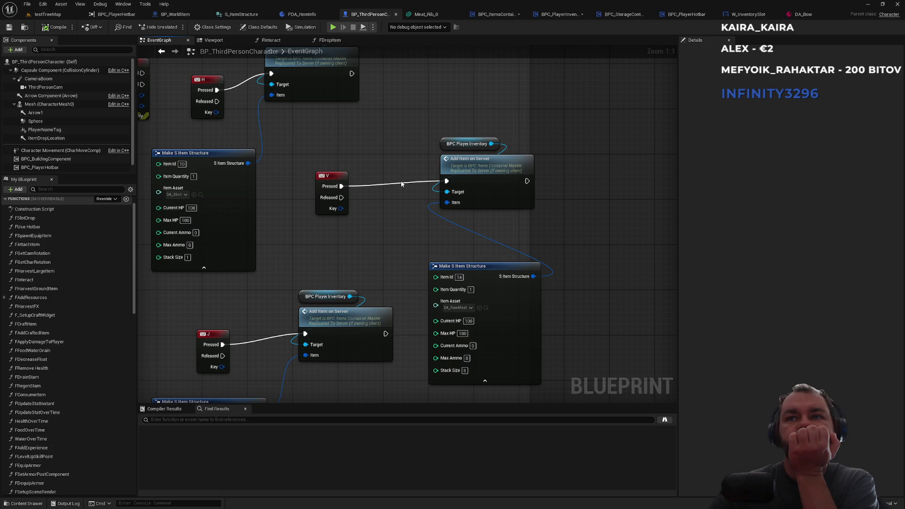
pyautogui.click(485, 308)
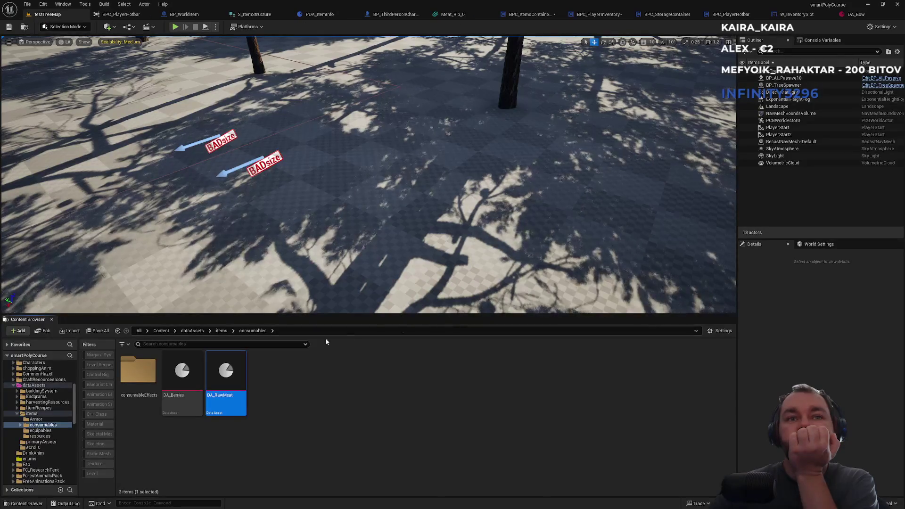
# Step: Inspect the DA_RawMeat data asset and close the duplicate BPC_PlayerHotbar editor
pyautogui.doubleClick(222, 363)
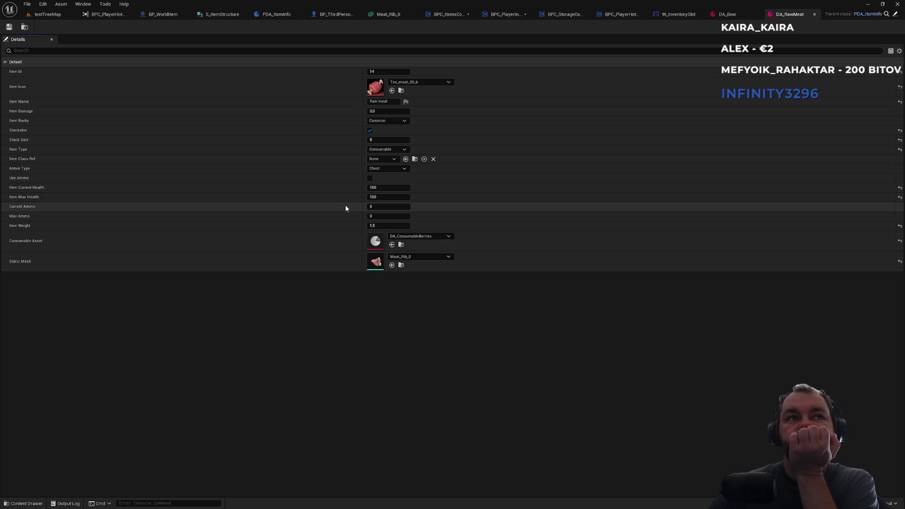
pyautogui.click(108, 16)
pyautogui.middleClick(108, 17)
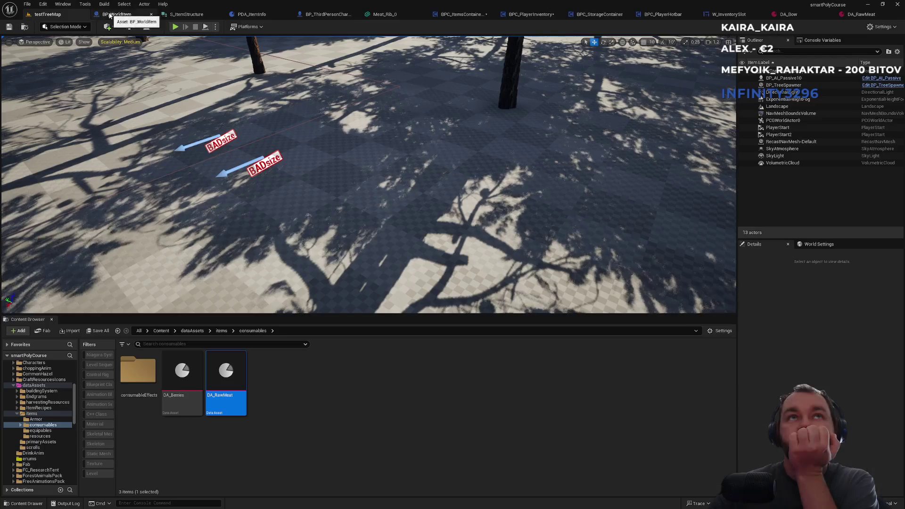
# Step: Review BP_WorldItem, S_ItemStructure and PDA_ItemInfo, then recentre on the event graph's debug item nodes
pyautogui.click(111, 15)
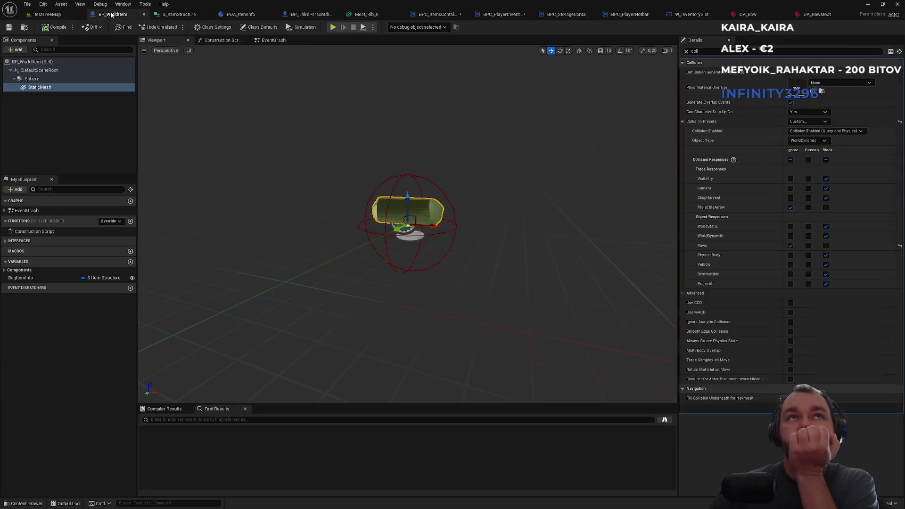
pyautogui.click(188, 17)
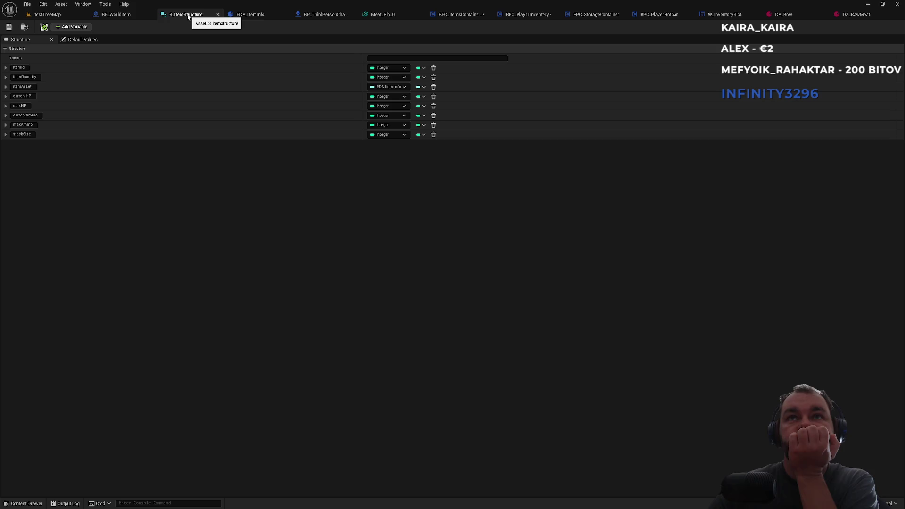
pyautogui.click(244, 15)
pyautogui.click(310, 17)
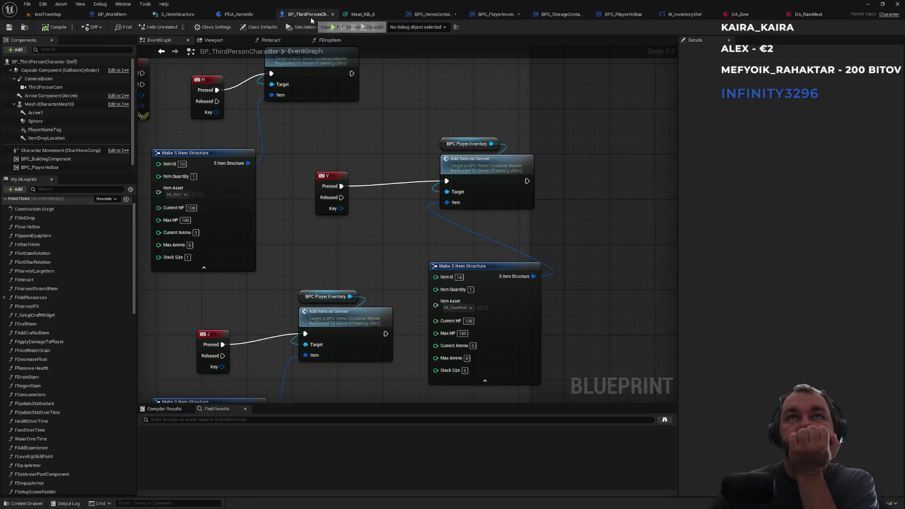
pyautogui.moveTo(312, 136); pyautogui.dragTo(368, 151)
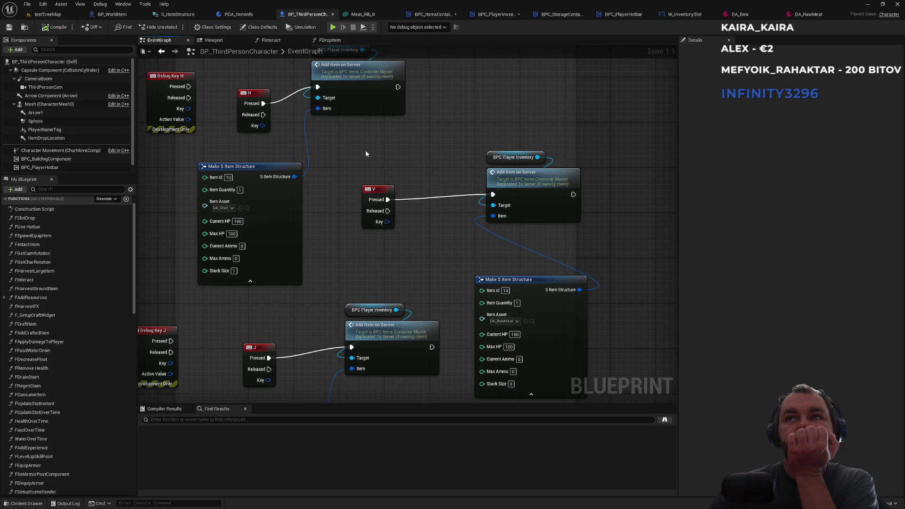
pyautogui.moveTo(386, 125)
pyautogui.mouseDown()
pyautogui.moveTo(373, 151)
pyautogui.moveTo(386, 138)
pyautogui.mouseUp()
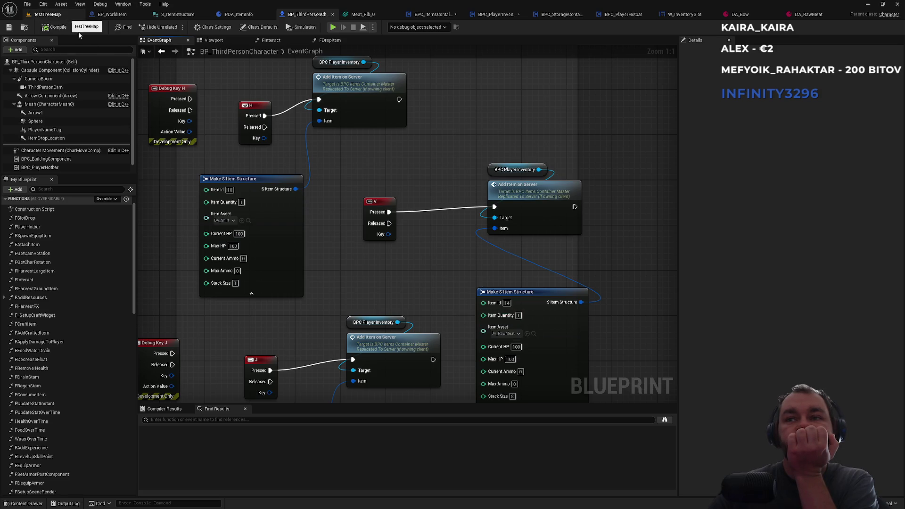
# Step: Reopen DA_RawMeat from the consumables folder, then return to the testTreeMap level
pyautogui.click(533, 333)
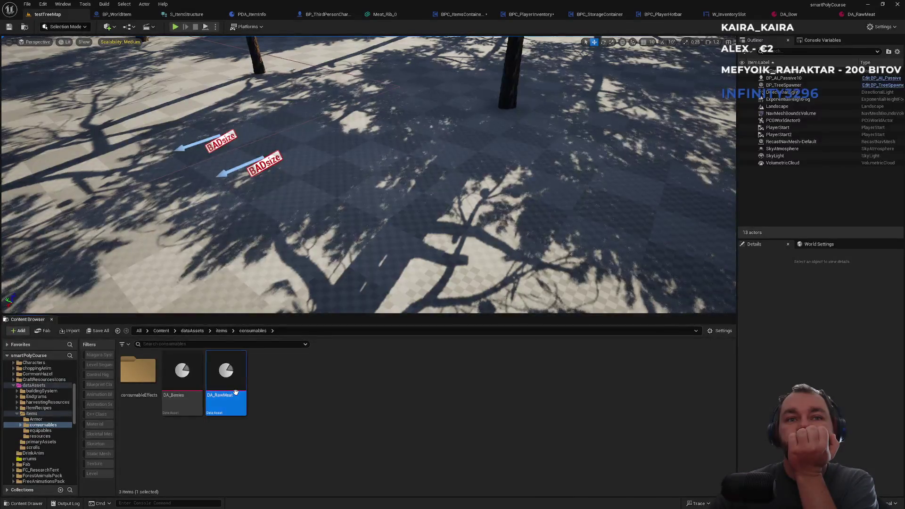
pyautogui.doubleClick(236, 392)
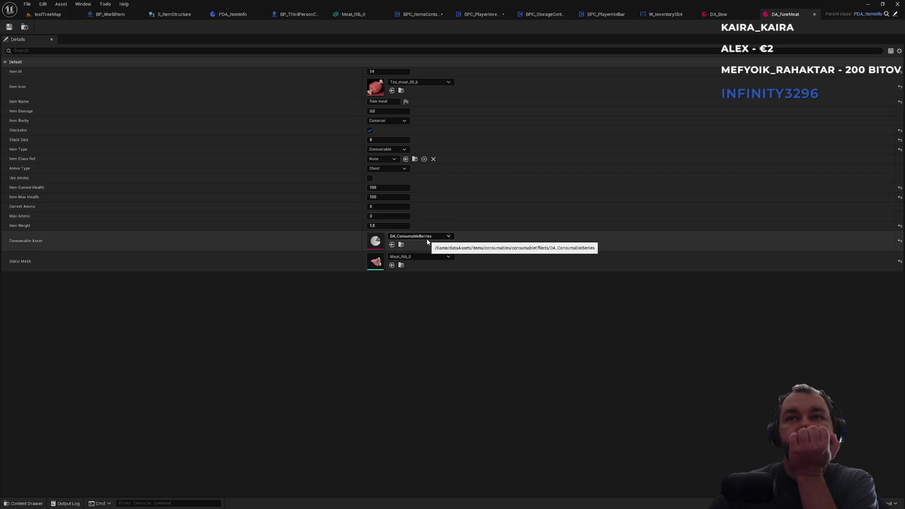
pyautogui.click(47, 14)
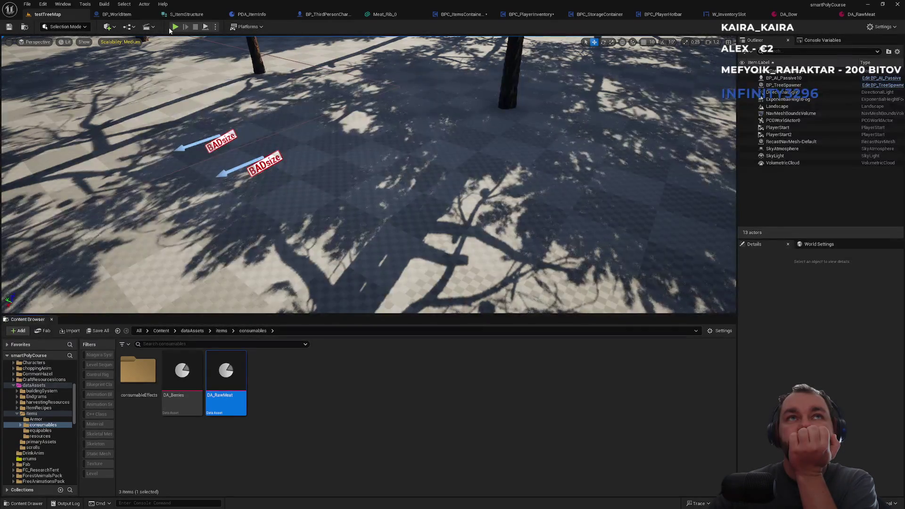
# Step: Start the multiplayer play-in-editor test of testTreeMap
pyautogui.click(172, 28)
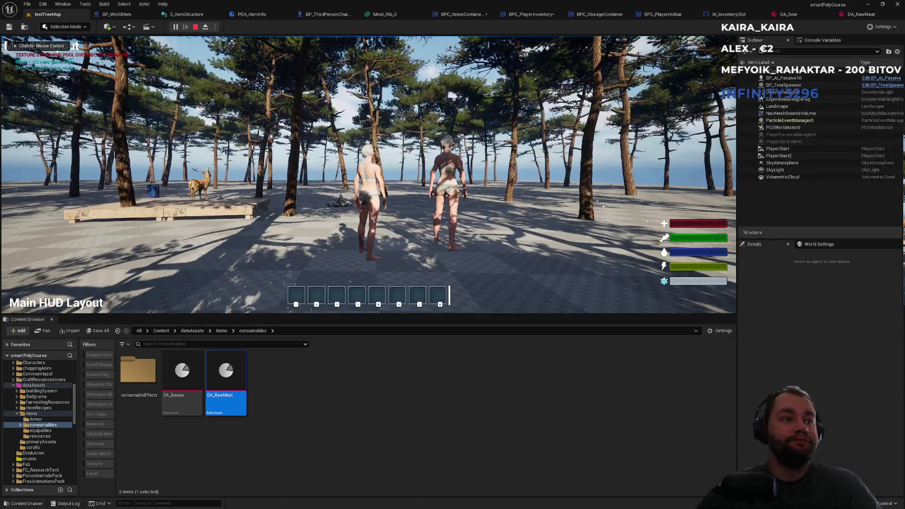
pyautogui.press('super')
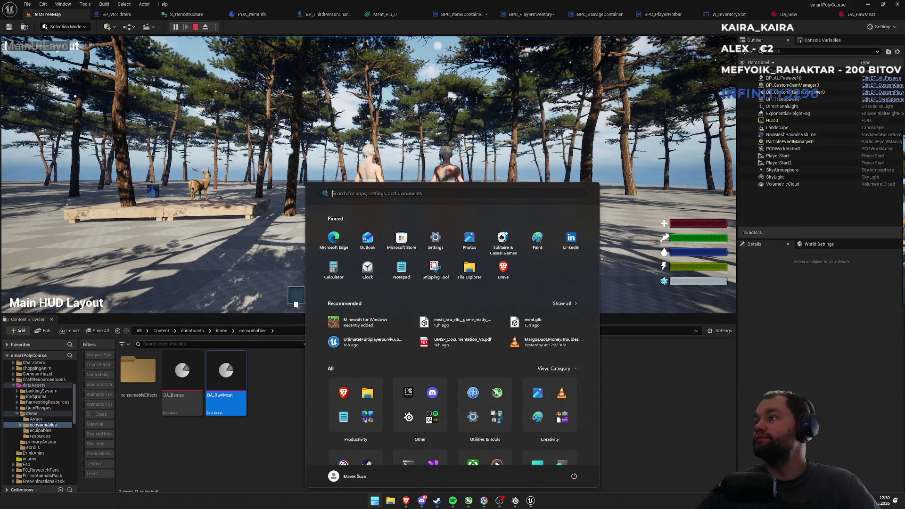
pyautogui.press('super')
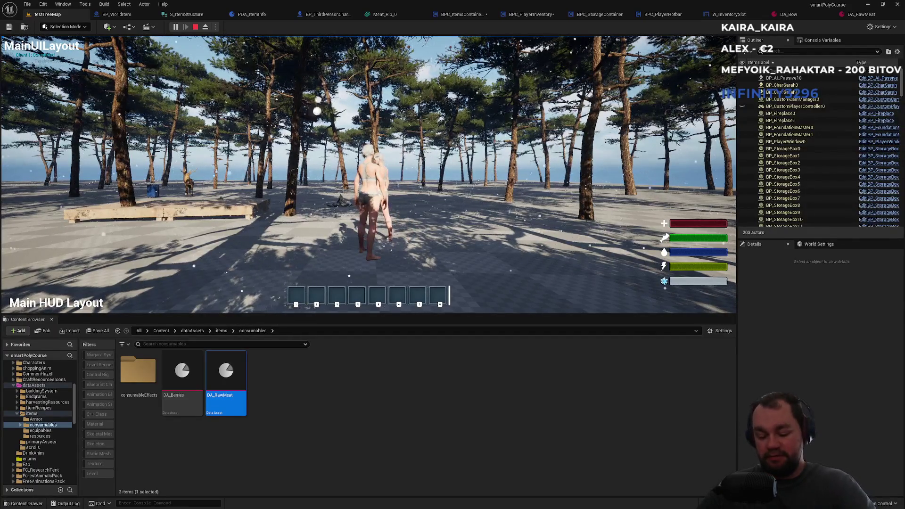
pyautogui.press('super')
pyautogui.press('super')
# Step: Drop raw meat from the inventory onto the ground twice
pyautogui.press('i')
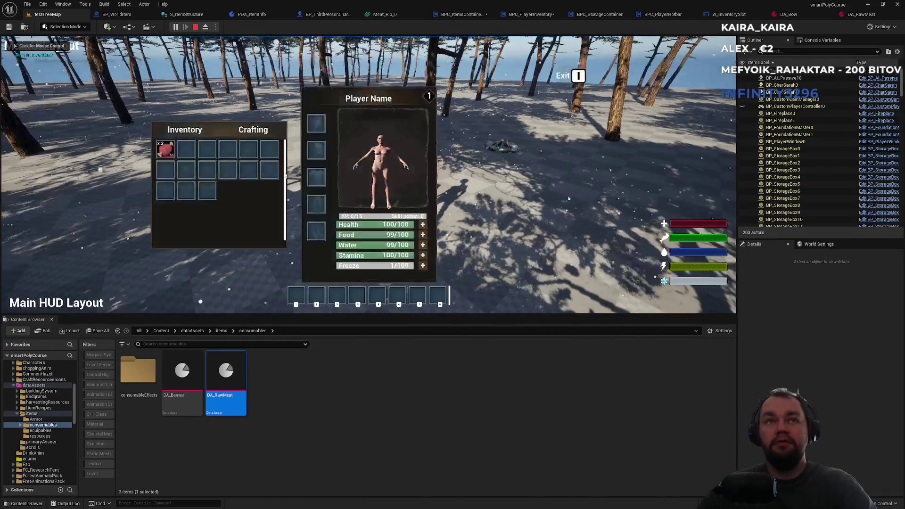
pyautogui.click(179, 159)
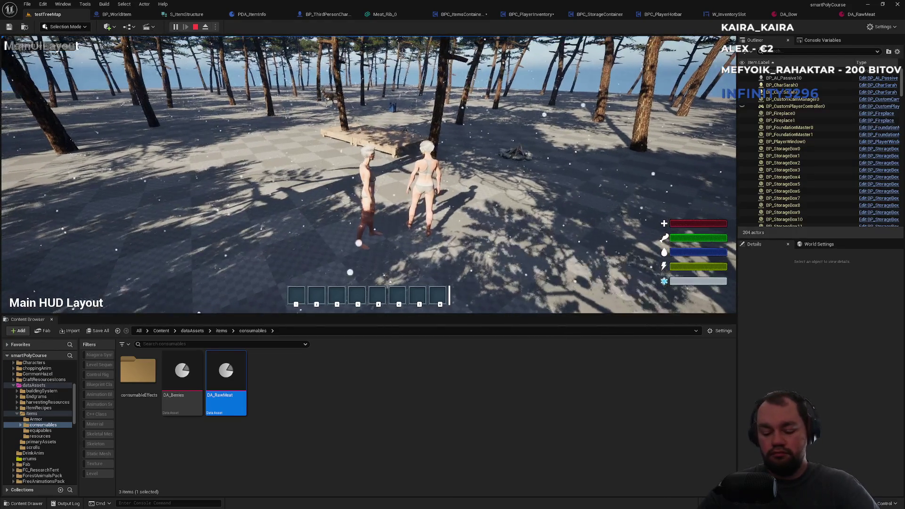
pyautogui.press('i')
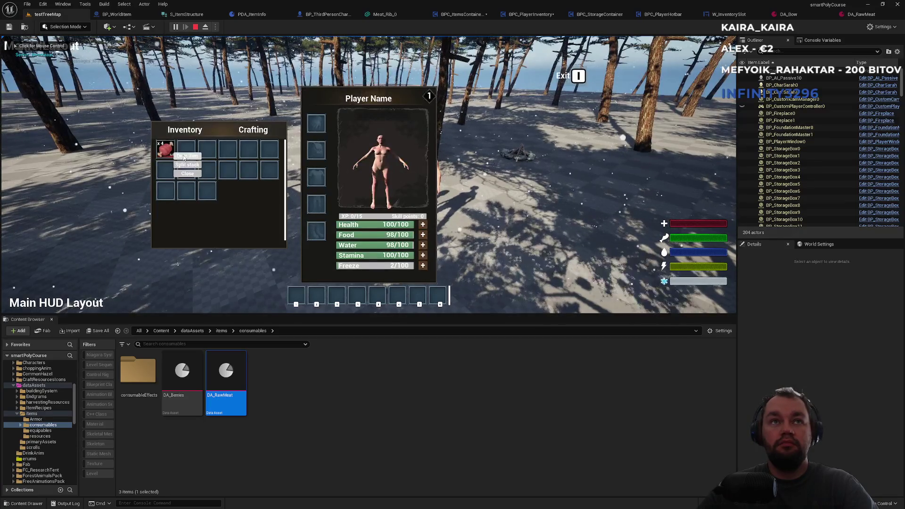
pyautogui.click(184, 157)
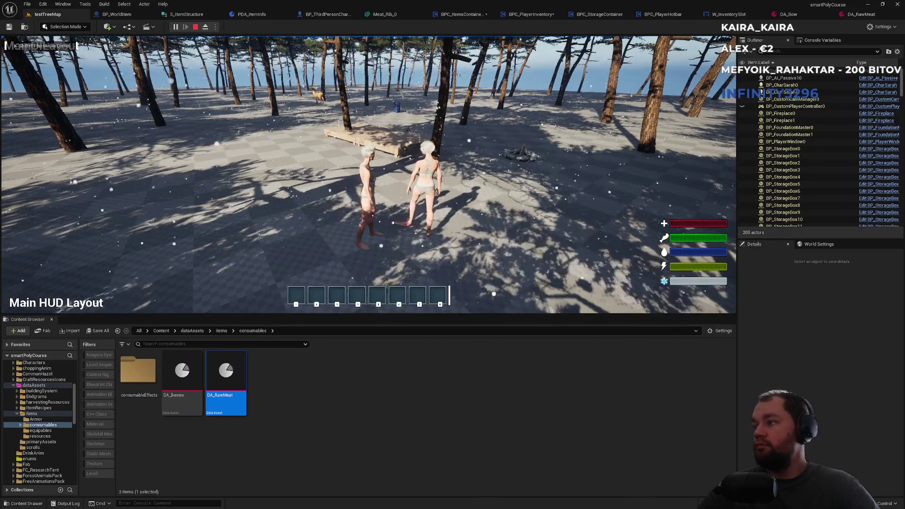
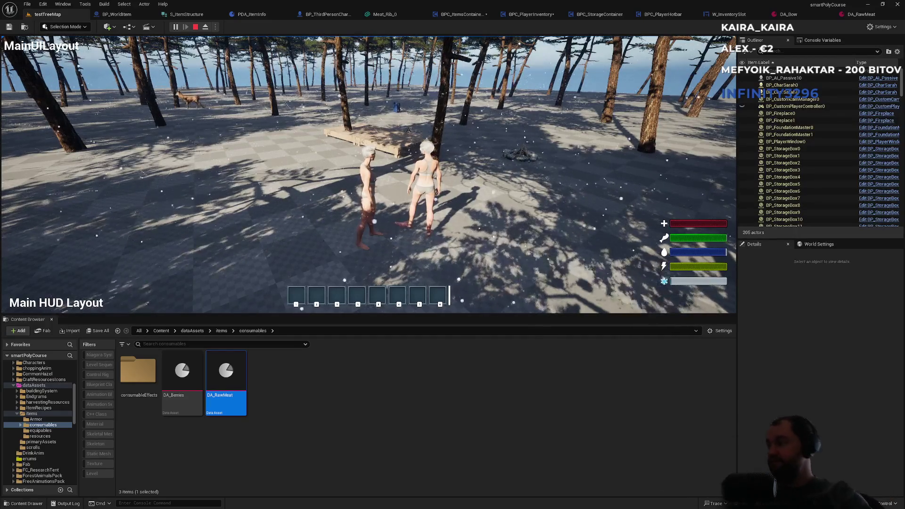
# Step: Free the mouse, go fullscreen with F11, and stop Play In Editor to reveal the ItemAssetInfo errors
pyautogui.press('super')
pyautogui.press('super')
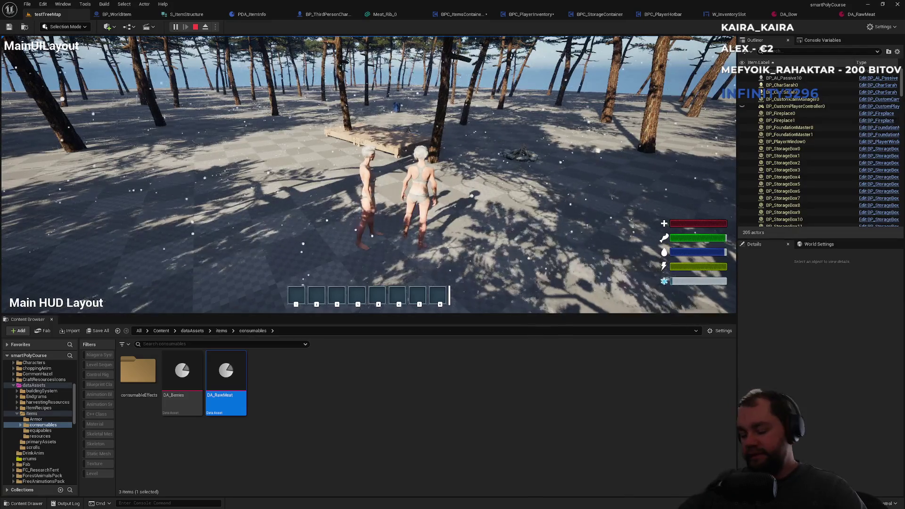
pyautogui.press('F11')
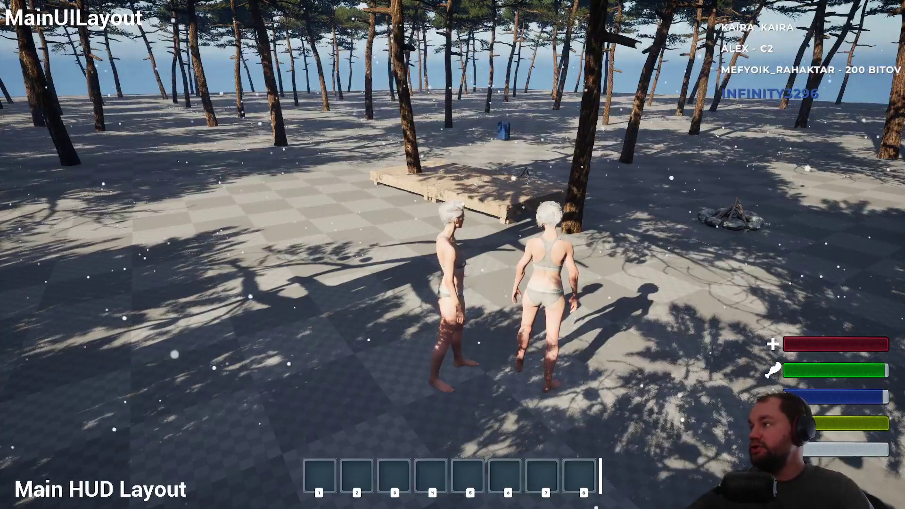
pyautogui.press('Escape')
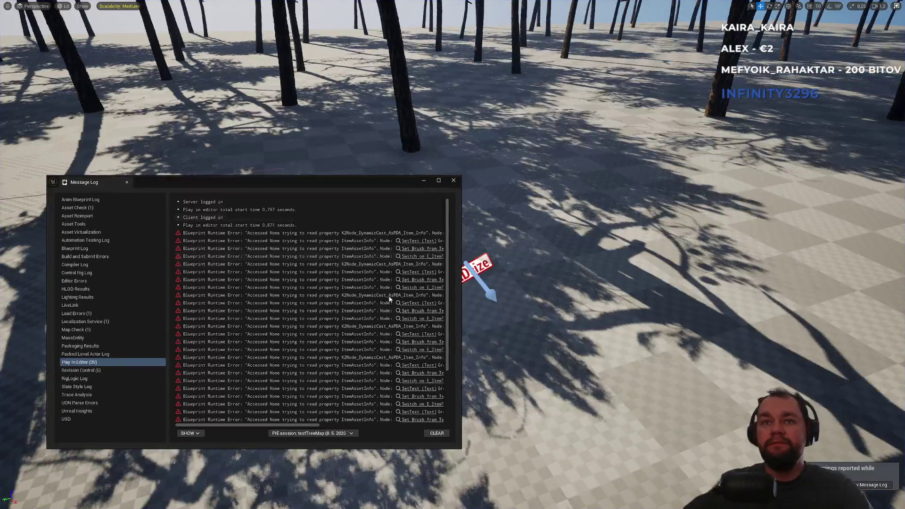
# Step: Jump from the error log to the Switch on E_ItemType node in W_InventorySlot and inspect it
pyautogui.click(410, 321)
pyautogui.click(410, 320)
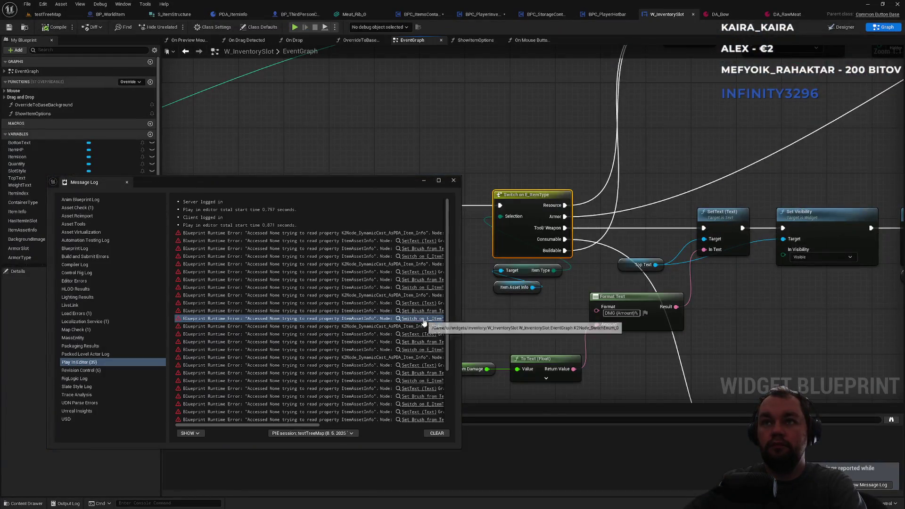
pyautogui.moveTo(543, 170); pyautogui.dragTo(511, 251)
pyautogui.scroll(-1, 511, 251)
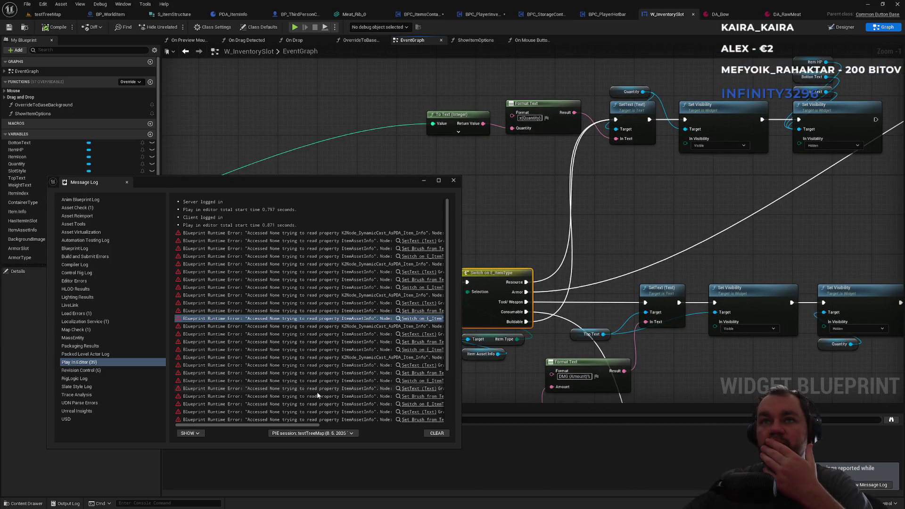
pyautogui.moveTo(287, 428); pyautogui.dragTo(426, 430)
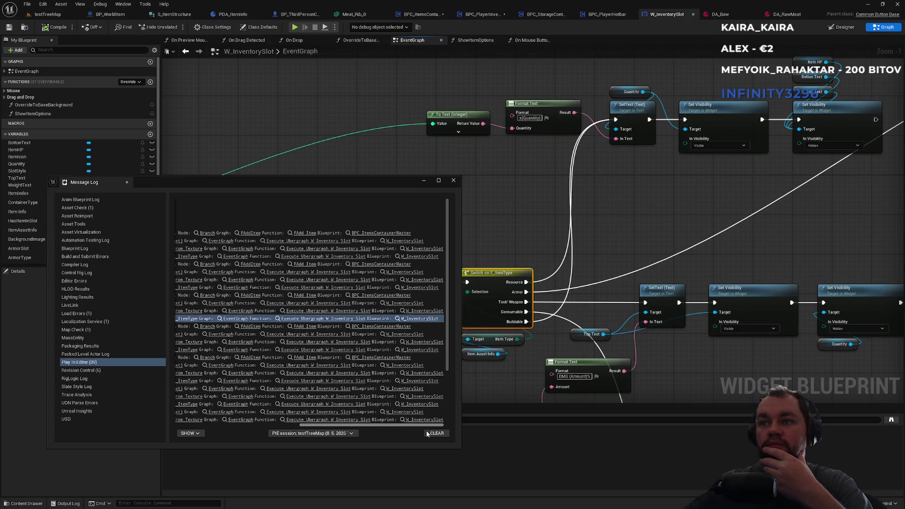
pyautogui.moveTo(426, 431); pyautogui.dragTo(281, 426)
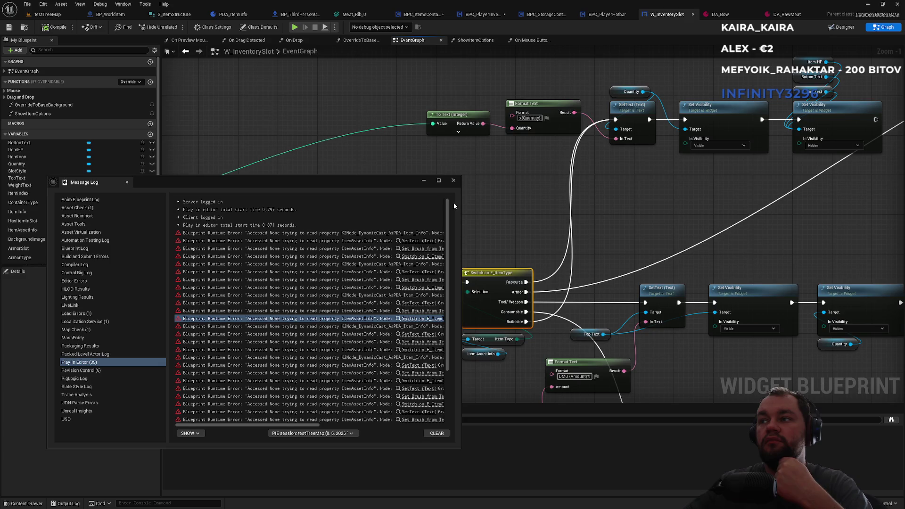
# Step: Follow the SetText and Set Brush from Texture error links, then close the Message Log
pyautogui.click(413, 241)
pyautogui.click(416, 250)
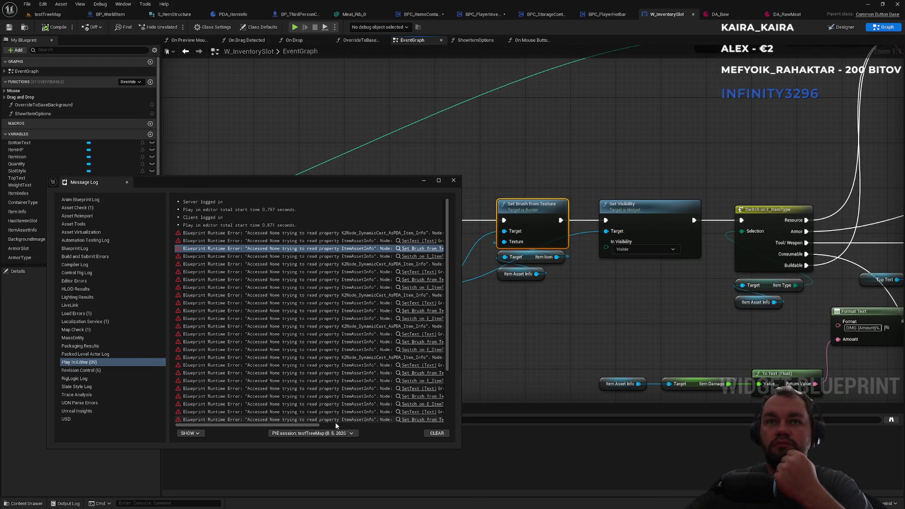
pyautogui.moveTo(306, 423); pyautogui.dragTo(439, 430)
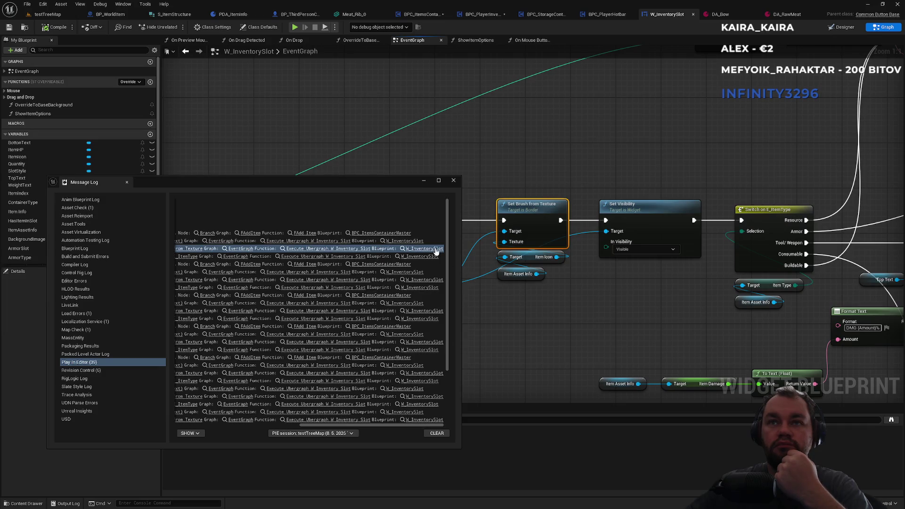
pyautogui.scroll(-5, 383, 401)
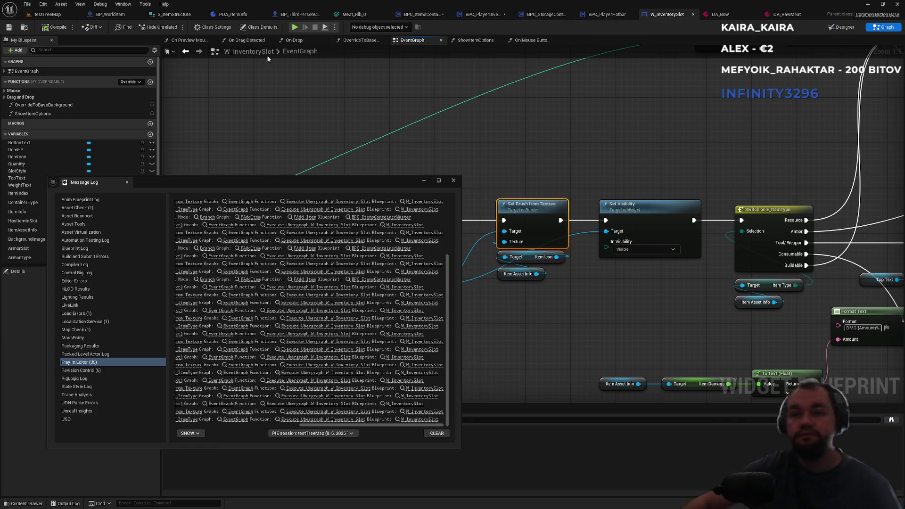
pyautogui.click(453, 180)
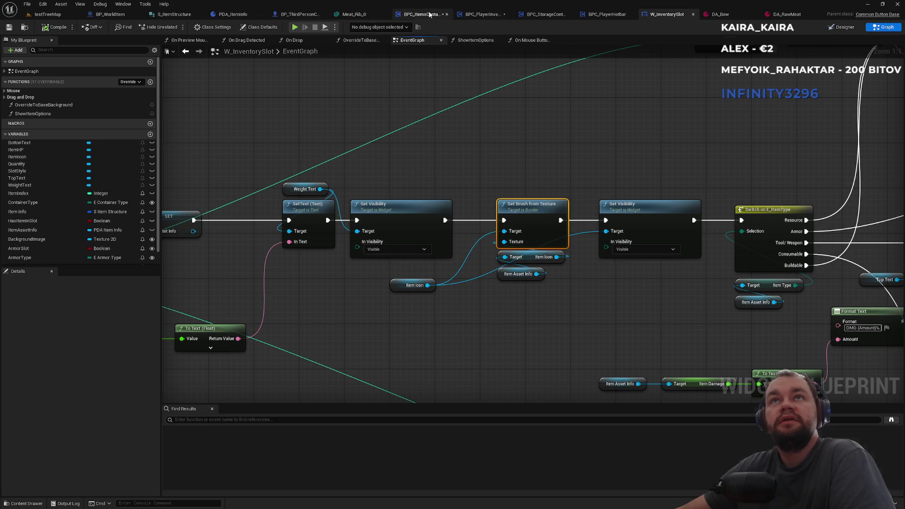
# Step: Review FAddItem in BPC_ItemsContainerMaster and the DropItem graph in BPC_PlayerInventory
pyautogui.click(421, 14)
pyautogui.scroll(4, 443, 225)
pyautogui.click(488, 15)
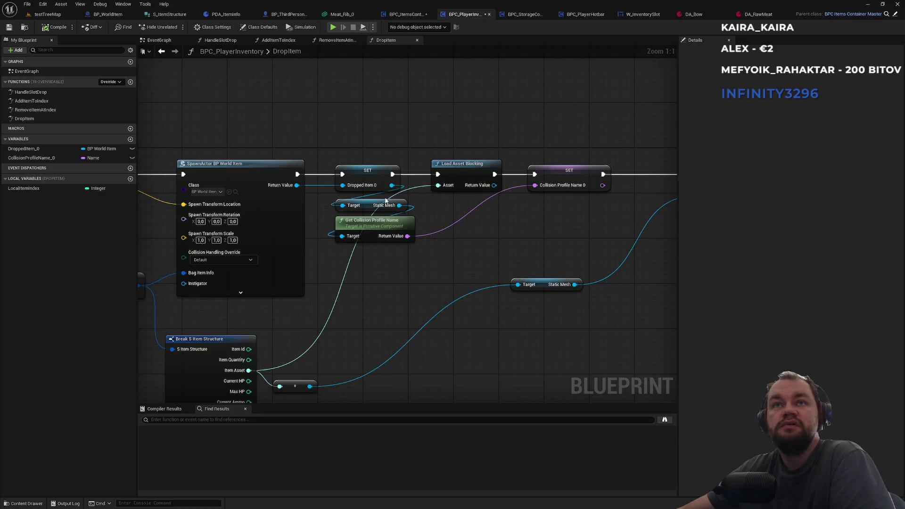
pyautogui.scroll(-4, 354, 161)
pyautogui.moveTo(410, 178); pyautogui.dragTo(532, 183)
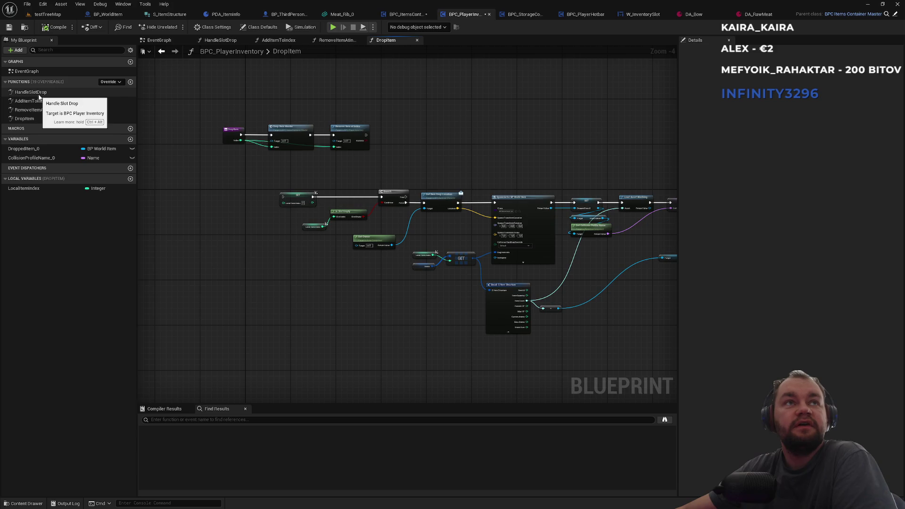
# Step: Open the AddItemToIndex function and inspect it up to its Return Node
pyautogui.doubleClick(44, 103)
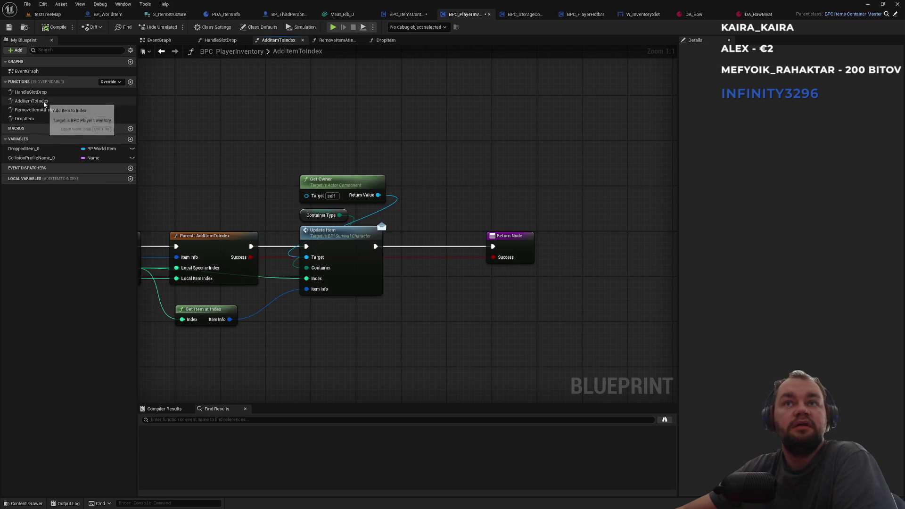
pyautogui.moveTo(216, 155); pyautogui.dragTo(335, 146)
pyautogui.moveTo(453, 141); pyautogui.dragTo(345, 143)
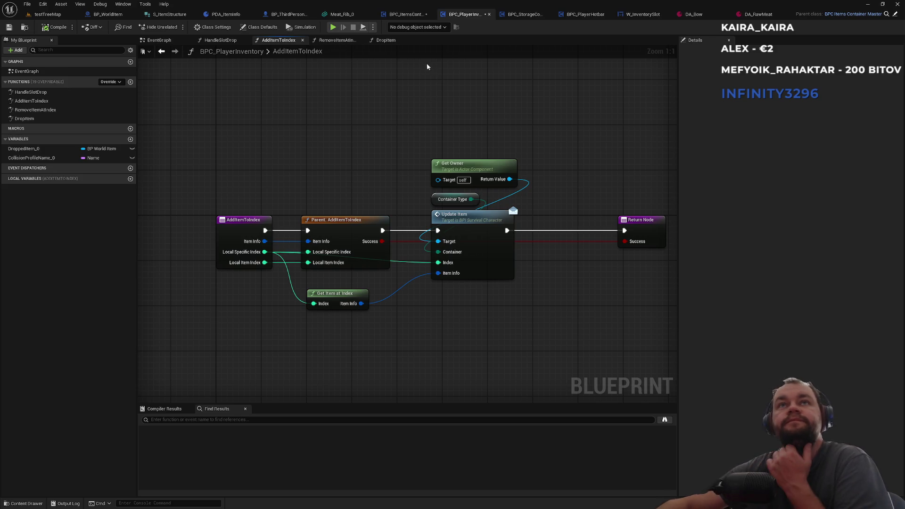
# Step: Recheck FAddItem, then view BP_ThirdPersonCharacter's Make S Item Structure debug-key nodes
pyautogui.click(406, 14)
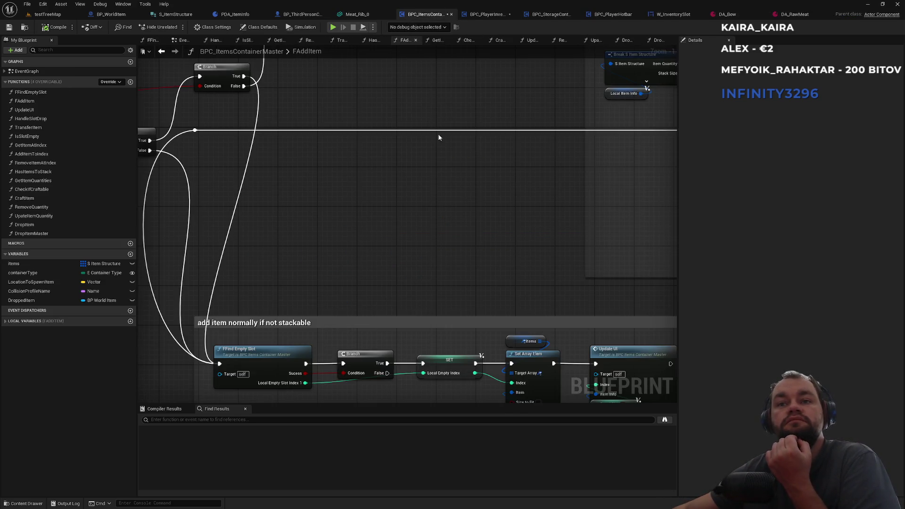
pyautogui.scroll(2, 385, 109)
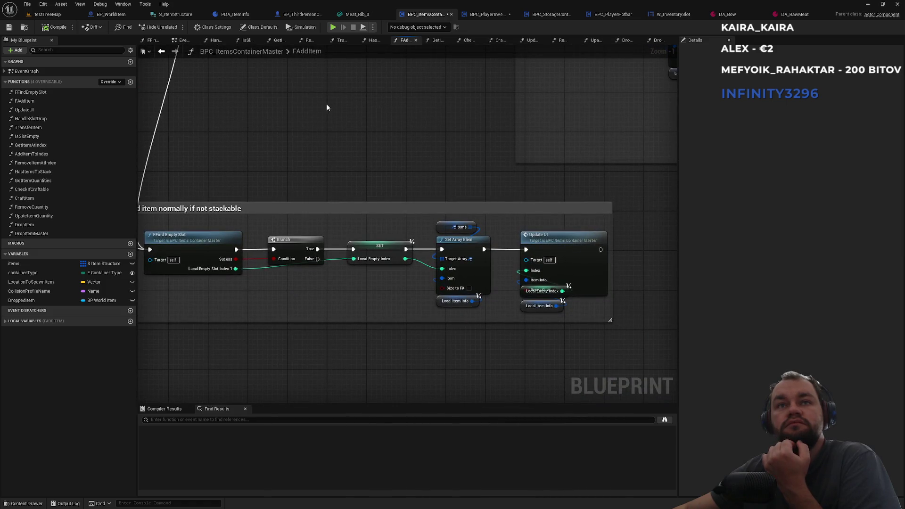
pyautogui.scroll(-3, 564, 191)
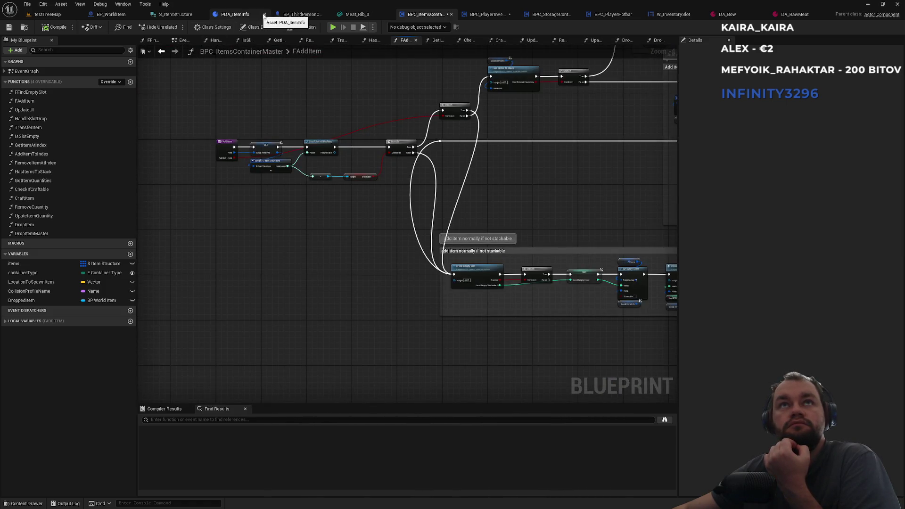
pyautogui.click(288, 15)
pyautogui.moveTo(396, 271)
pyautogui.mouseDown()
pyautogui.moveTo(334, 156)
pyautogui.moveTo(371, 189)
pyautogui.mouseUp()
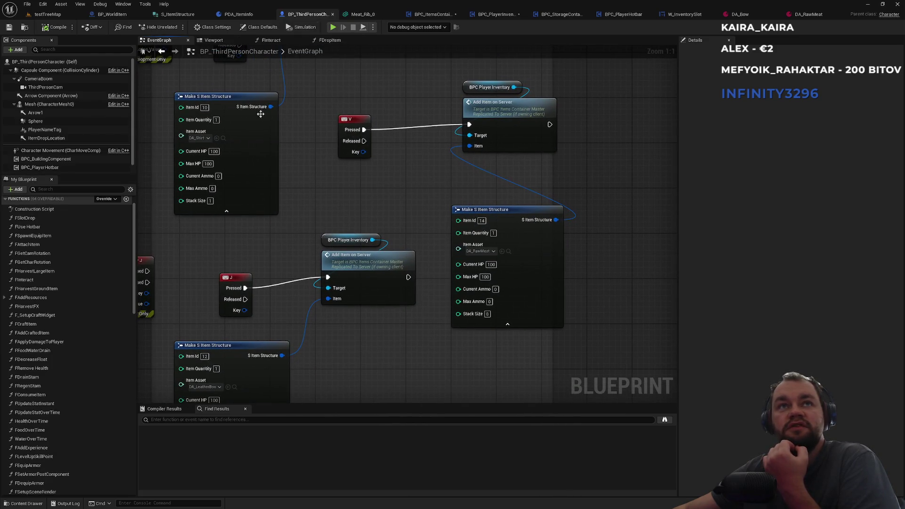
# Step: Wire a copy of the DA_Shirt item structure into the V key's Add Item on Server, then play testTreeMap
pyautogui.moveTo(310, 97); pyautogui.dragTo(348, 216)
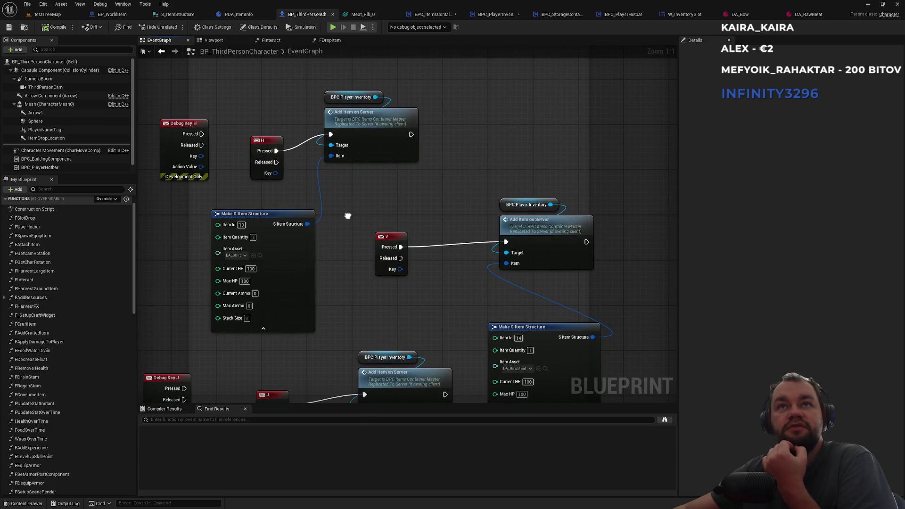
pyautogui.moveTo(348, 216); pyautogui.dragTo(329, 178)
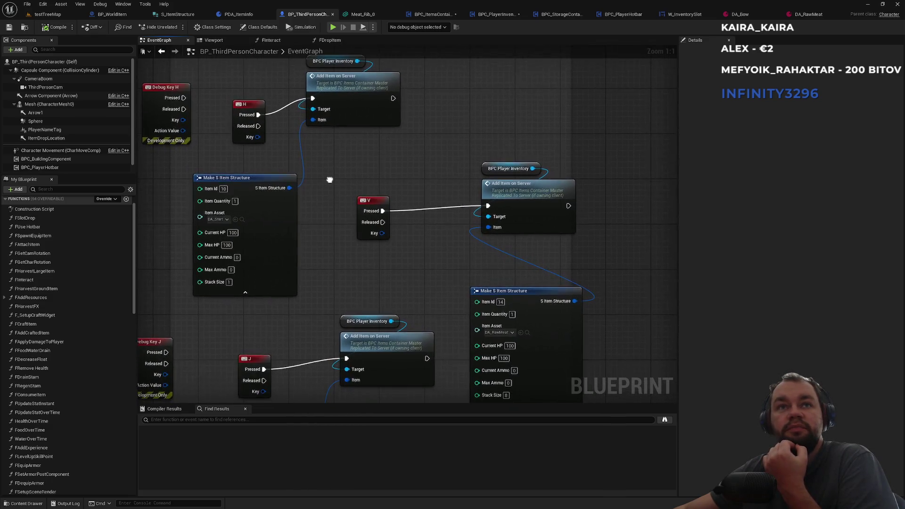
pyautogui.click(271, 177)
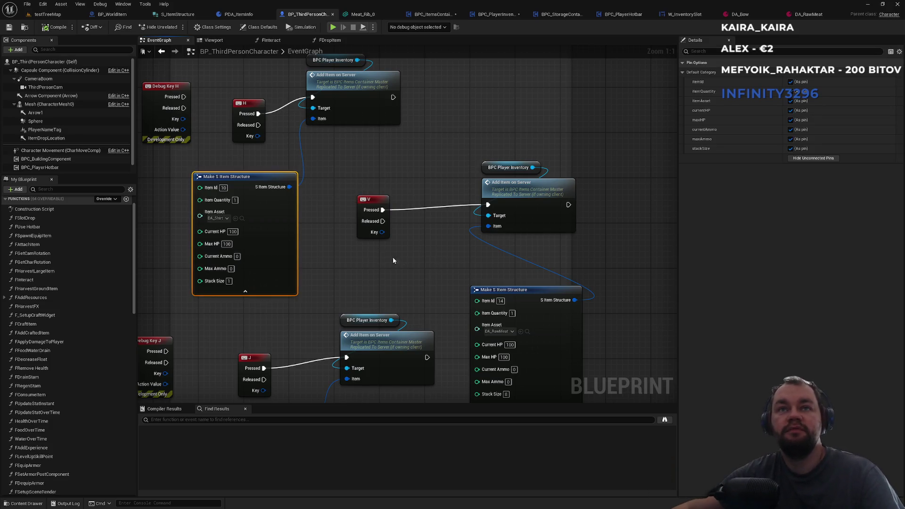
pyautogui.moveTo(383, 256); pyautogui.dragTo(514, 223)
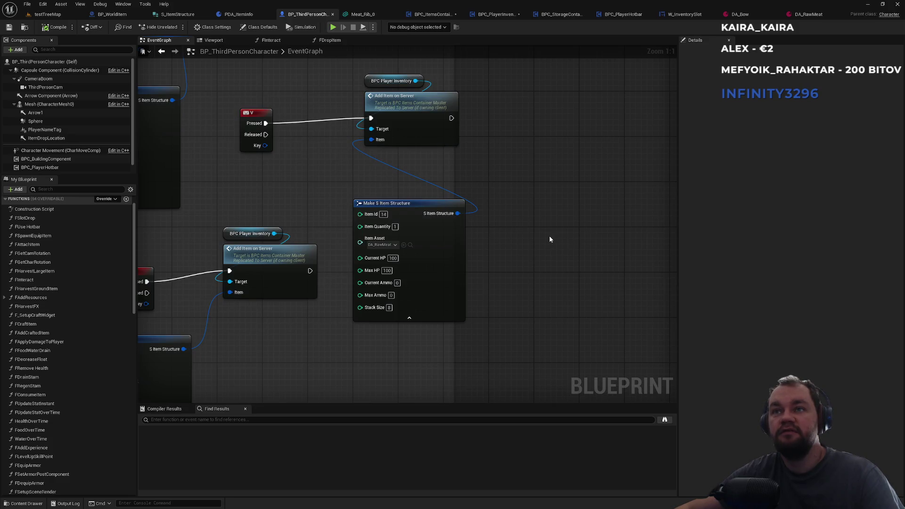
pyautogui.hotkey('ctrl', 'v')
pyautogui.moveTo(612, 231)
pyautogui.mouseDown()
pyautogui.moveTo(404, 167)
pyautogui.moveTo(372, 140)
pyautogui.mouseUp()
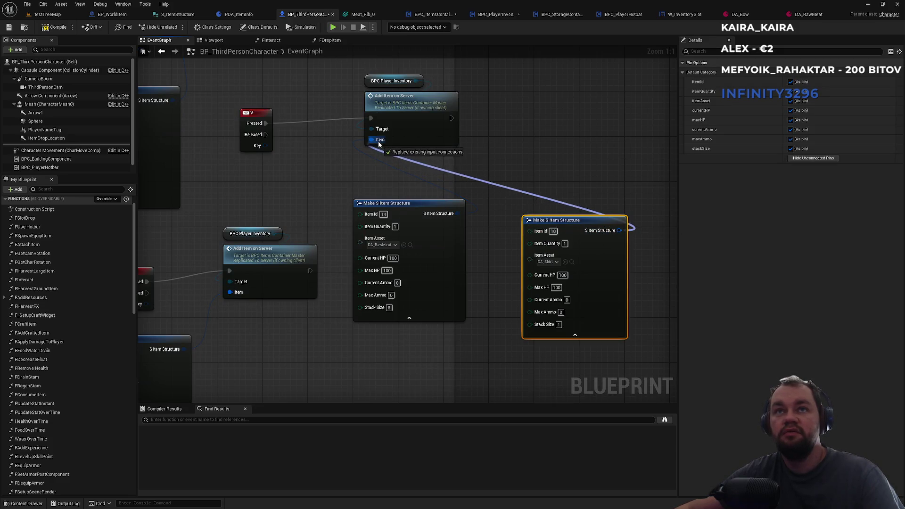
pyautogui.click(42, 14)
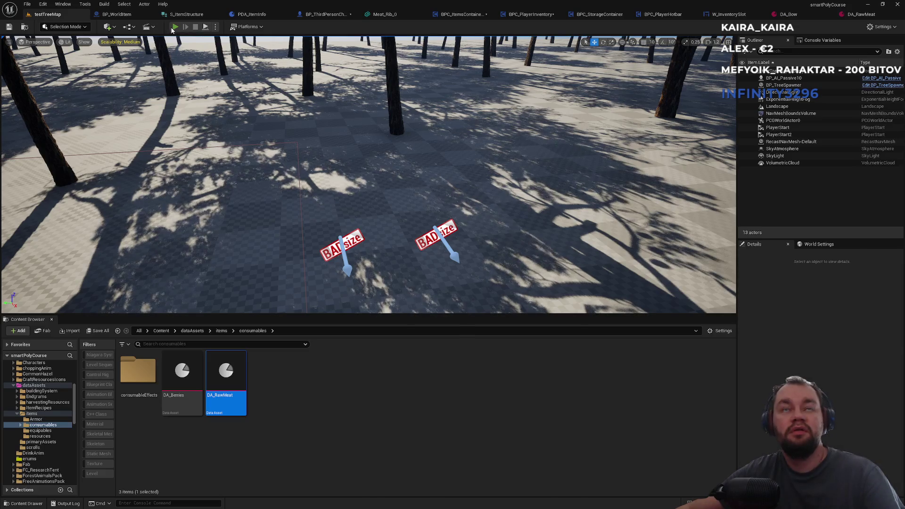
pyautogui.click(173, 28)
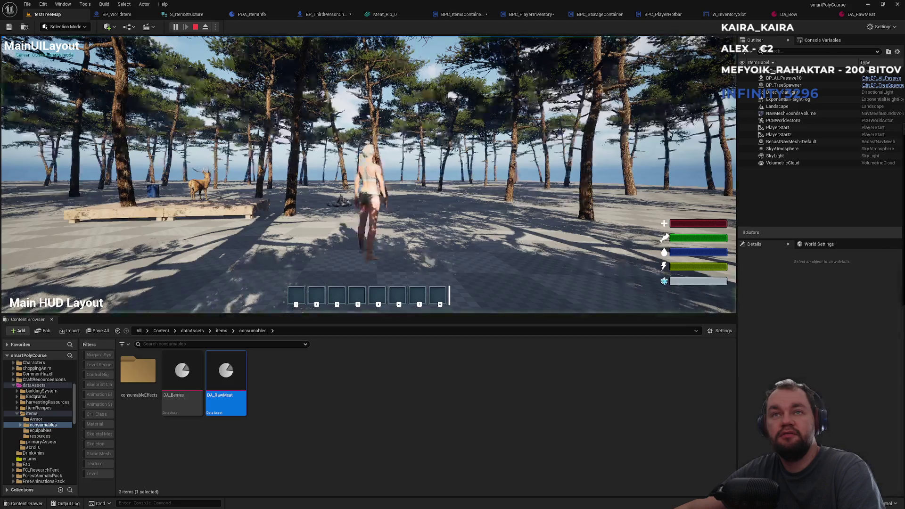
# Step: In the play-test, equip the 100 Armor item in the chest slot, then move it to hotbar slot 1
pyautogui.press('super')
pyautogui.press('Escape')
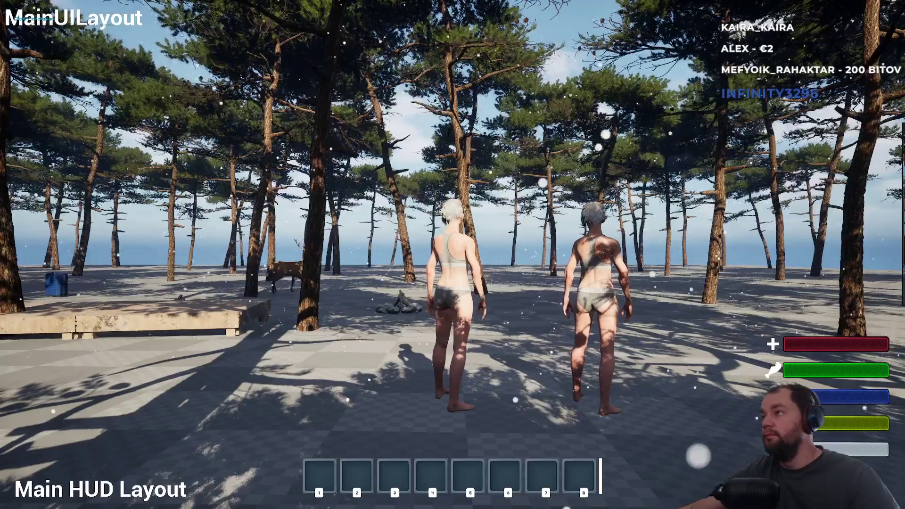
pyautogui.press('super')
pyautogui.press('super')
pyautogui.press('i')
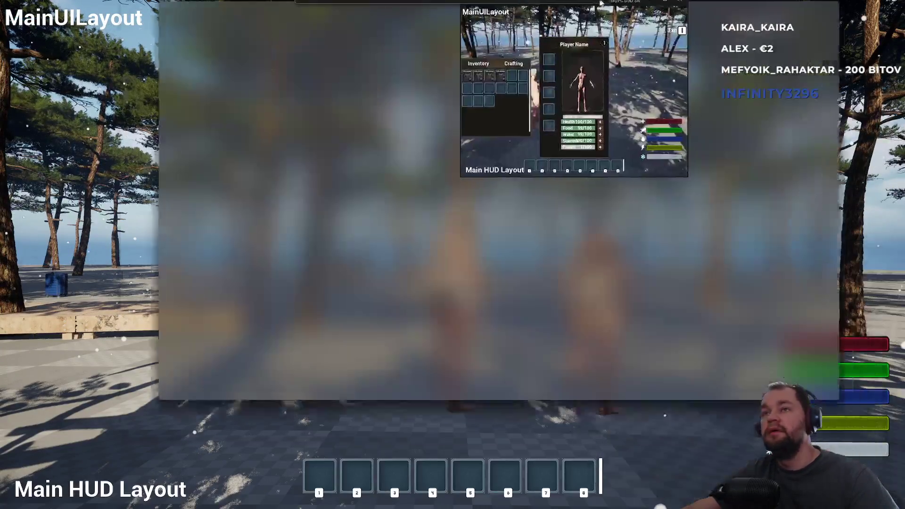
pyautogui.moveTo(202, 222)
pyautogui.mouseDown()
pyautogui.moveTo(277, 234)
pyautogui.moveTo(363, 269)
pyautogui.mouseUp()
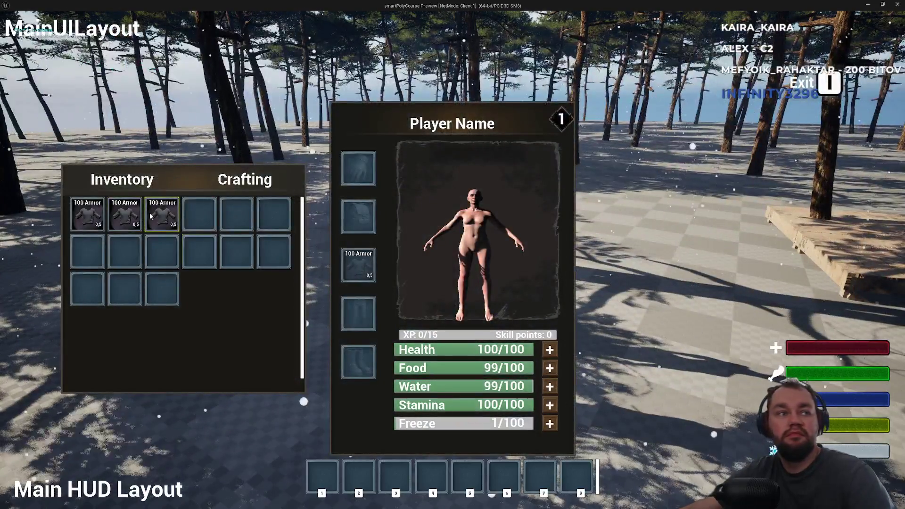
pyautogui.press('i')
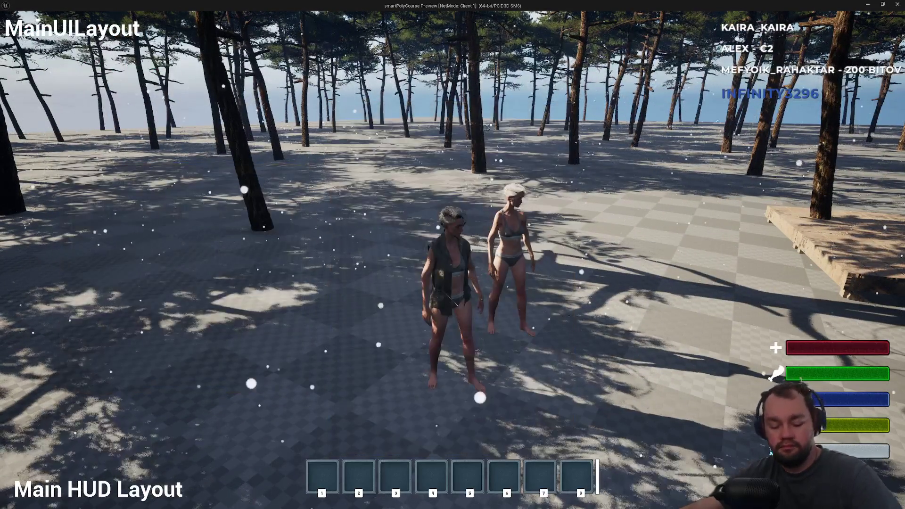
pyautogui.press('i')
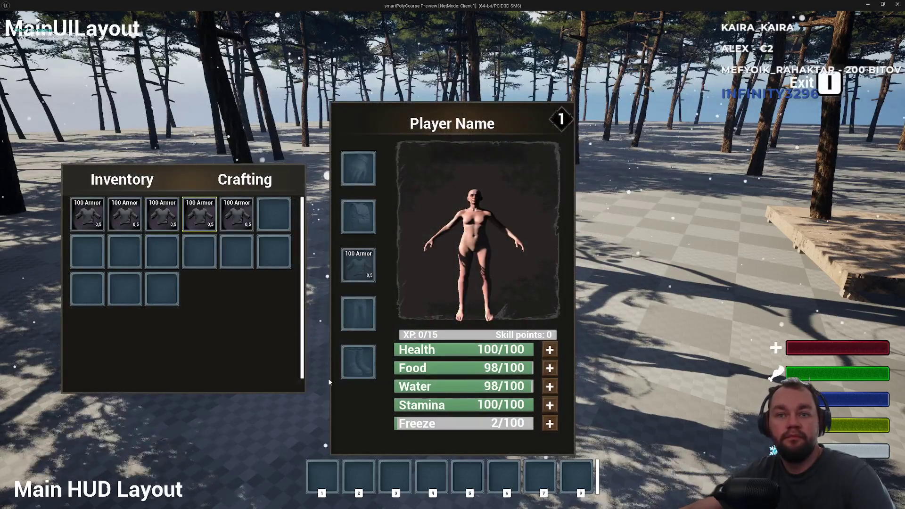
pyautogui.moveTo(328, 382); pyautogui.dragTo(336, 463)
# Step: Drop the shirt from the hotbar onto the ground, then stop the play session
pyautogui.rightClick(336, 463)
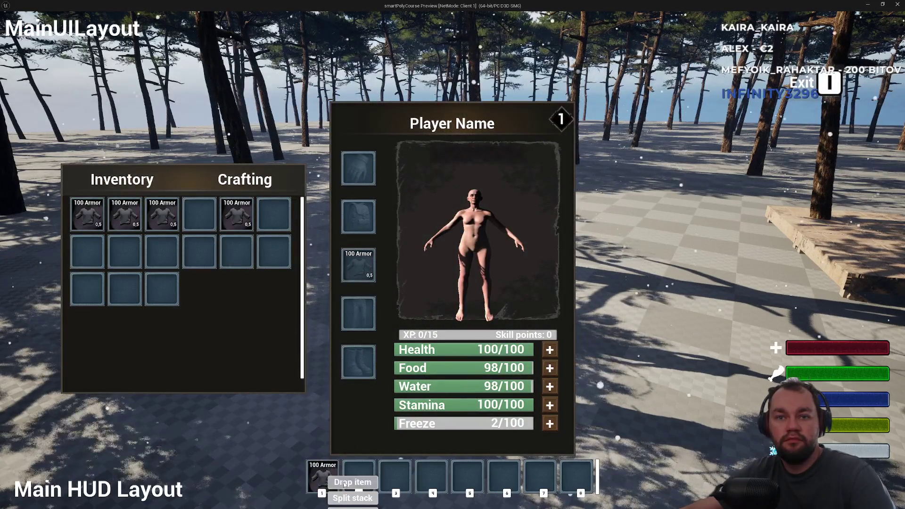
pyautogui.click(343, 482)
pyautogui.press('i')
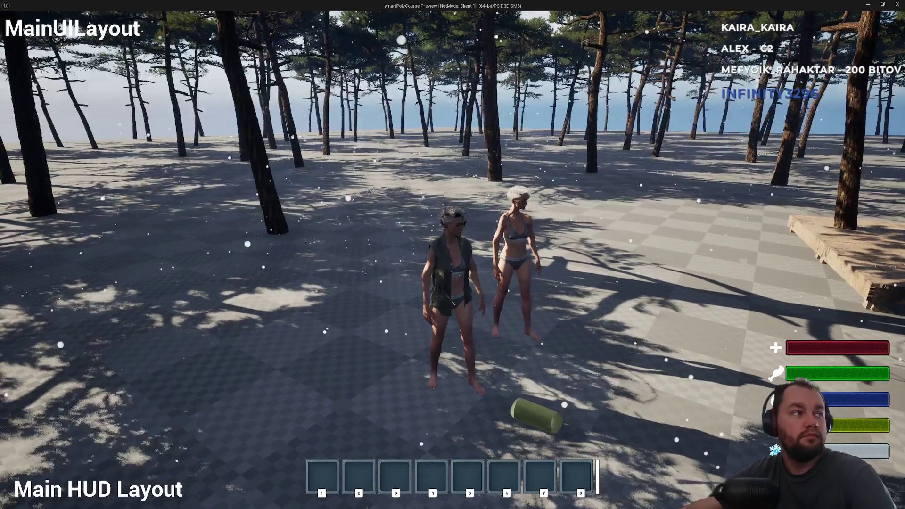
pyautogui.hotkey('alt', 'Tab')
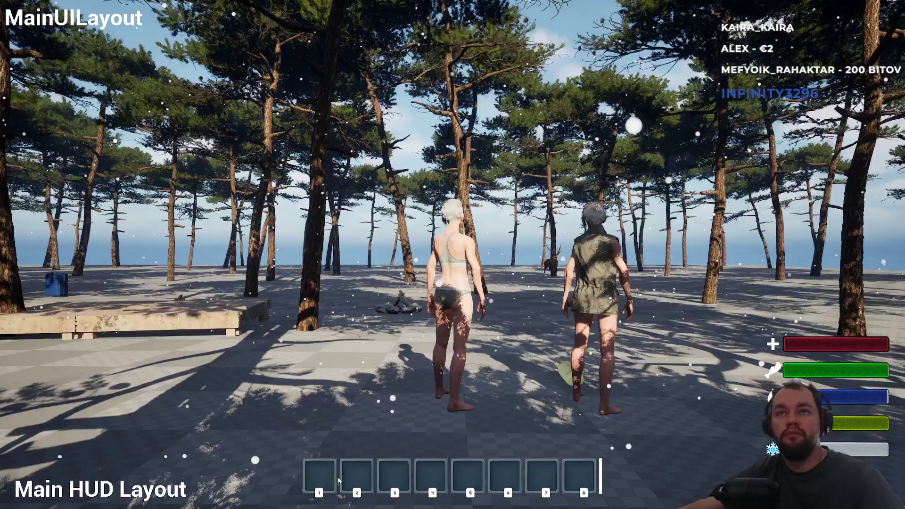
pyautogui.click(338, 479)
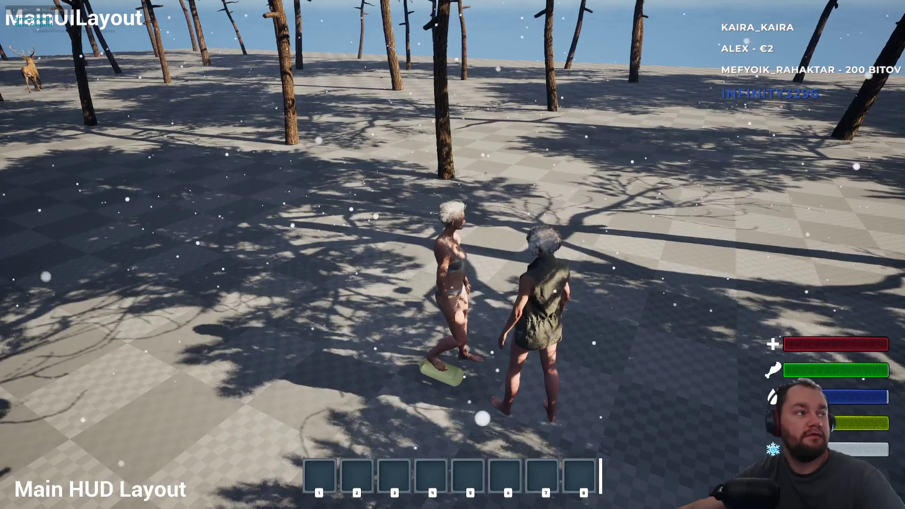
pyautogui.hotkey('alt', 'Tab')
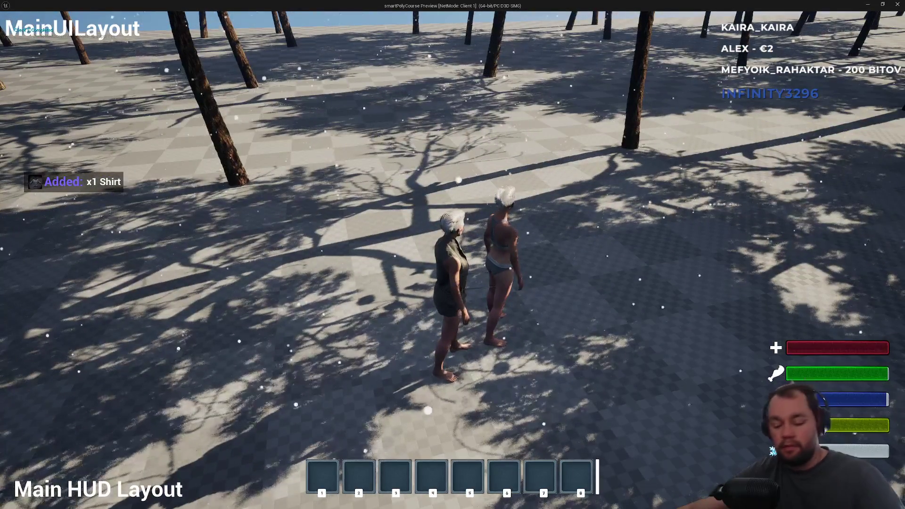
pyautogui.press('Escape')
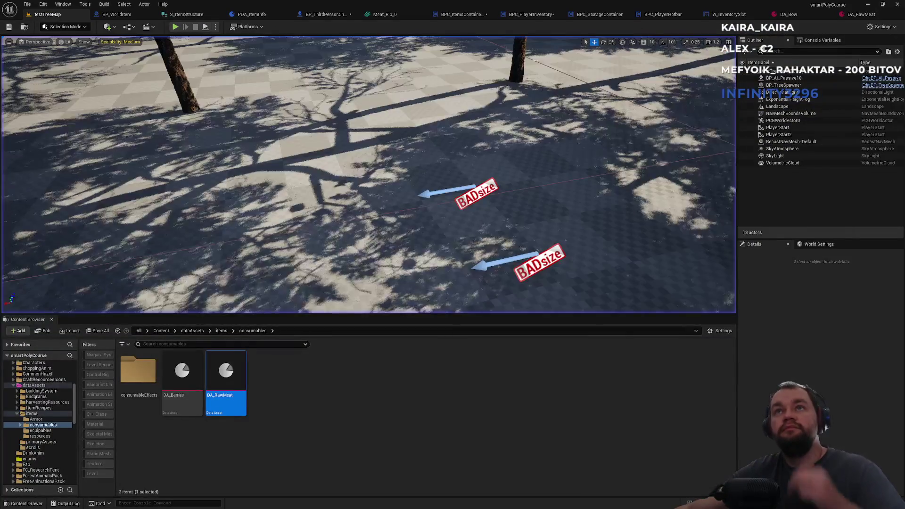
# Step: Inspect the DA_Shirt and consumables DA_RawMeat data assets
pyautogui.click(324, 15)
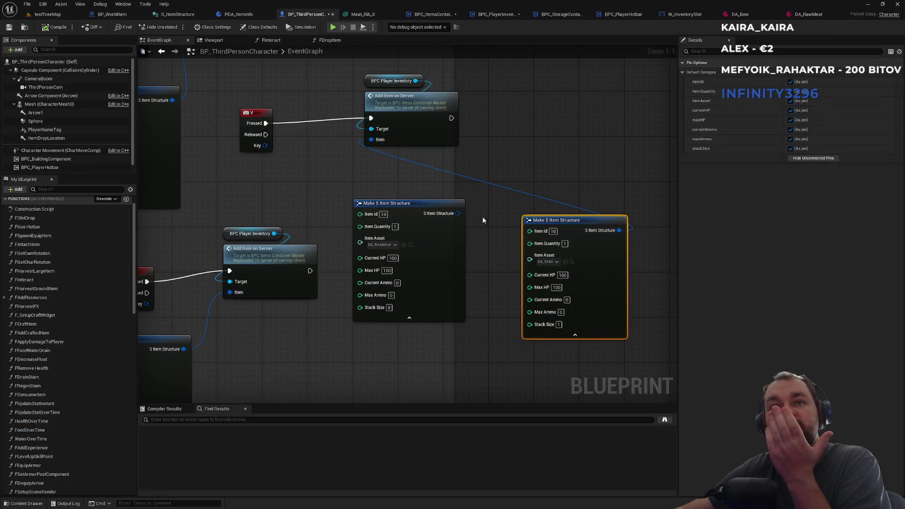
pyautogui.click(572, 262)
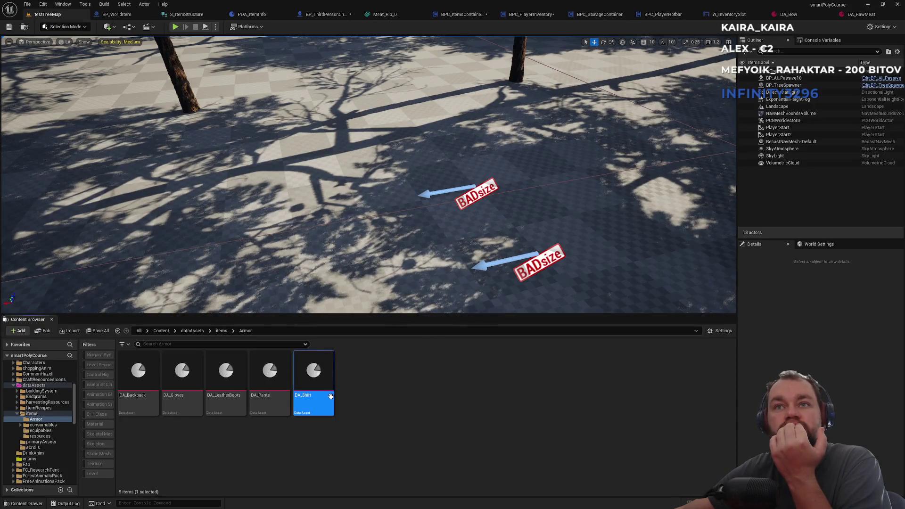
pyautogui.doubleClick(331, 399)
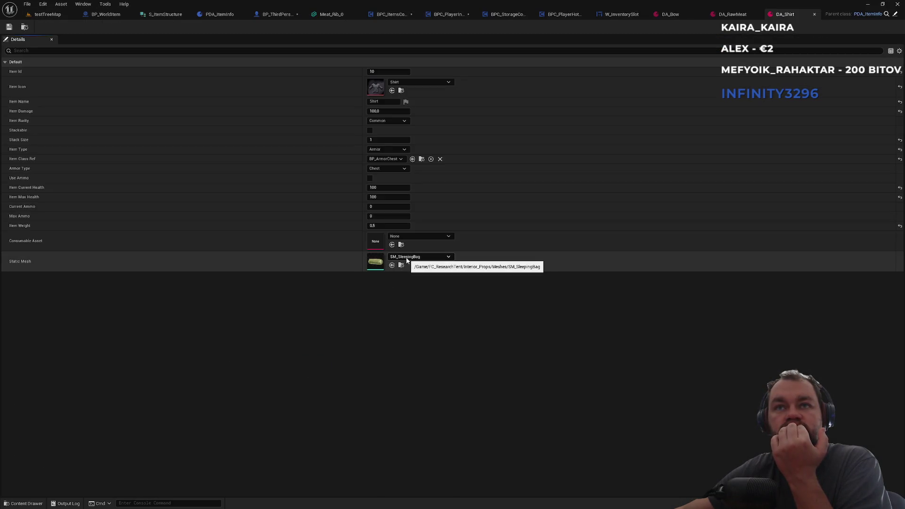
pyautogui.click(62, 14)
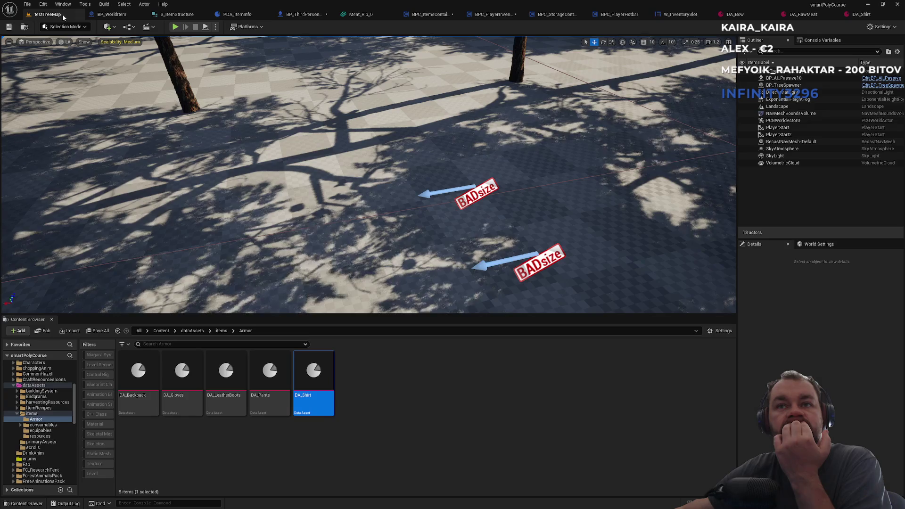
pyautogui.click(220, 331)
pyautogui.doubleClick(182, 371)
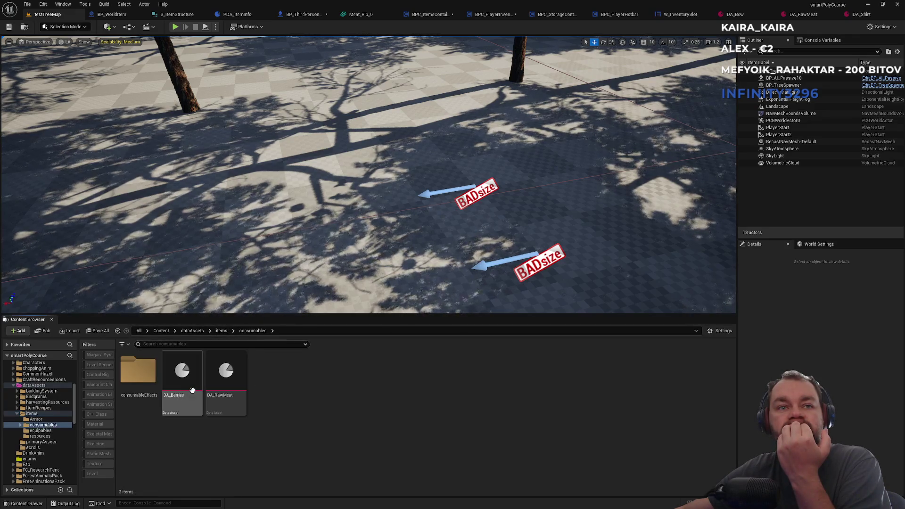
pyautogui.doubleClick(238, 414)
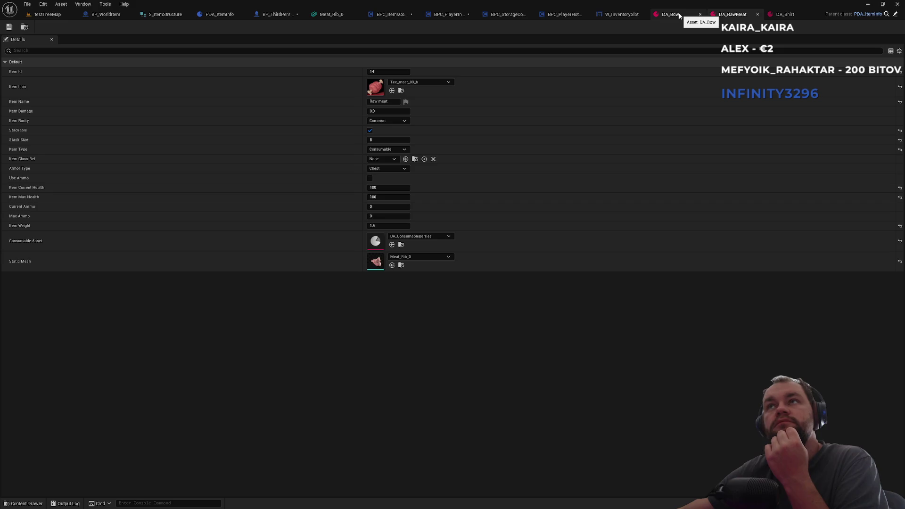
# Step: Connect the raw meat Make S Item Structure node to the V key's Add Item on Server Item pin
pyautogui.click(277, 15)
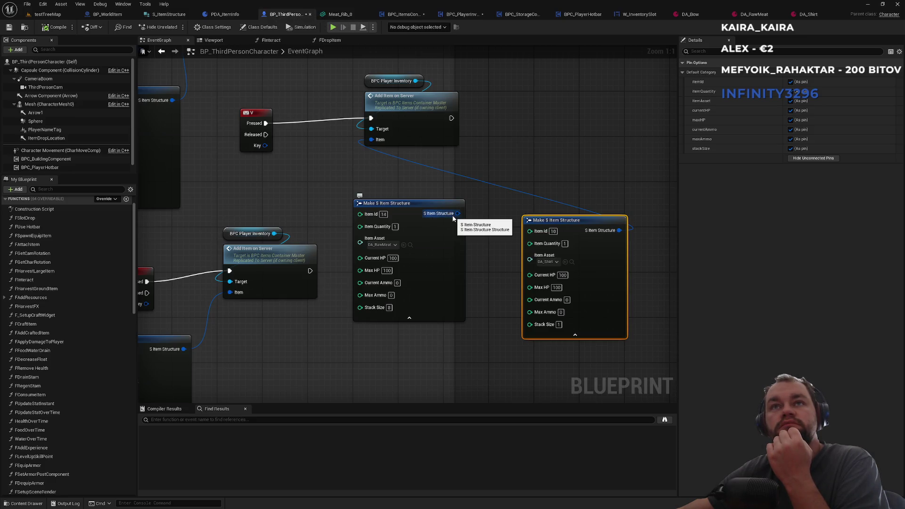
pyautogui.moveTo(453, 217); pyautogui.dragTo(377, 140)
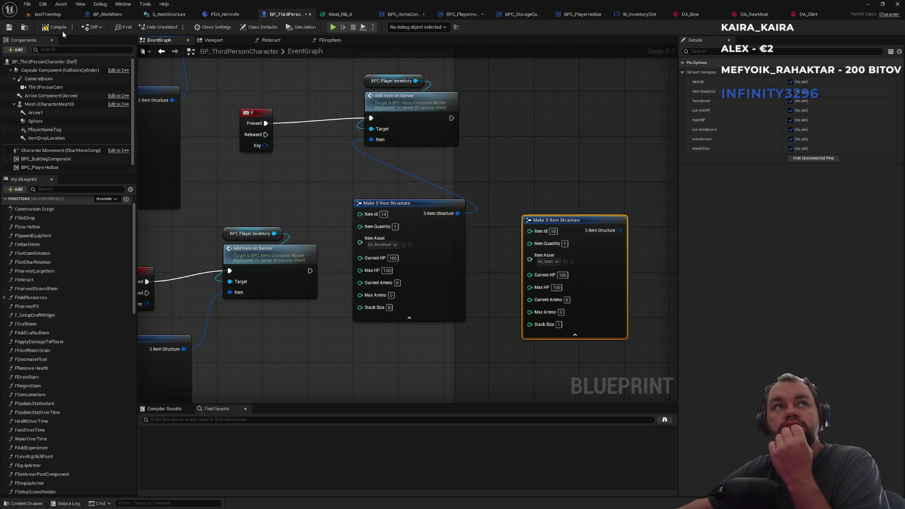
pyautogui.click(385, 247)
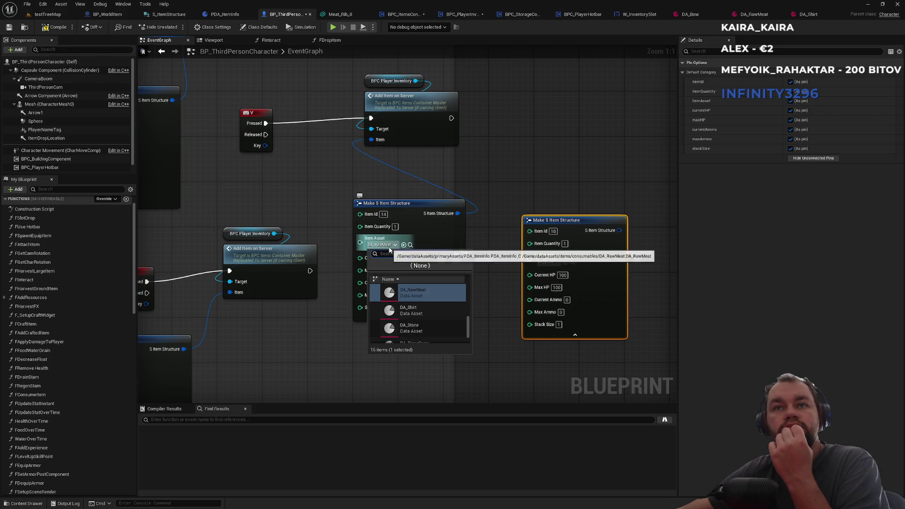
pyautogui.click(410, 246)
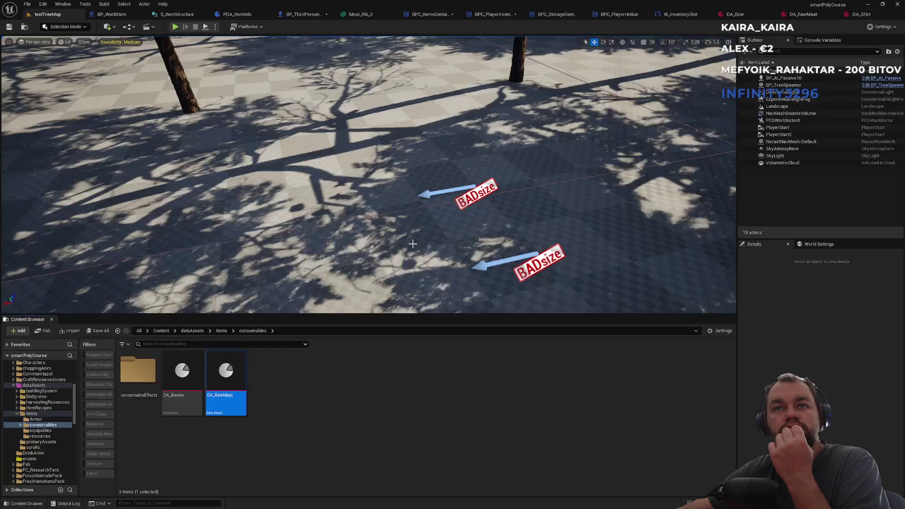
# Step: Select the J key's raw meat Make S Item Structure node and hide its unconnected pins
pyautogui.click(304, 14)
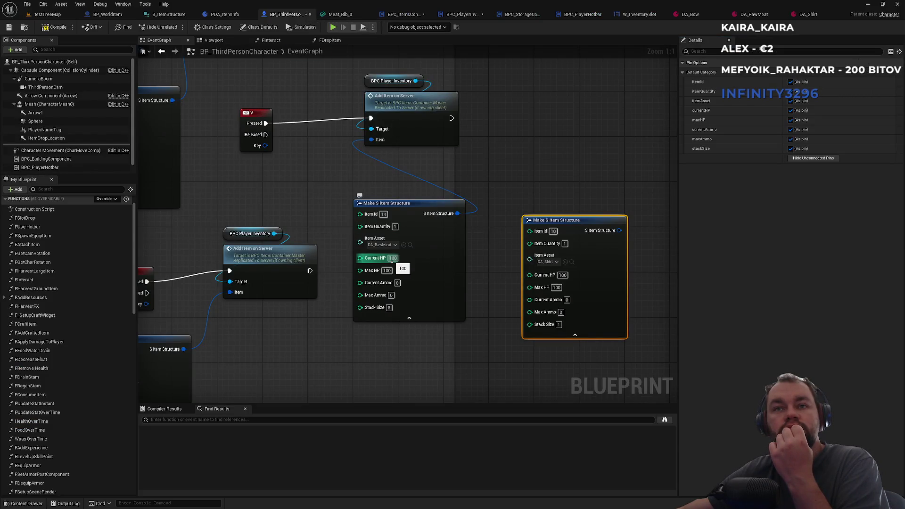
pyautogui.moveTo(391, 259)
pyautogui.mouseDown()
pyautogui.moveTo(404, 185)
pyautogui.moveTo(464, 182)
pyautogui.moveTo(394, 131)
pyautogui.moveTo(309, 182)
pyautogui.mouseUp()
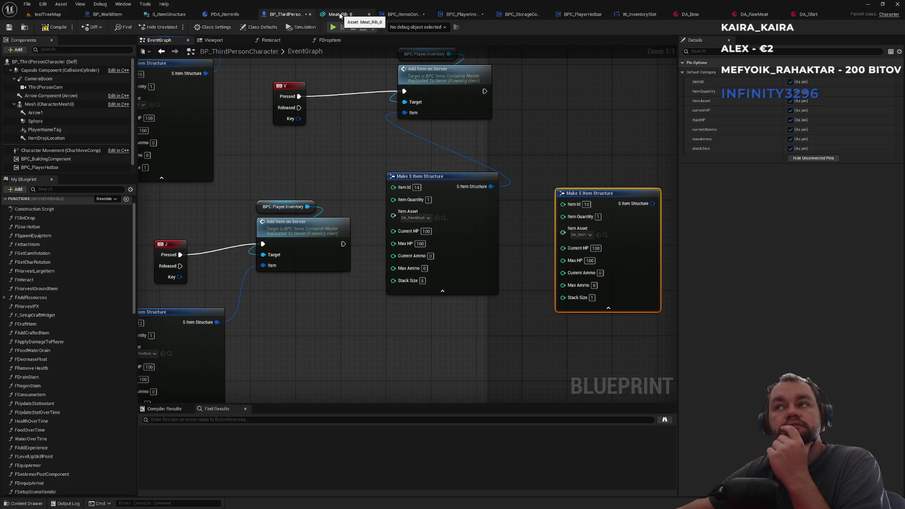
pyautogui.click(457, 184)
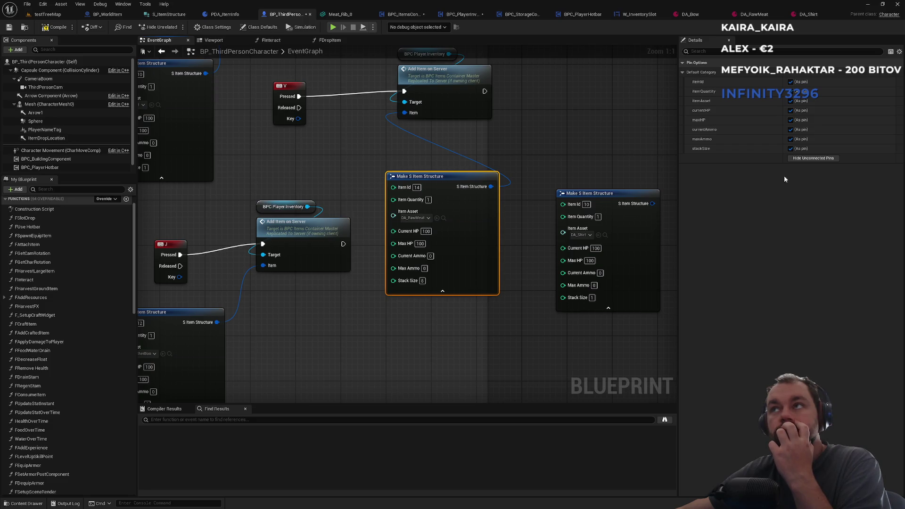
pyautogui.click(804, 157)
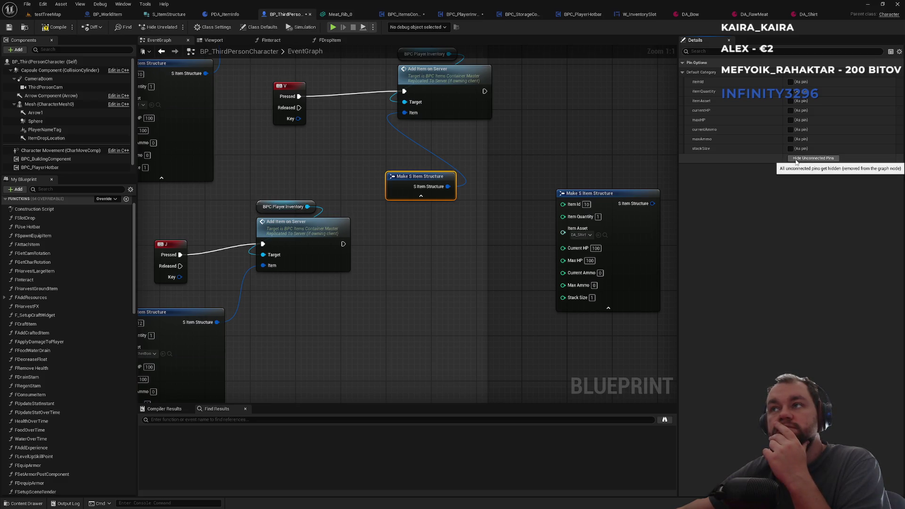
# Step: Re-enable the Stack Size, Ammo, HP, Item Asset, Item Quantity and Item Id pins
pyautogui.rightClick(432, 180)
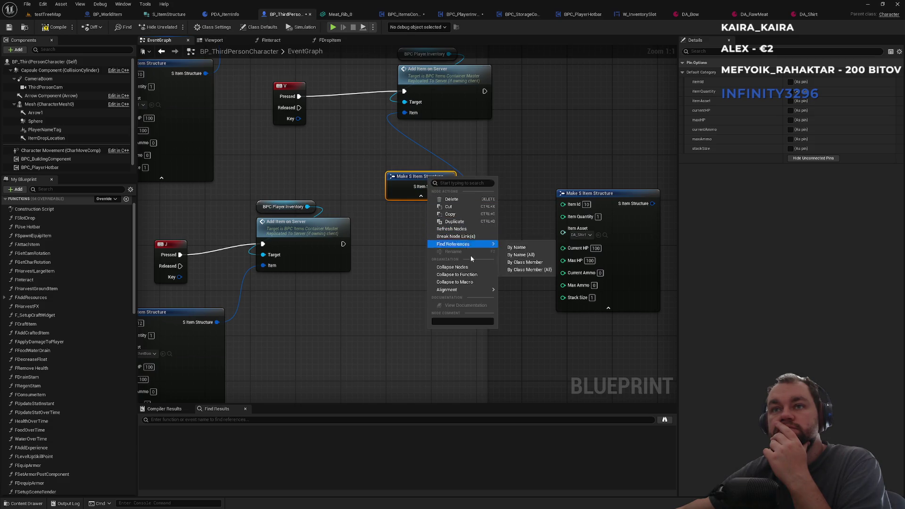
pyautogui.click(790, 148)
pyautogui.click(790, 139)
pyautogui.click(790, 130)
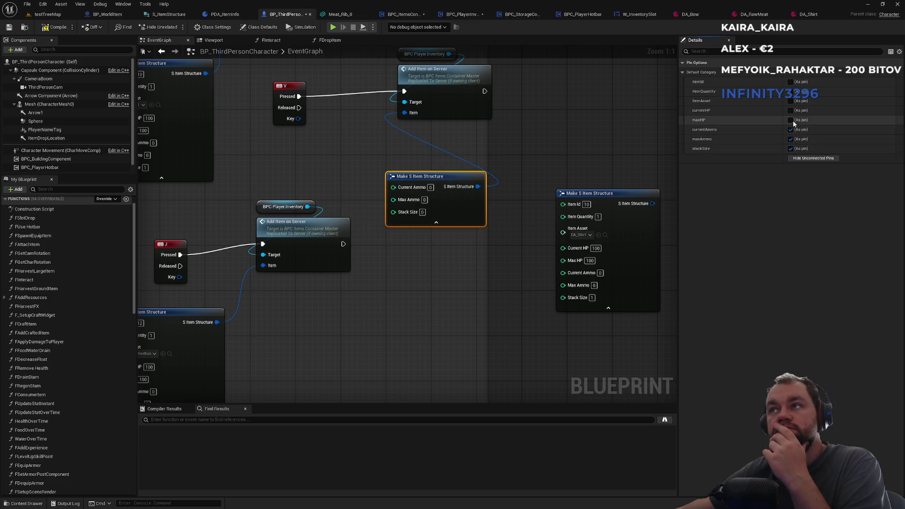
pyautogui.click(790, 120)
pyautogui.click(791, 110)
pyautogui.click(790, 100)
pyautogui.click(791, 91)
pyautogui.click(790, 82)
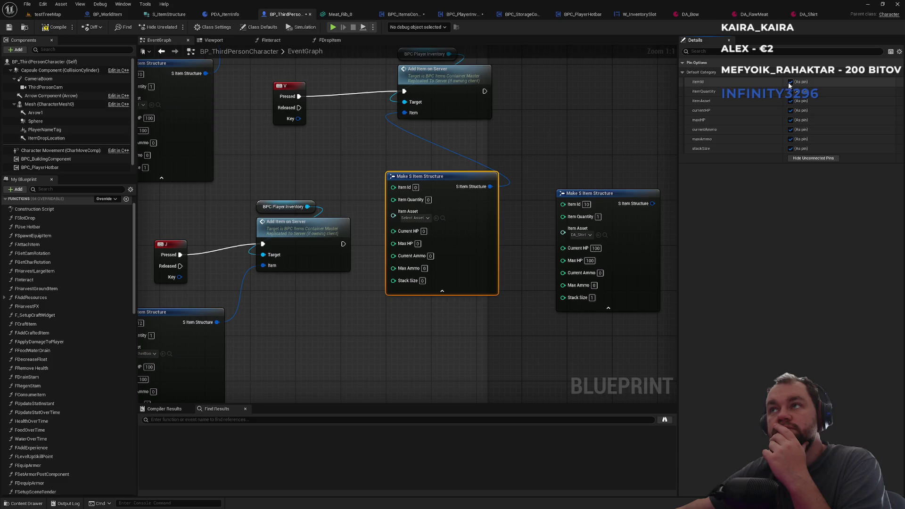
# Step: Set the node's Item Id to 14, quantity 1 and Item Asset to DA_RawMeat
pyautogui.click(416, 187)
pyautogui.write('14')
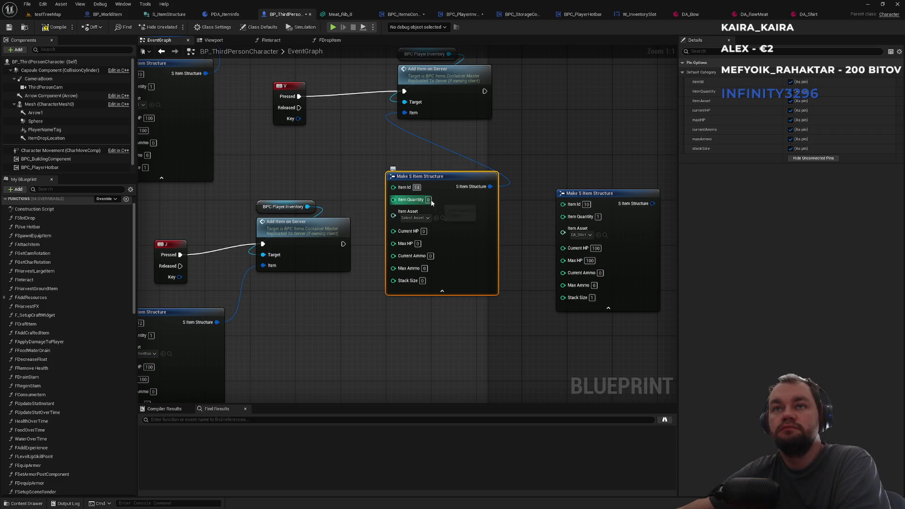
pyautogui.click(415, 217)
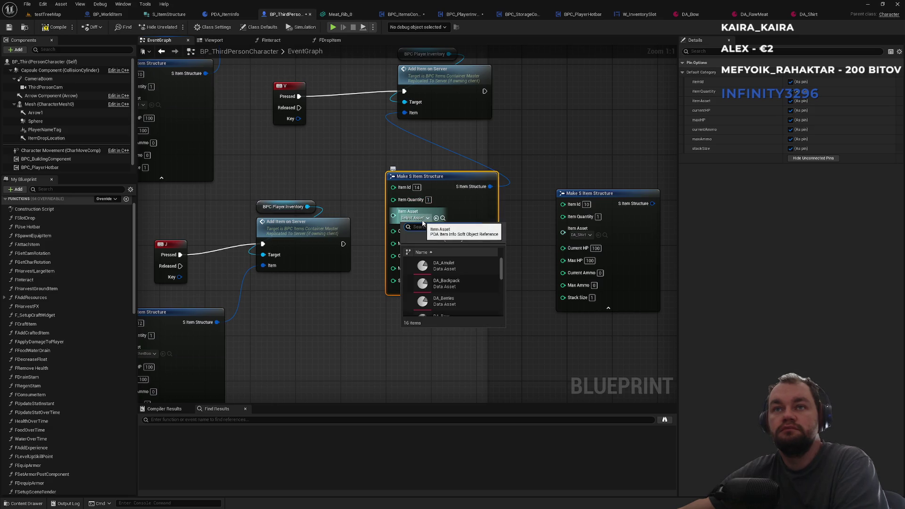
pyautogui.write('raw')
pyautogui.press('Return')
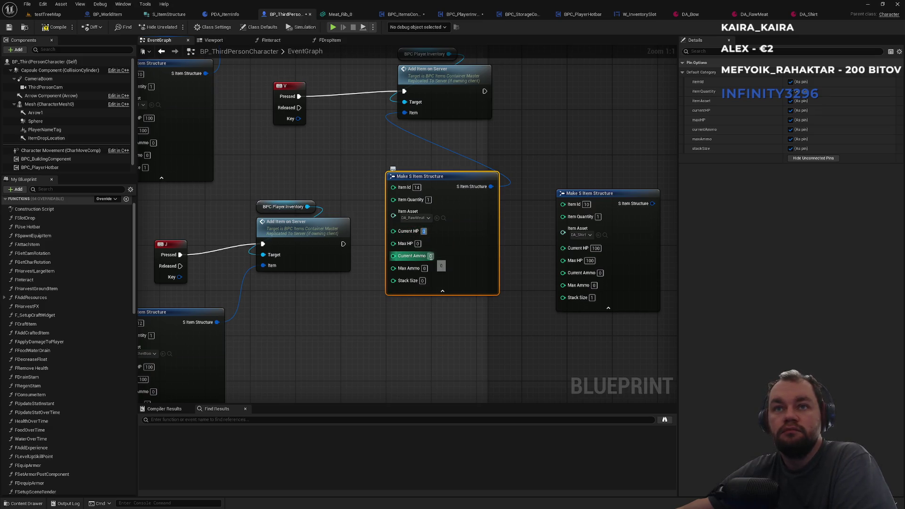
pyautogui.click(53, 15)
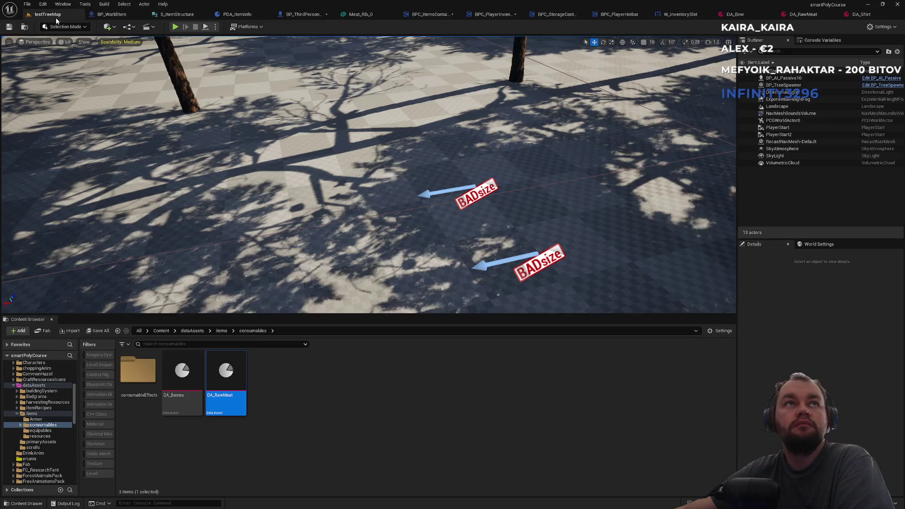
# Step: Play testTreeMap with a client, toggle the client's inventory with Tab, then stop the session
pyautogui.click(174, 28)
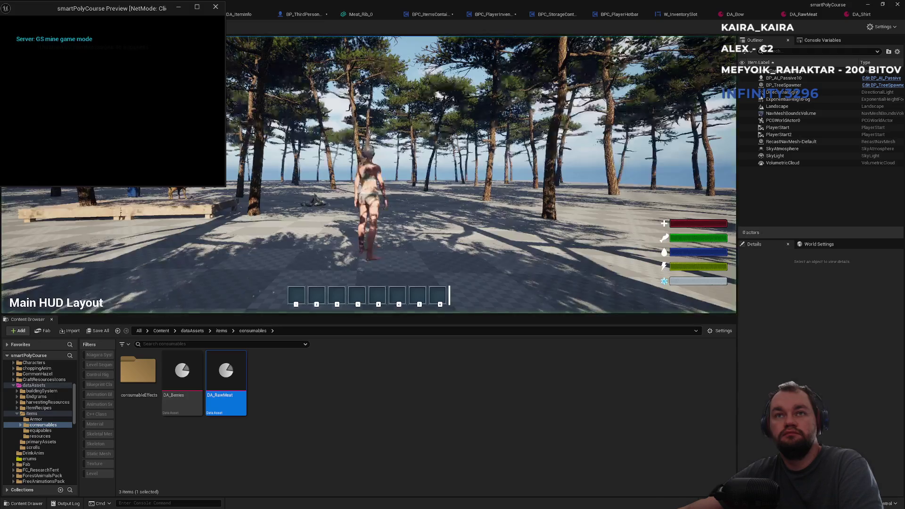
pyautogui.press('super')
pyautogui.press('Escape')
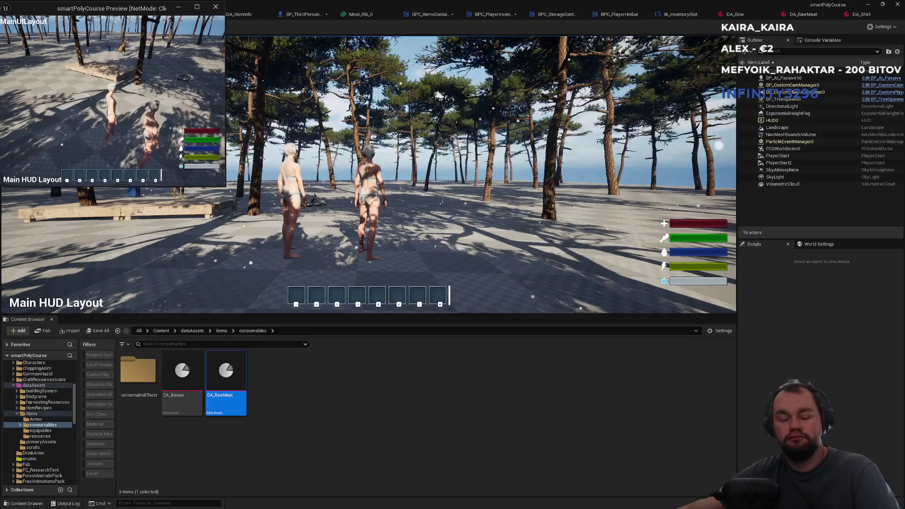
pyautogui.press('Tab')
pyautogui.press('Tab')
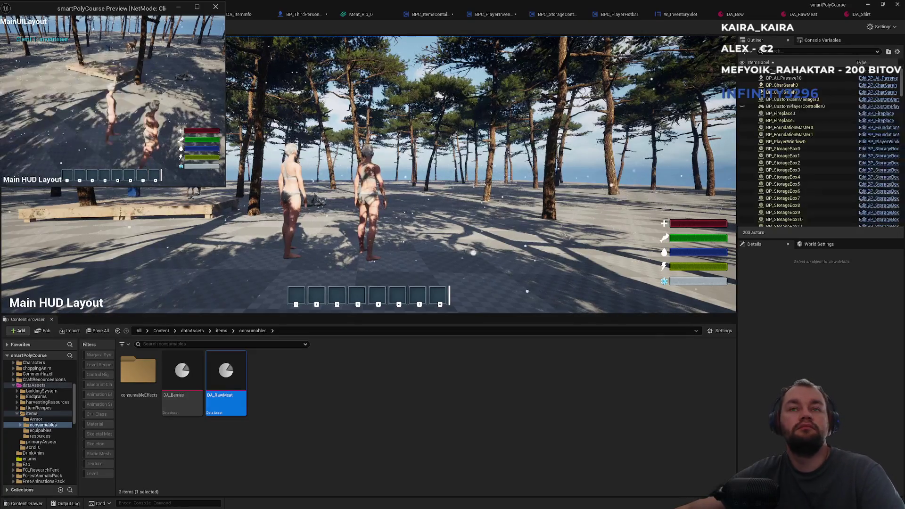
pyautogui.press('Escape')
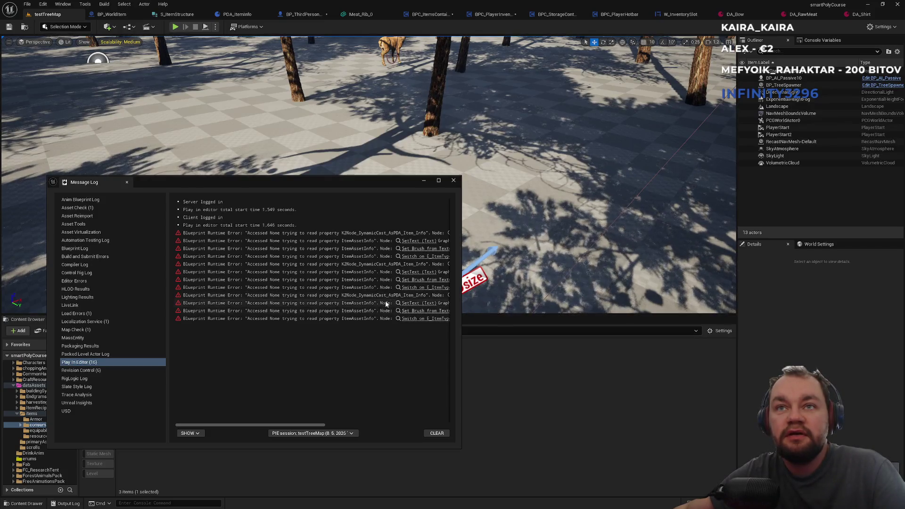
# Step: Scroll the Accessed None errors and jump to the Branch node in FAddItem
pyautogui.moveTo(287, 427); pyautogui.dragTo(349, 426)
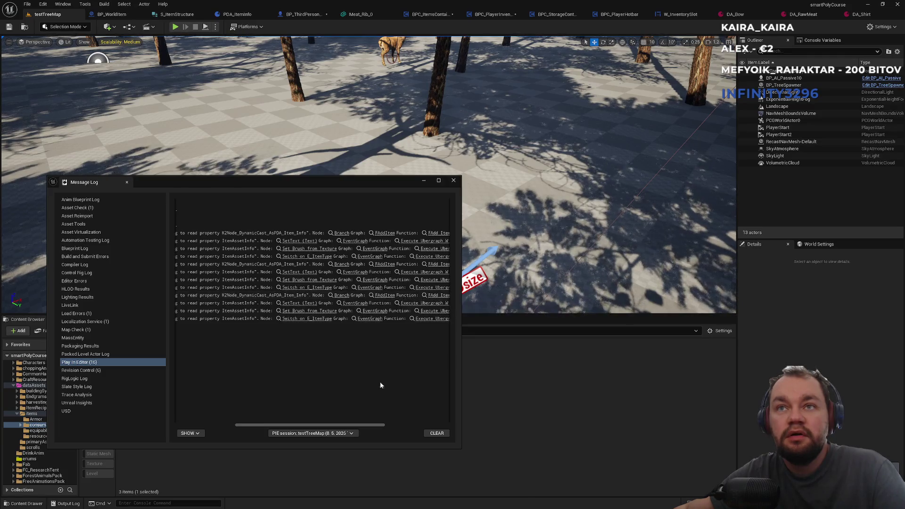
pyautogui.moveTo(372, 426); pyautogui.dragTo(417, 426)
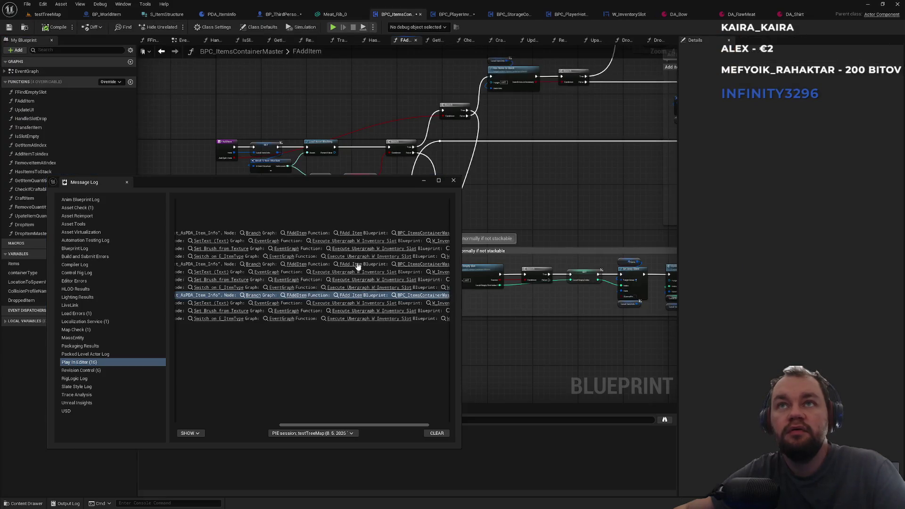
pyautogui.moveTo(381, 183)
pyautogui.mouseDown()
pyautogui.moveTo(330, 467)
pyautogui.moveTo(367, 414)
pyautogui.moveTo(400, 215)
pyautogui.mouseUp()
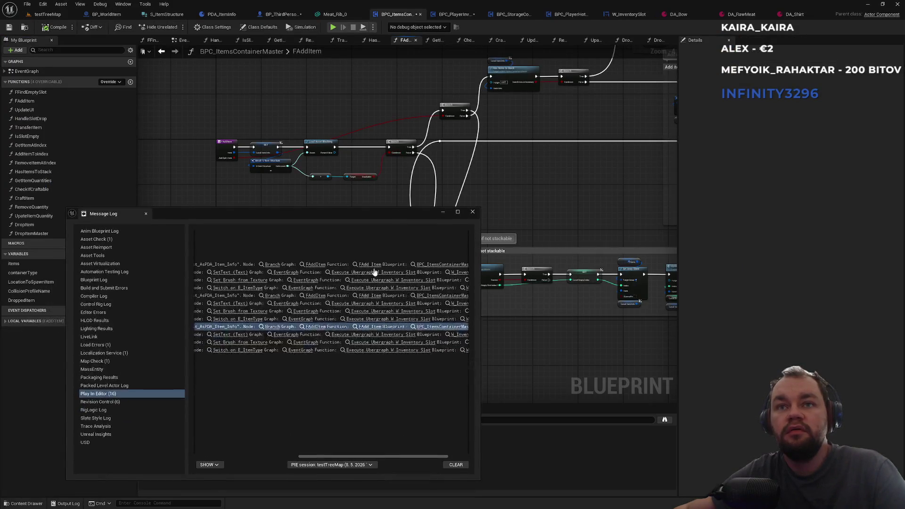
pyautogui.click(272, 328)
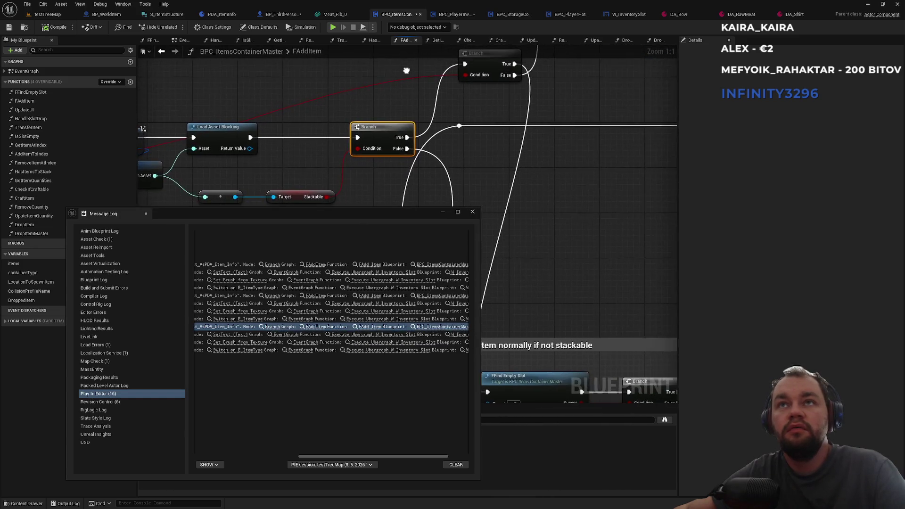
pyautogui.moveTo(312, 183)
pyautogui.mouseDown()
pyautogui.moveTo(275, 235)
pyautogui.moveTo(216, 146)
pyautogui.moveTo(268, 67)
pyautogui.mouseUp()
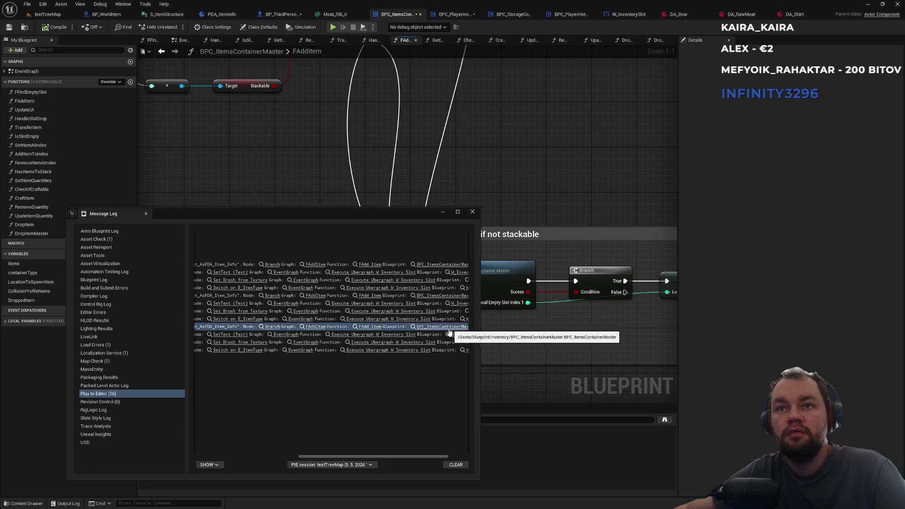
# Step: Inspect the Load Asset Blocking and Branch nodes, then close the Message Log
pyautogui.moveTo(427, 456); pyautogui.dragTo(446, 455)
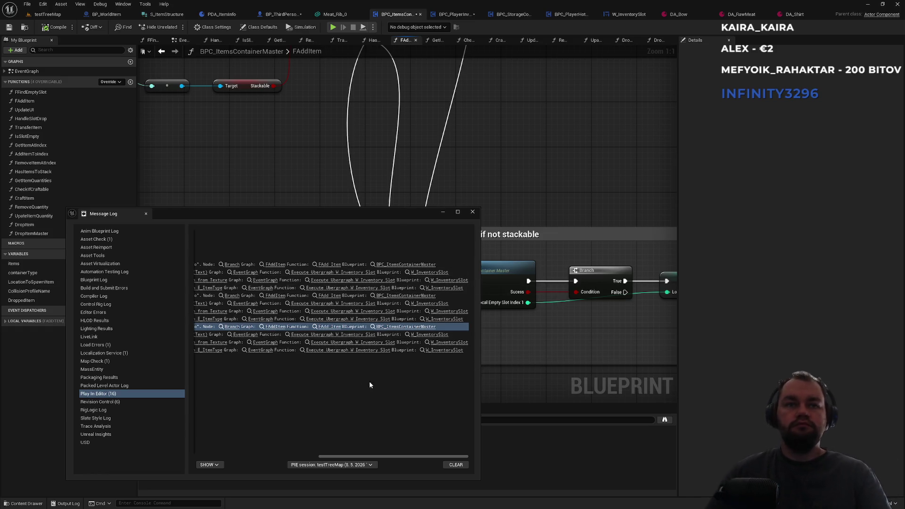
pyautogui.moveTo(366, 455); pyautogui.dragTo(262, 447)
pyautogui.moveTo(378, 217)
pyautogui.mouseDown()
pyautogui.moveTo(389, 376)
pyautogui.moveTo(398, 227)
pyautogui.mouseUp()
pyautogui.moveTo(222, 135)
pyautogui.mouseDown()
pyautogui.moveTo(371, 204)
pyautogui.moveTo(455, 209)
pyautogui.mouseUp()
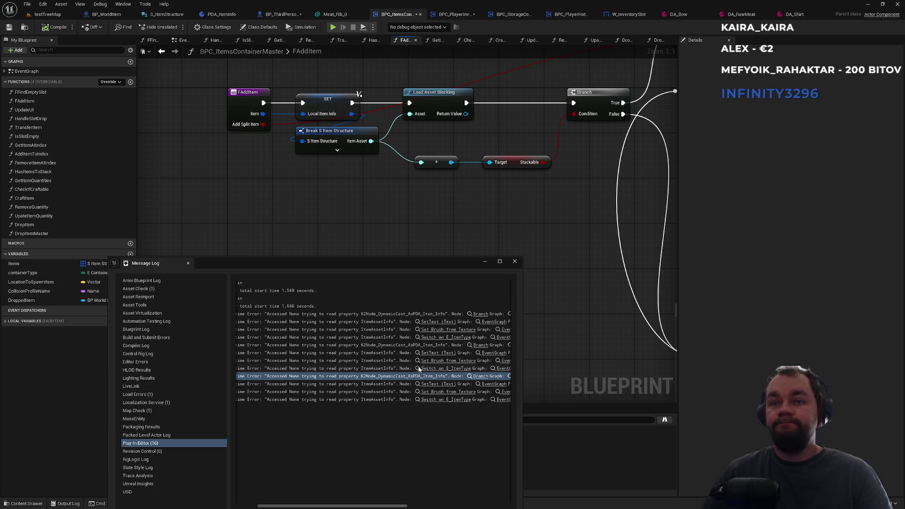
pyautogui.moveTo(456, 263); pyautogui.dragTo(465, 183)
pyautogui.moveTo(397, 427); pyautogui.dragTo(392, 423)
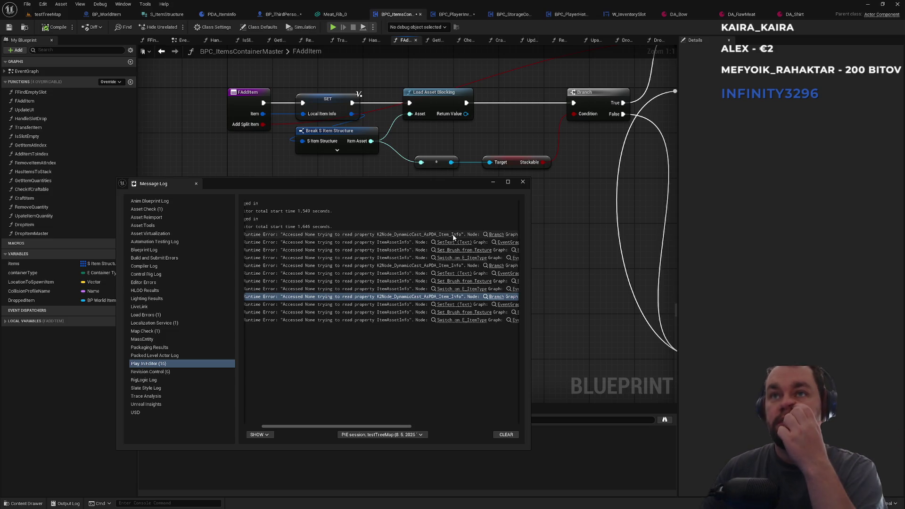
pyautogui.click(523, 182)
# Step: Search the testTreeMap Content Browser for 'pda_item' and open PDA_ItemInfo
pyautogui.click(47, 14)
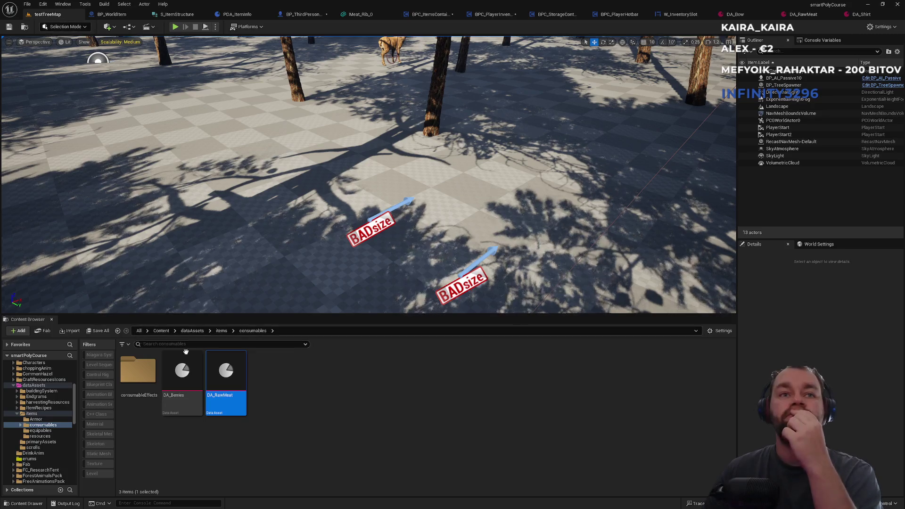
pyautogui.click(170, 344)
pyautogui.write('pda_item_')
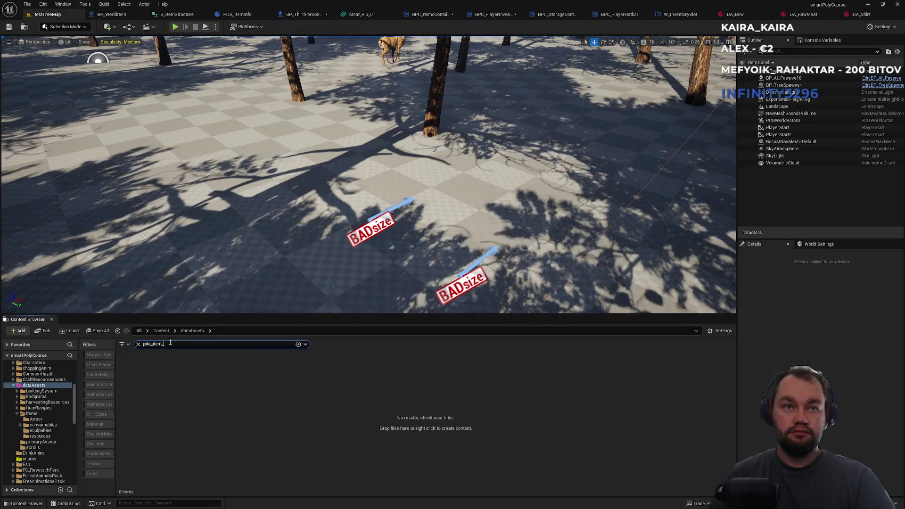
pyautogui.press('BackSpace')
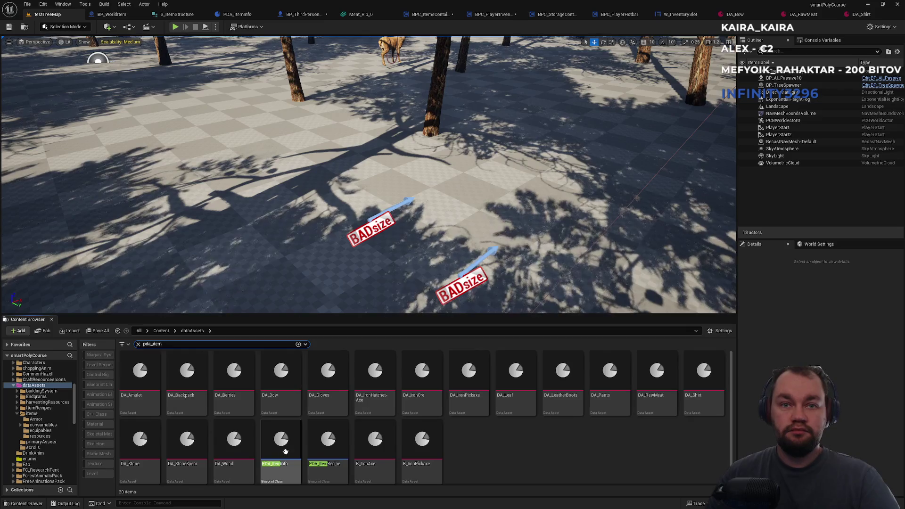
pyautogui.doubleClick(286, 455)
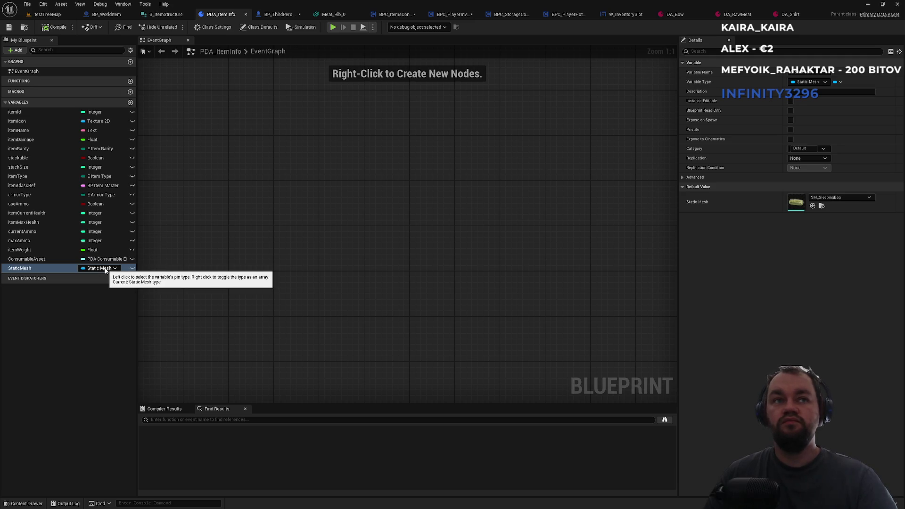
# Step: Review the ConsumableAsset, itemIcon and StaticMesh variables, then add a Soft Object Reference variable
pyautogui.click(56, 259)
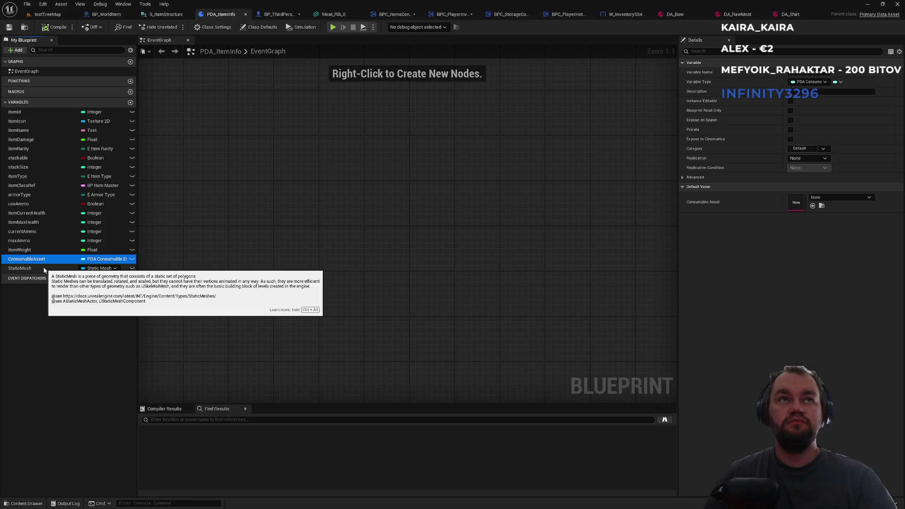
pyautogui.click(29, 122)
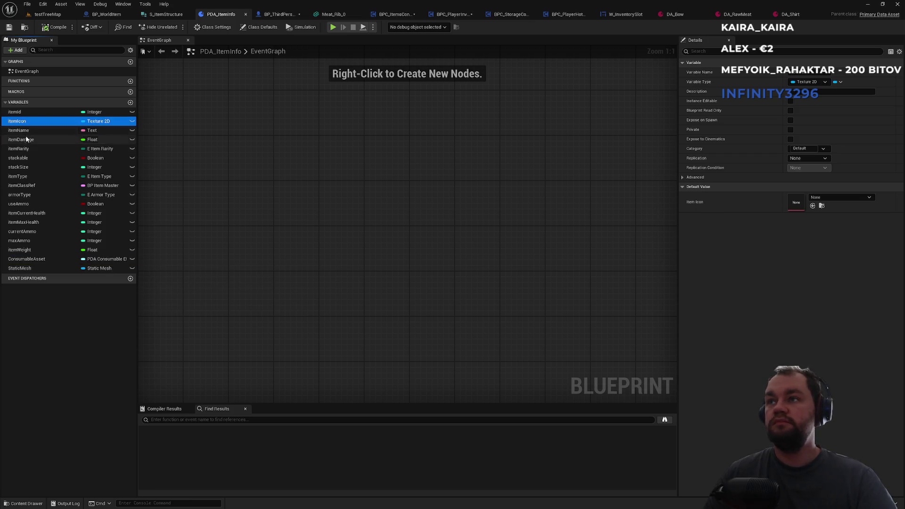
pyautogui.click(23, 269)
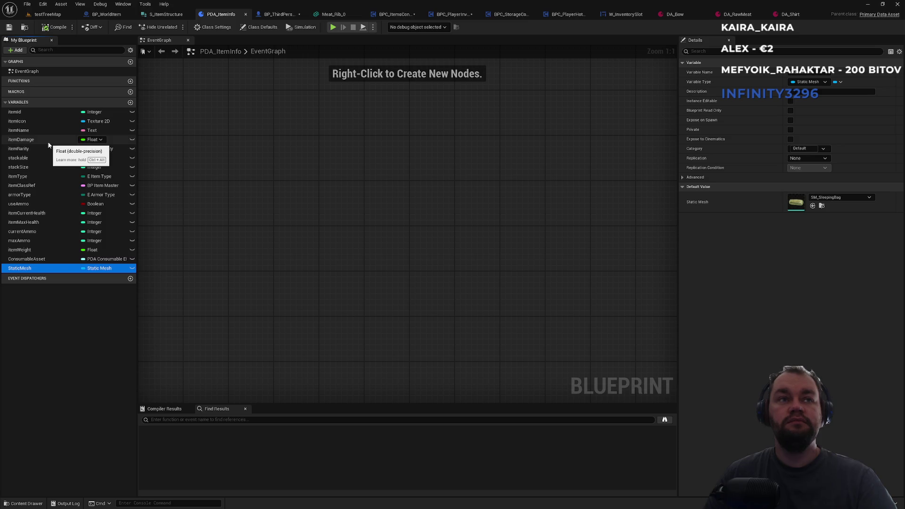
pyautogui.click(17, 50)
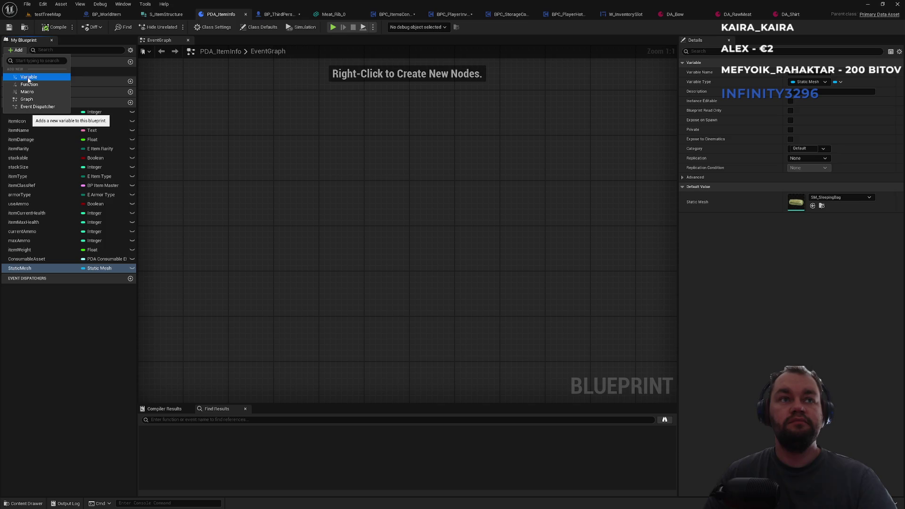
pyautogui.click(29, 78)
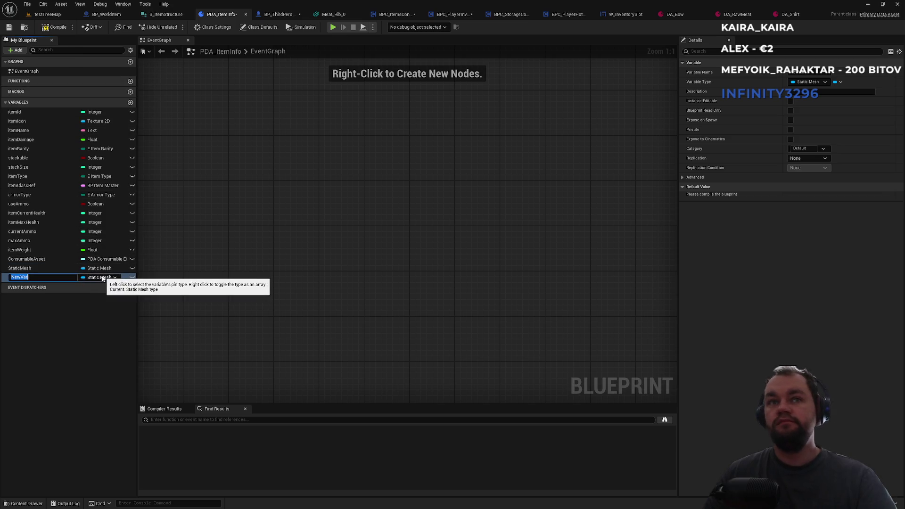
pyautogui.click(839, 82)
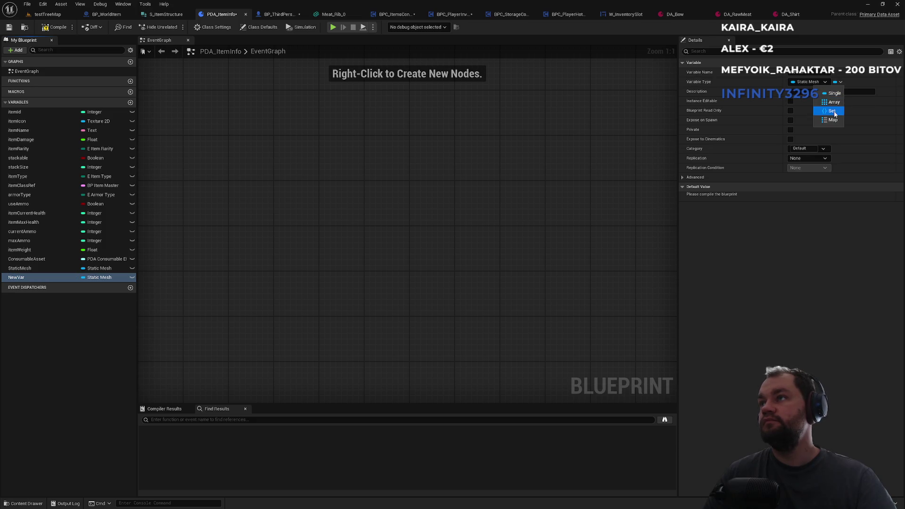
pyautogui.click(809, 82)
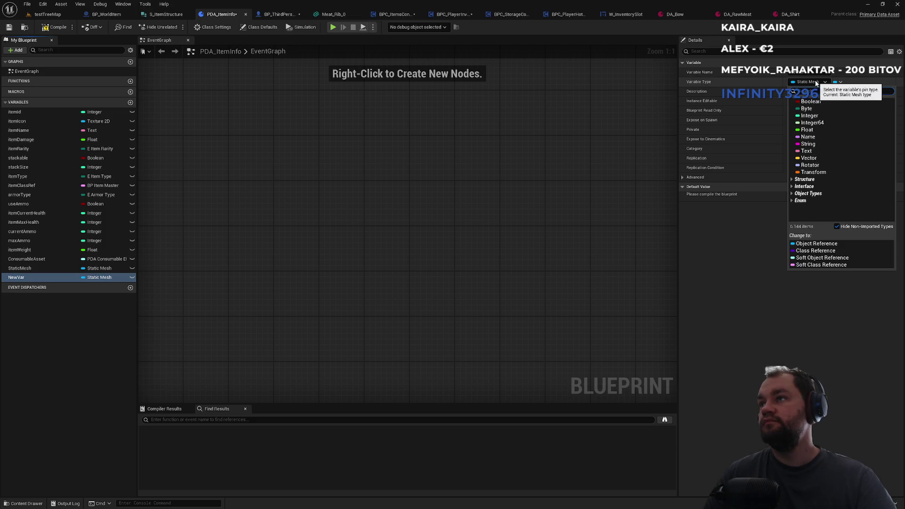
pyautogui.click(807, 257)
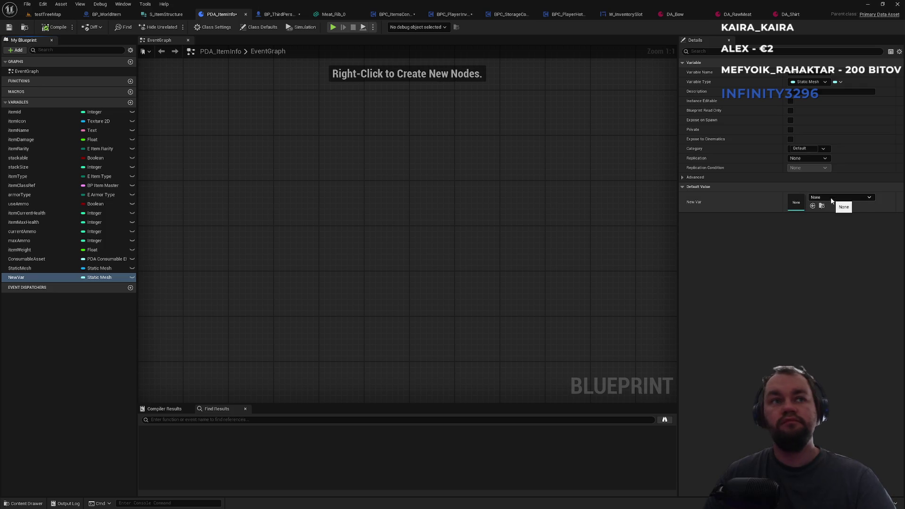
# Step: Leave the new variable without a default mesh and delete NewVar
pyautogui.click(831, 200)
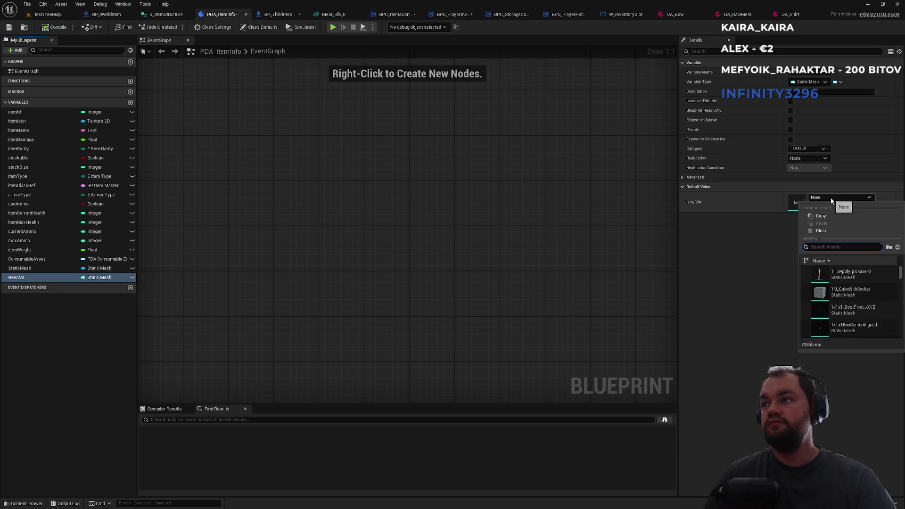
pyautogui.click(831, 200)
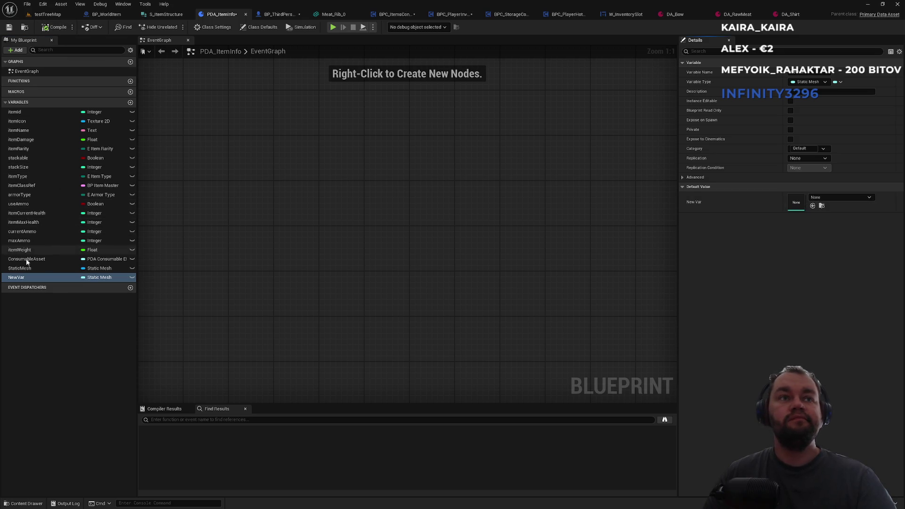
pyautogui.click(29, 278)
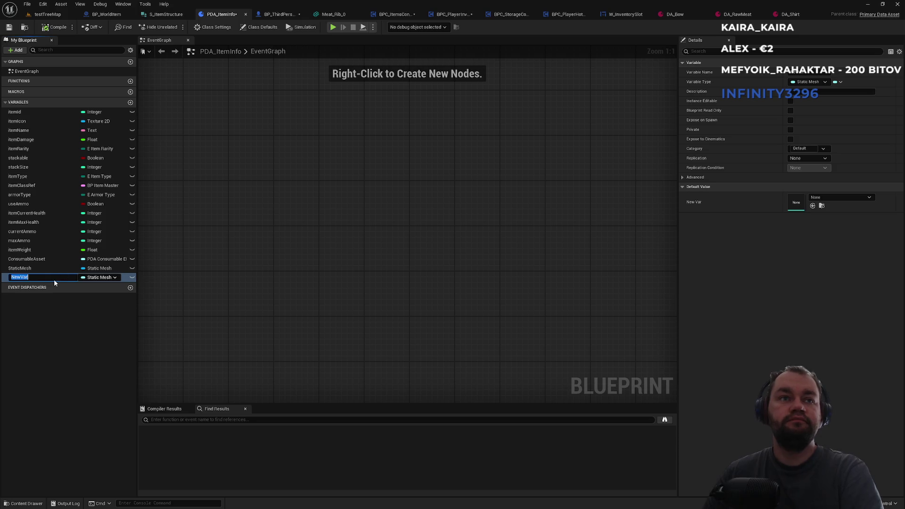
pyautogui.click(27, 301)
pyautogui.click(17, 278)
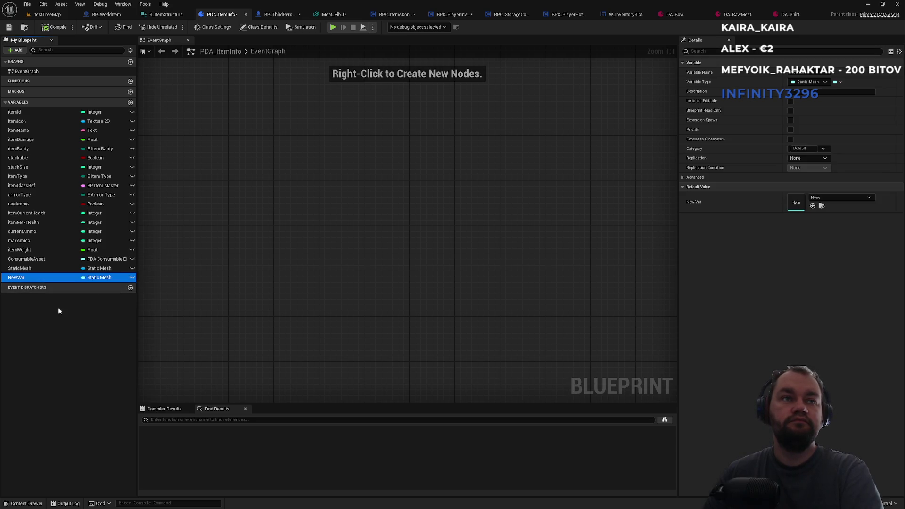
pyautogui.press('Delete')
# Step: Make StaticMesh a Soft Object Reference, then compile and save PDA_ItemInfo
pyautogui.click(52, 269)
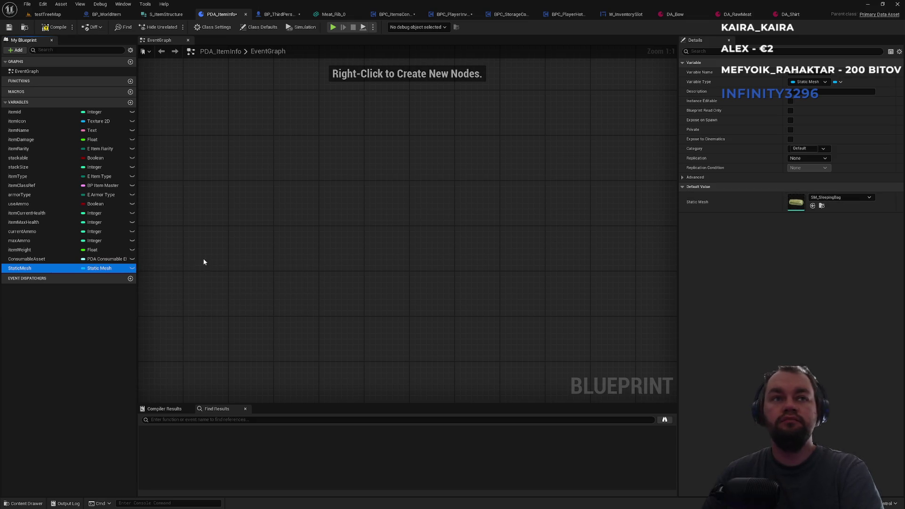
pyautogui.click(815, 83)
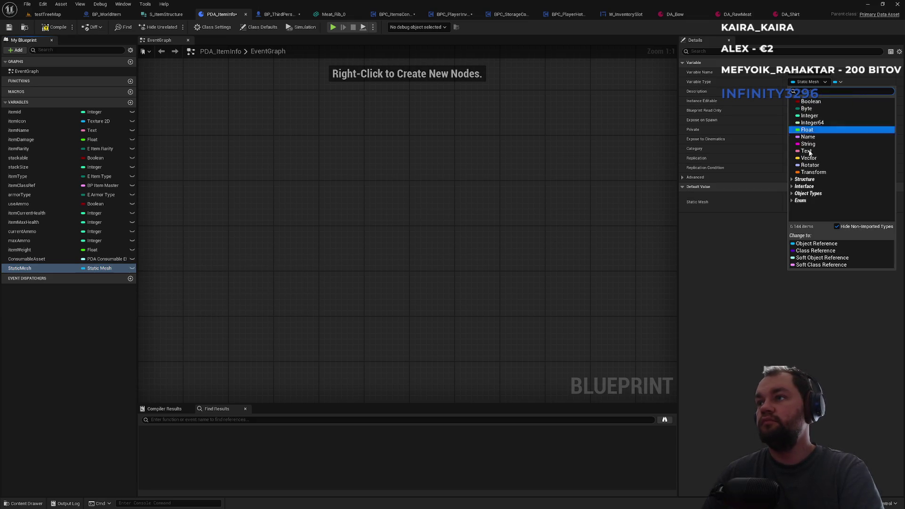
pyautogui.click(805, 260)
pyautogui.click(55, 27)
pyautogui.hotkey('ctrl', 's')
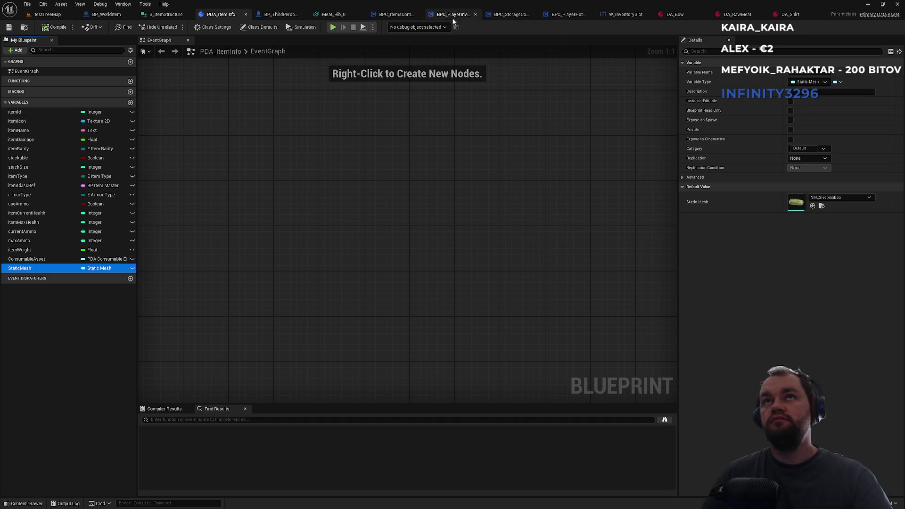
# Step: Open the DropItemMaster function in BPC_ItemsContainerMaster and locate the Set Static Mesh nodes
pyautogui.click(401, 15)
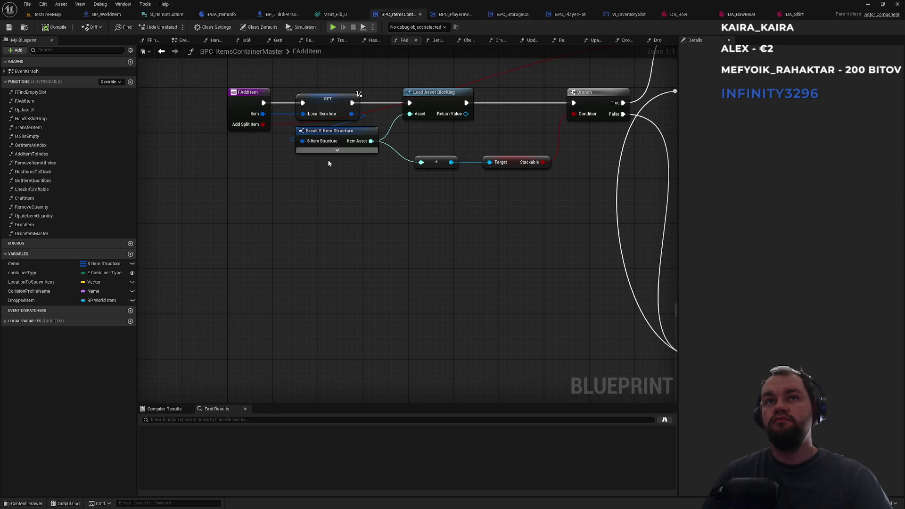
pyautogui.click(56, 233)
pyautogui.doubleClick(56, 233)
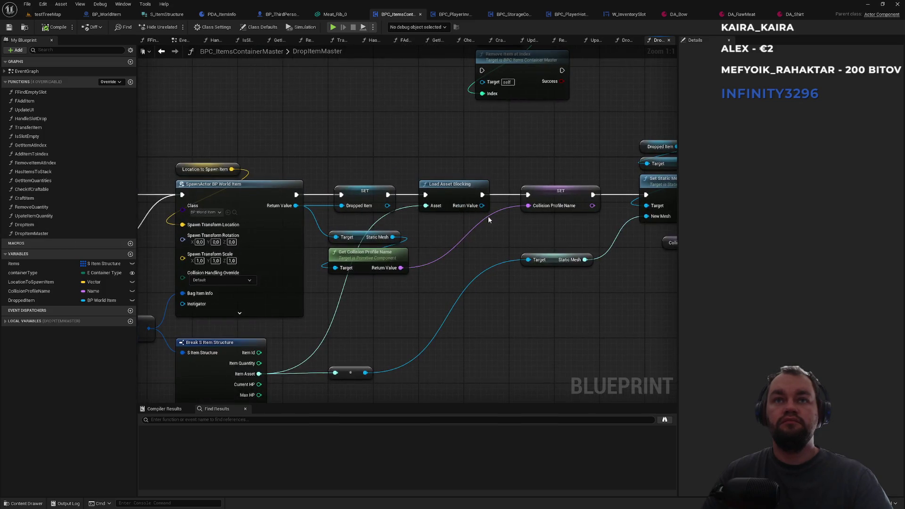
pyautogui.moveTo(476, 258); pyautogui.dragTo(478, 254)
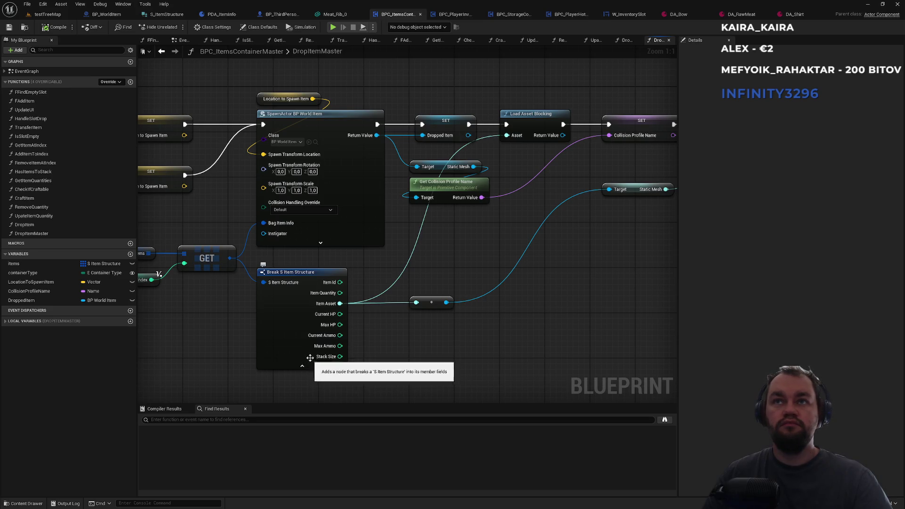
pyautogui.moveTo(414, 273); pyautogui.dragTo(468, 240)
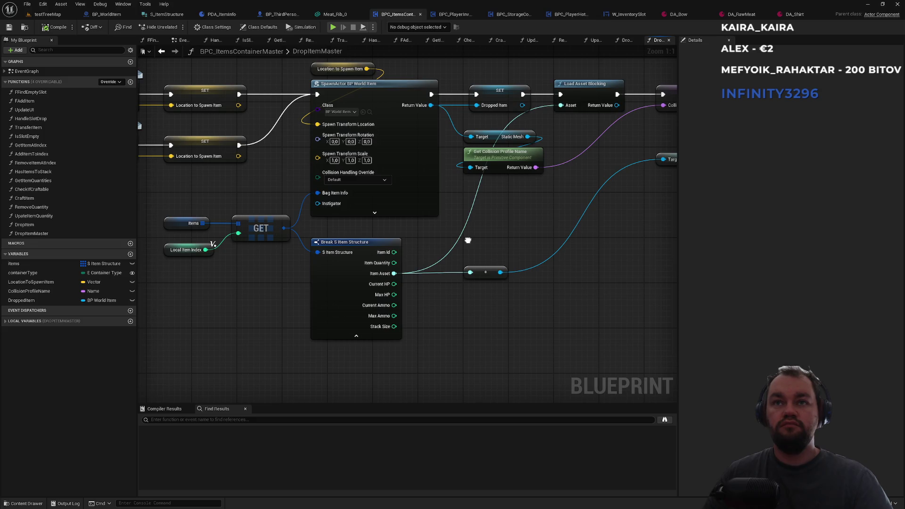
pyautogui.rightClick(468, 241)
pyautogui.moveTo(533, 200)
pyautogui.mouseDown()
pyautogui.moveTo(452, 247)
pyautogui.moveTo(411, 251)
pyautogui.mouseUp()
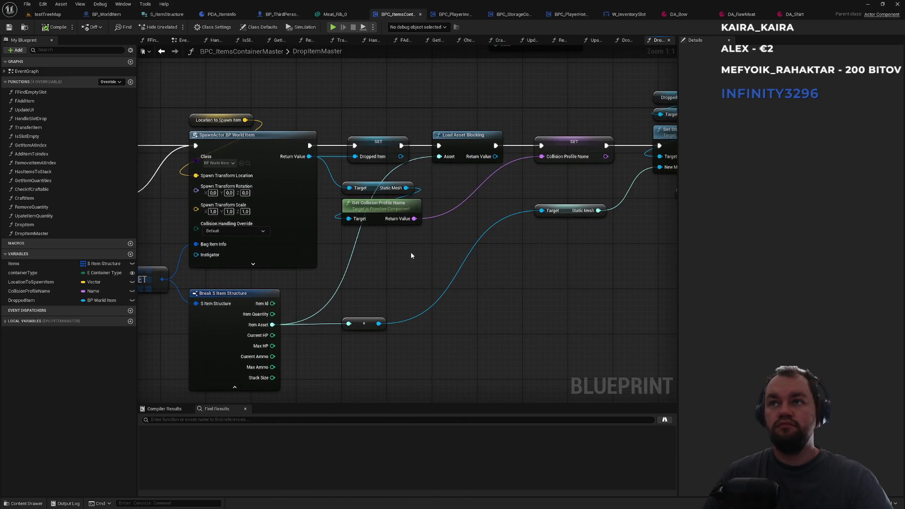
pyautogui.moveTo(525, 269); pyautogui.dragTo(328, 307)
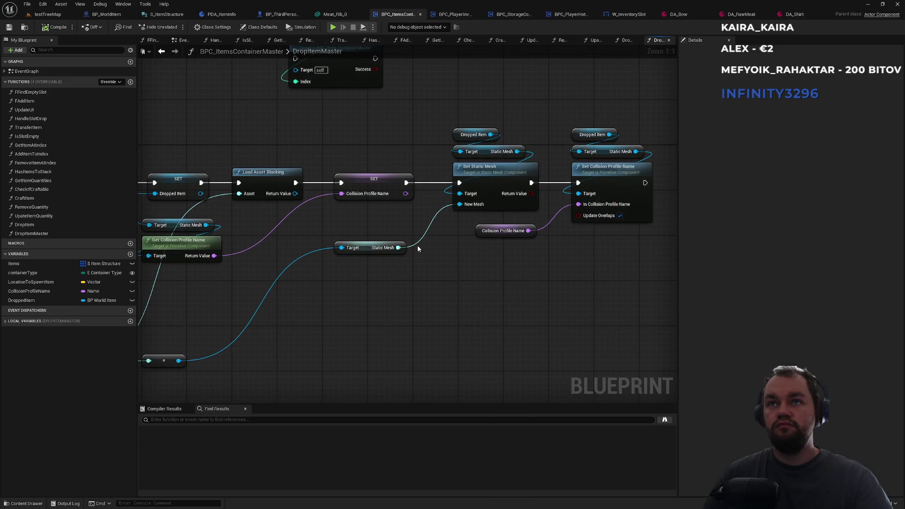
# Step: Connect the Static Mesh getter to New Mesh and tidy the getter and reroute nodes
pyautogui.moveTo(398, 247)
pyautogui.mouseDown()
pyautogui.moveTo(465, 209)
pyautogui.moveTo(438, 241)
pyautogui.mouseUp()
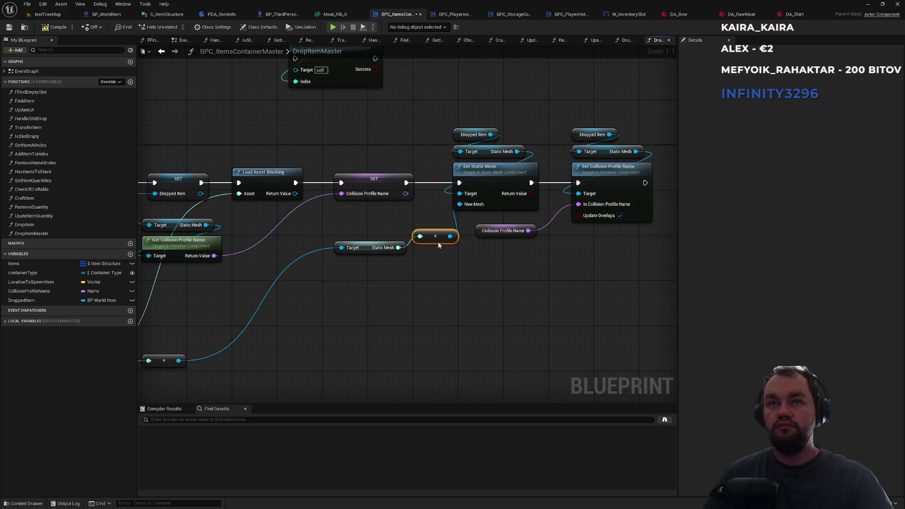
pyautogui.moveTo(366, 253); pyautogui.dragTo(338, 258)
pyautogui.moveTo(305, 298)
pyautogui.mouseDown()
pyautogui.moveTo(408, 294)
pyautogui.moveTo(450, 274)
pyautogui.mouseUp()
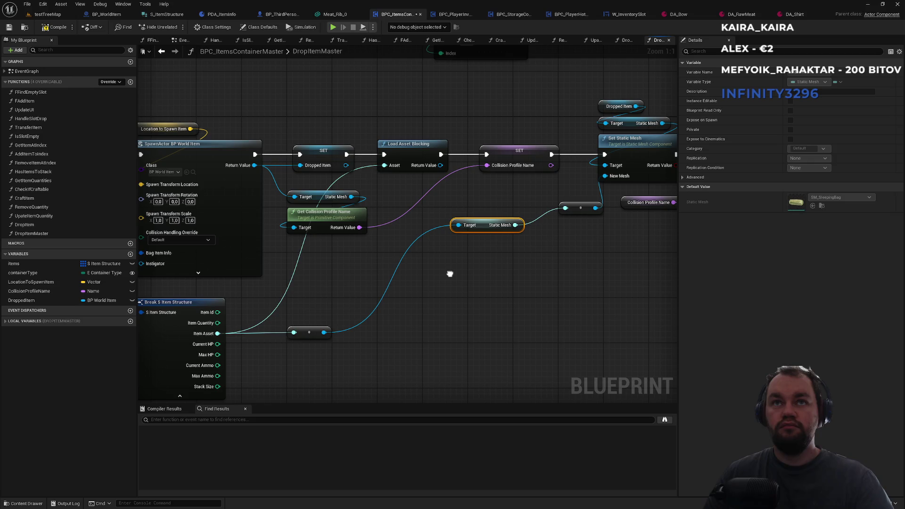
pyautogui.moveTo(450, 274); pyautogui.dragTo(475, 263)
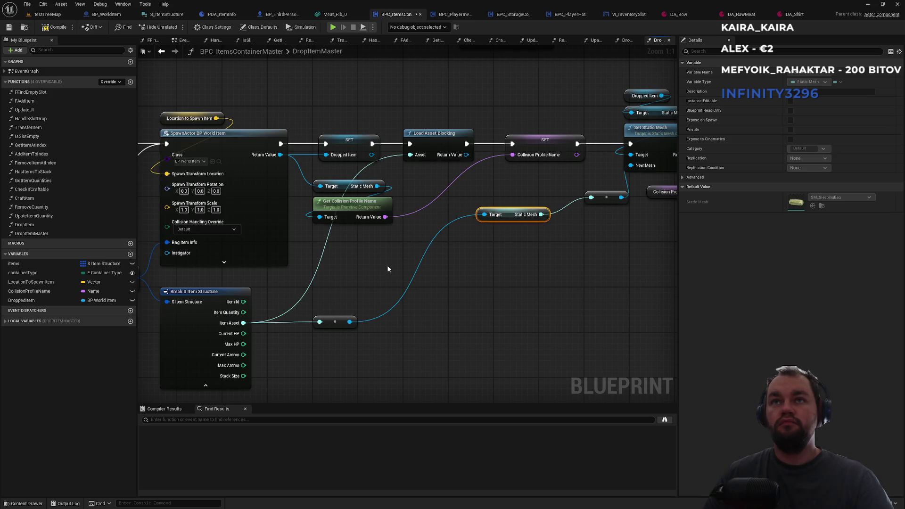
pyautogui.moveTo(518, 256); pyautogui.dragTo(397, 258)
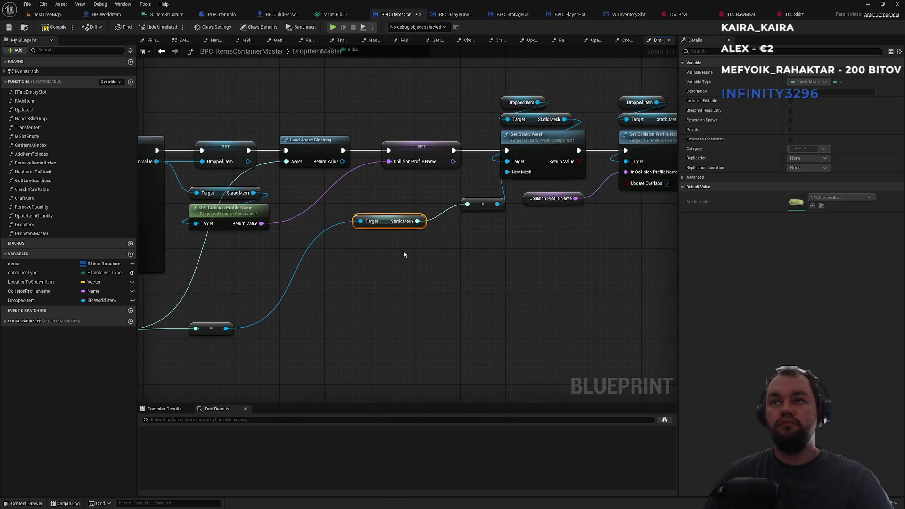
pyautogui.moveTo(480, 209); pyautogui.dragTo(470, 233)
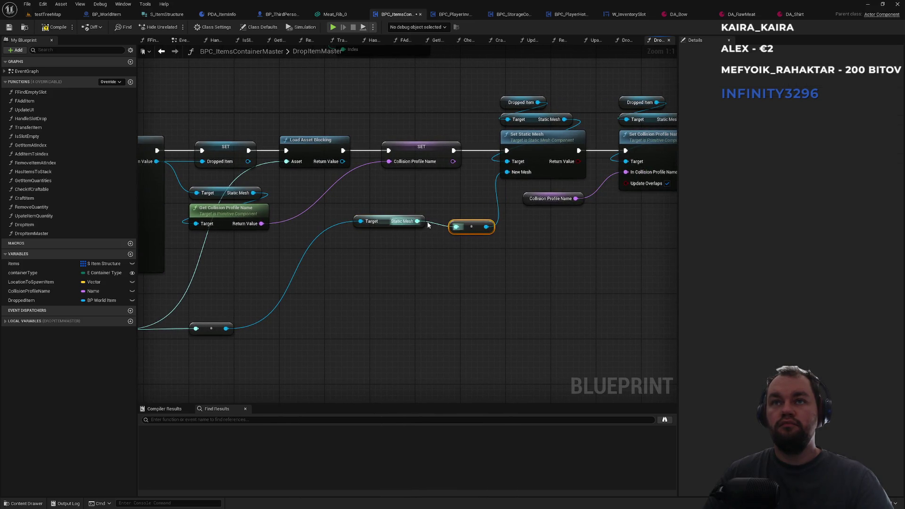
# Step: Duplicate Load Asset Blocking, wire it between SET and Set Static Mesh with Static Mesh as Asset, and compile
pyautogui.click(322, 141)
pyautogui.hotkey('ctrl', 'c')
pyautogui.hotkey('ctrl', 'v')
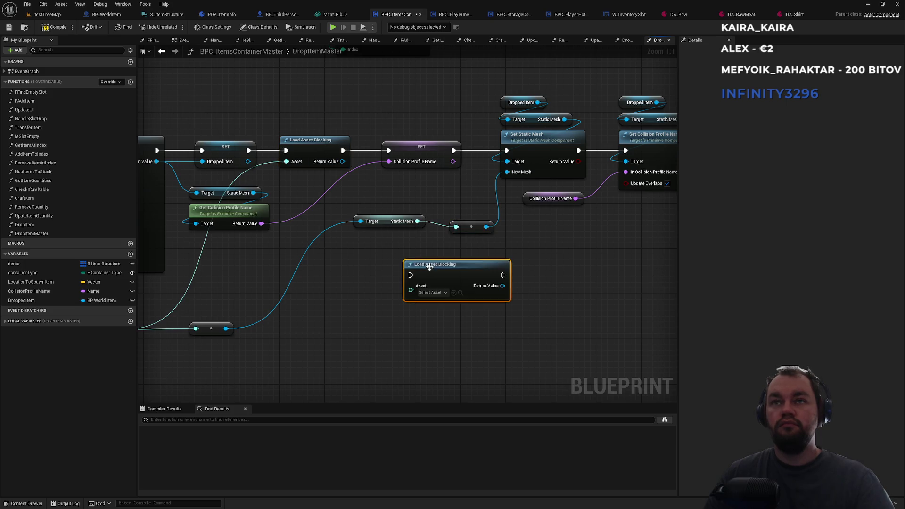
pyautogui.moveTo(454, 151)
pyautogui.mouseDown()
pyautogui.moveTo(434, 250)
pyautogui.moveTo(410, 275)
pyautogui.mouseUp()
pyautogui.moveTo(417, 221); pyautogui.dragTo(411, 286)
pyautogui.moveTo(467, 275)
pyautogui.mouseDown()
pyautogui.moveTo(469, 239)
pyautogui.moveTo(507, 150)
pyautogui.mouseUp()
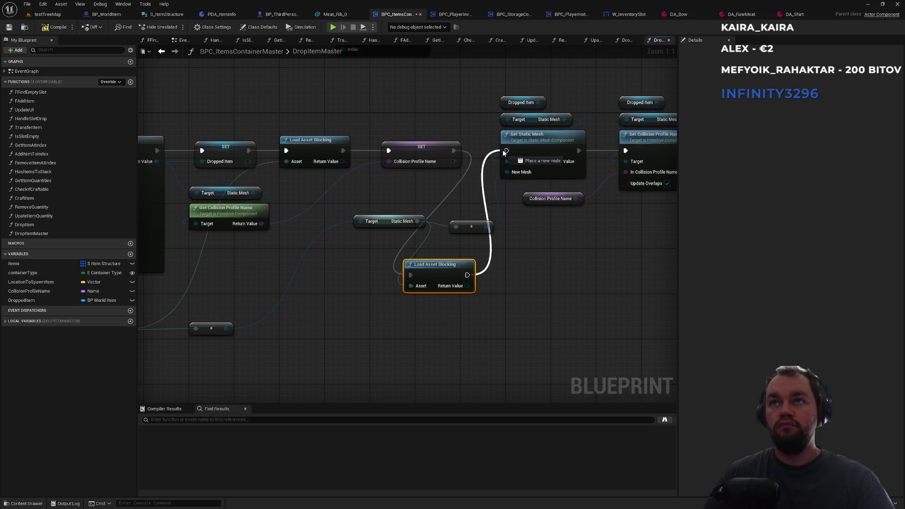
pyautogui.click(65, 30)
# Step: Play testTreeMap and drop the raw meat item from the server's inventory
pyautogui.click(45, 14)
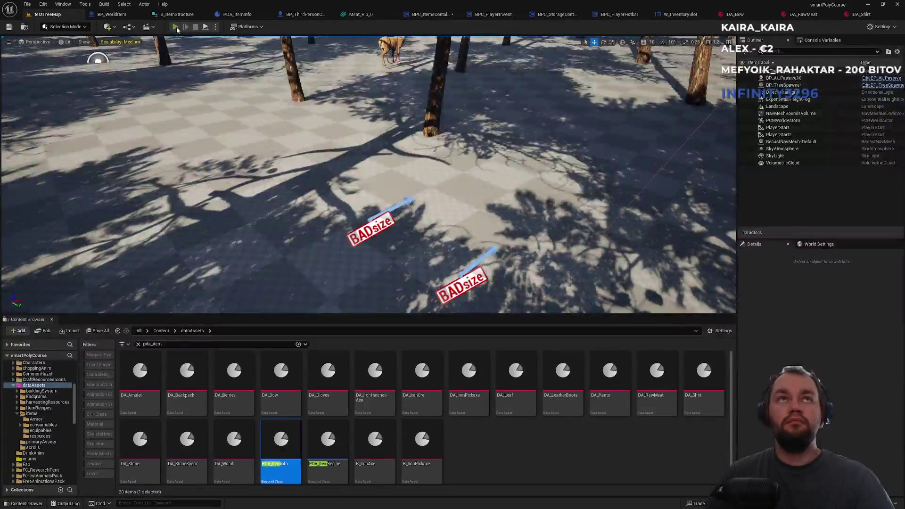
pyautogui.click(175, 27)
pyautogui.press('super')
pyautogui.press('super')
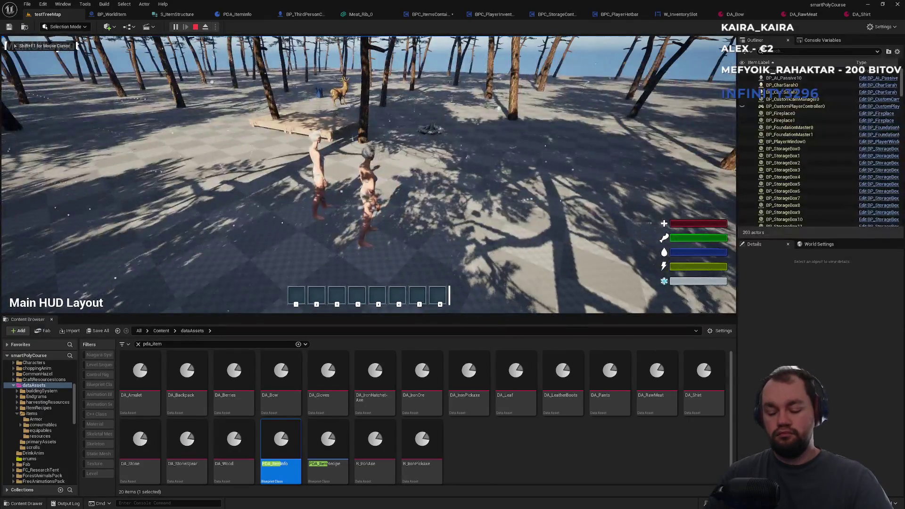
pyautogui.press('i')
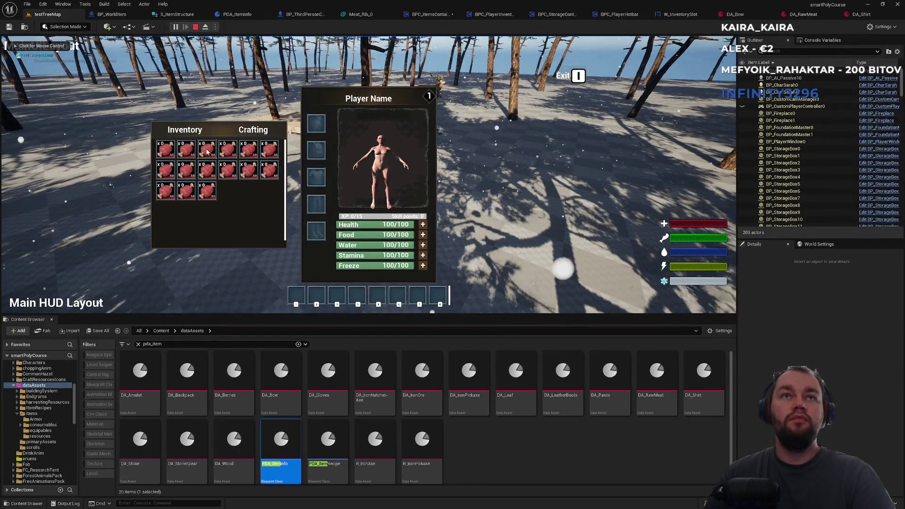
pyautogui.press('i')
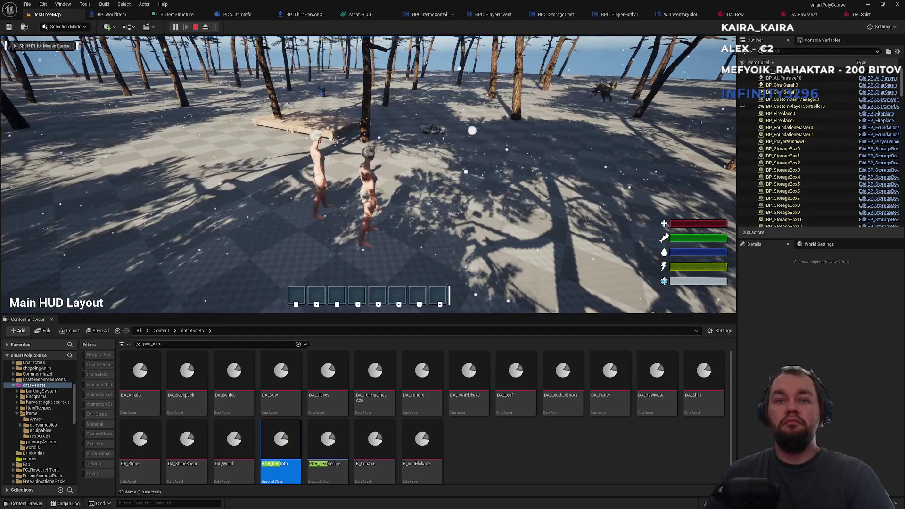
pyautogui.press('i')
pyautogui.click(220, 155)
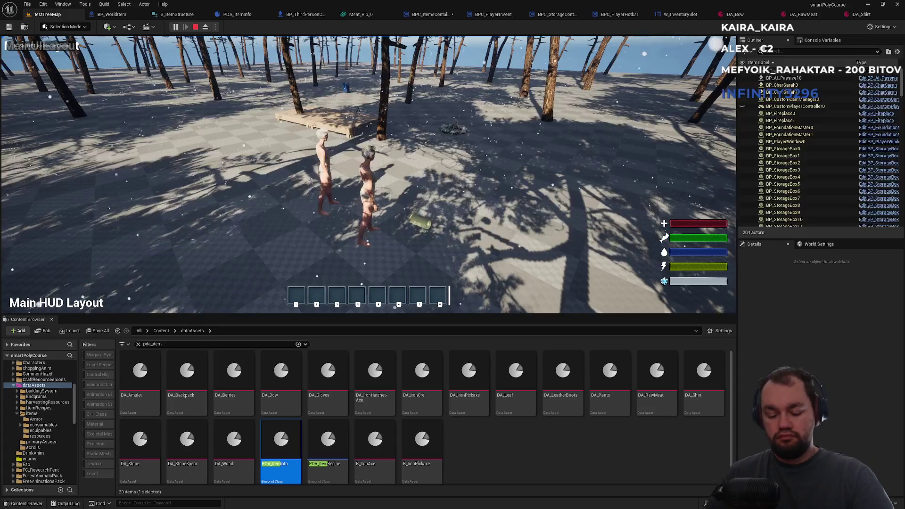
pyautogui.press('i')
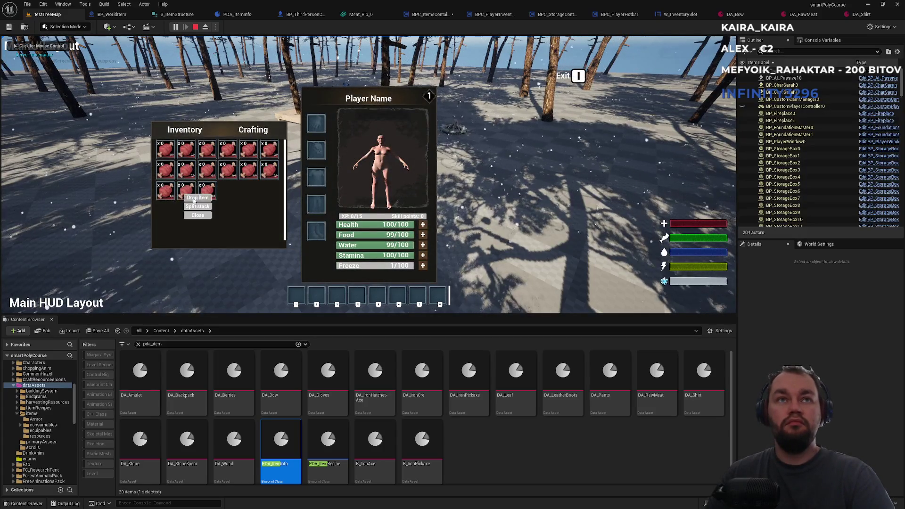
pyautogui.press('i')
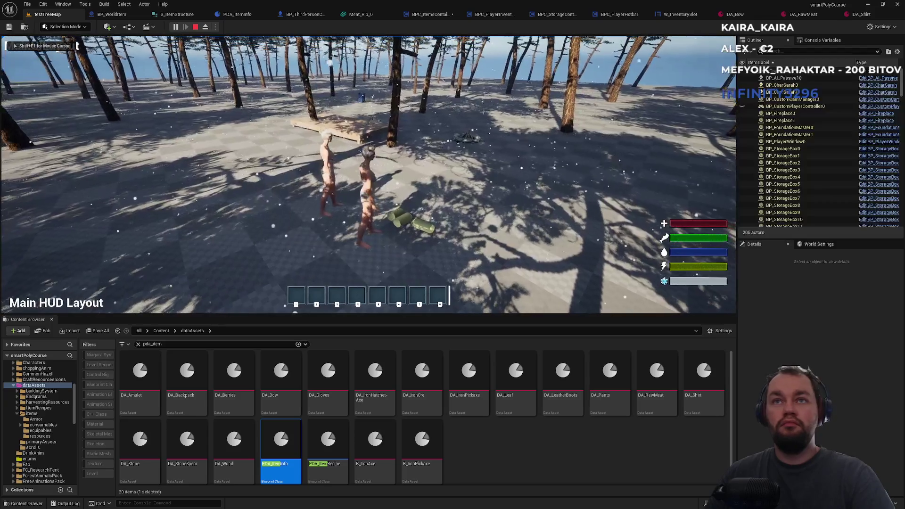
# Step: Drop the first inventory slot's item on the client, then stop the play session
pyautogui.hotkey('alt', 'Tab')
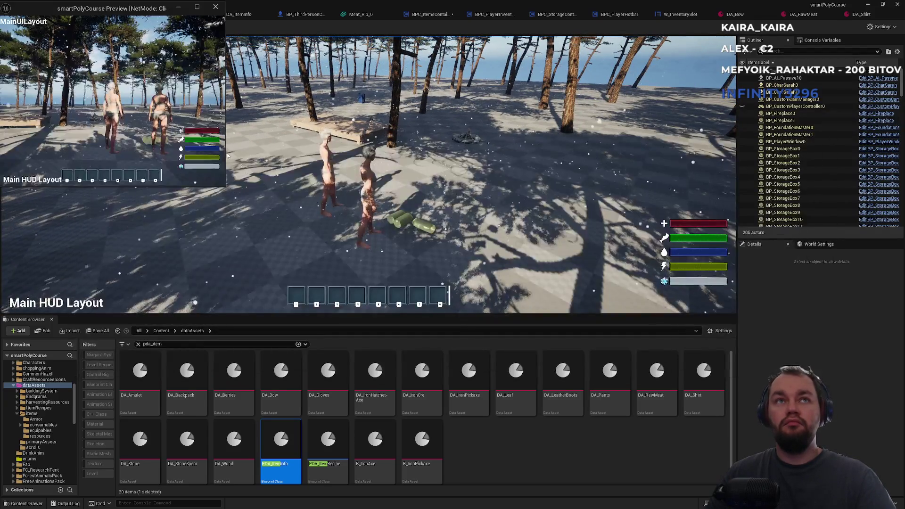
pyautogui.press('i')
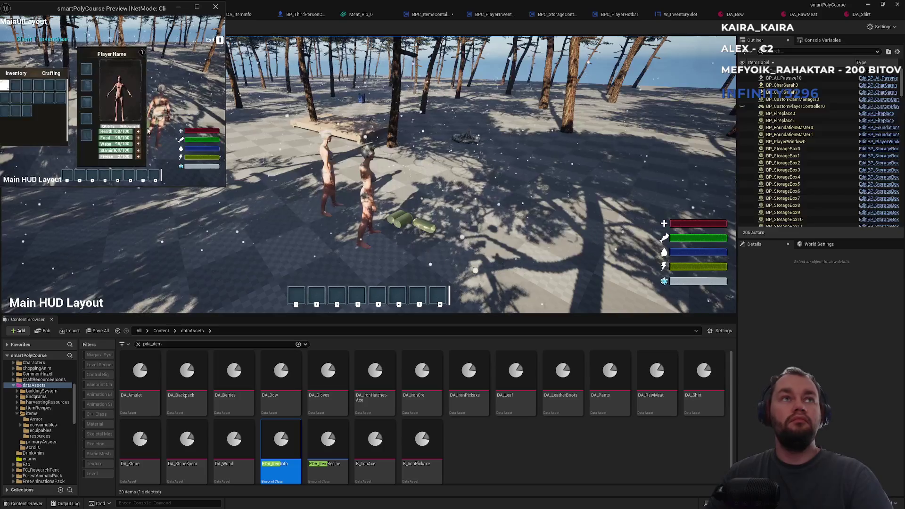
pyautogui.rightClick(7, 87)
pyautogui.click(19, 92)
pyautogui.press('i')
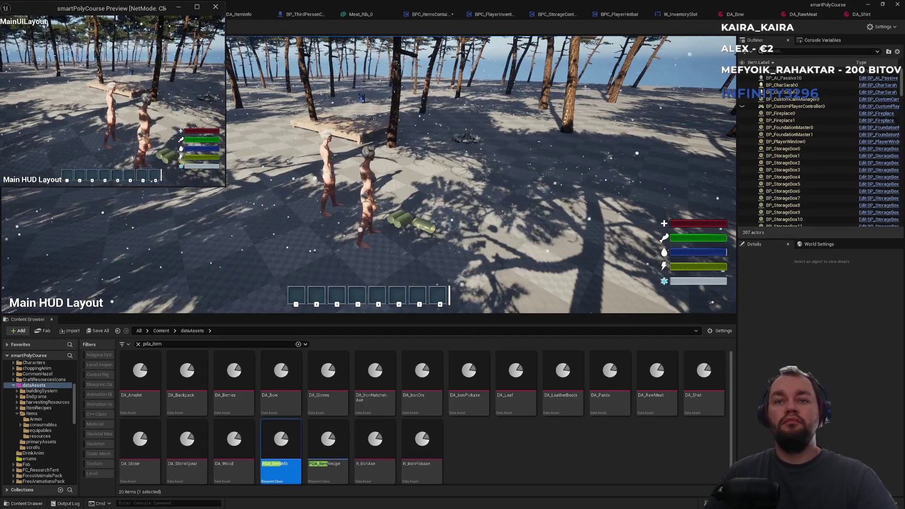
pyautogui.press('Escape')
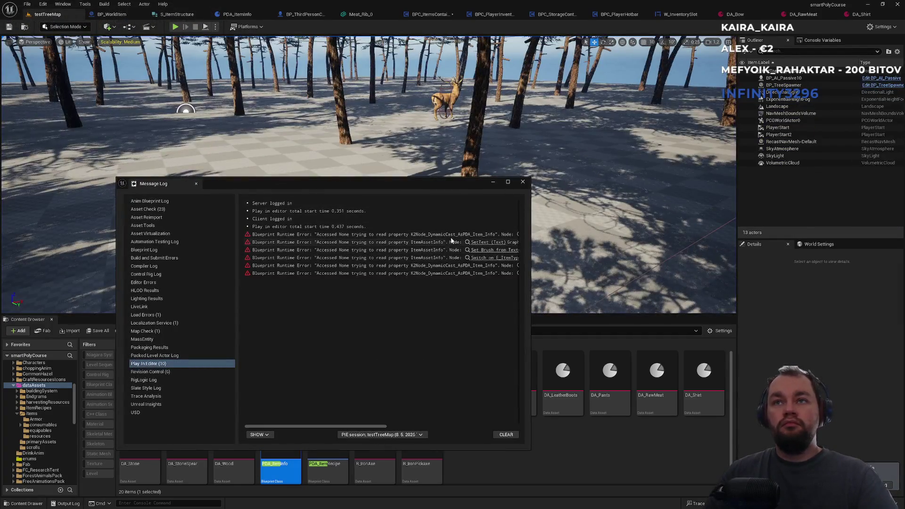
# Step: Delete the added Load Asset Blocking node and link SET directly to Set Static Mesh
pyautogui.click(522, 181)
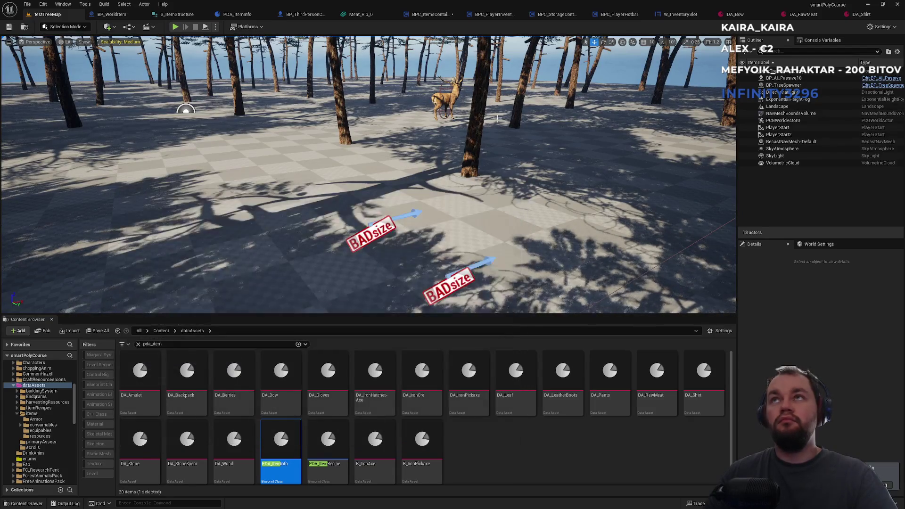
pyautogui.click(414, 15)
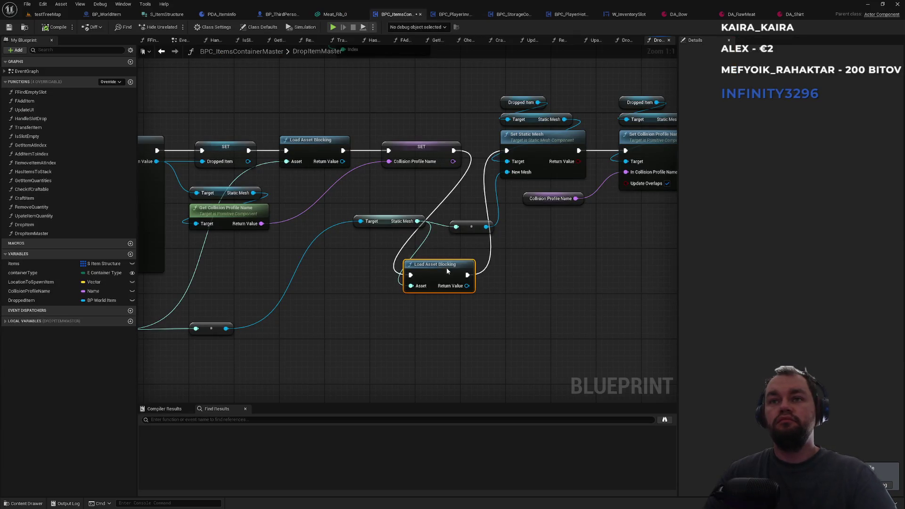
pyautogui.press('Delete')
pyautogui.moveTo(452, 151); pyautogui.dragTo(507, 151)
pyautogui.moveTo(387, 225)
pyautogui.mouseDown()
pyautogui.moveTo(367, 247)
pyautogui.moveTo(395, 226)
pyautogui.mouseUp()
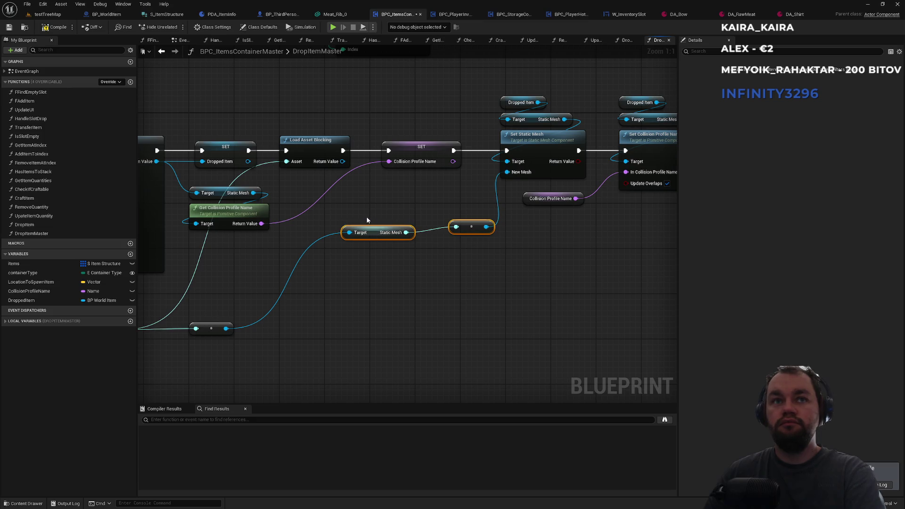
# Step: Wire SET Dropped Item straight to SET Collision Profile Name and move Load Asset Blocking aside
pyautogui.moveTo(345, 217); pyautogui.dragTo(447, 206)
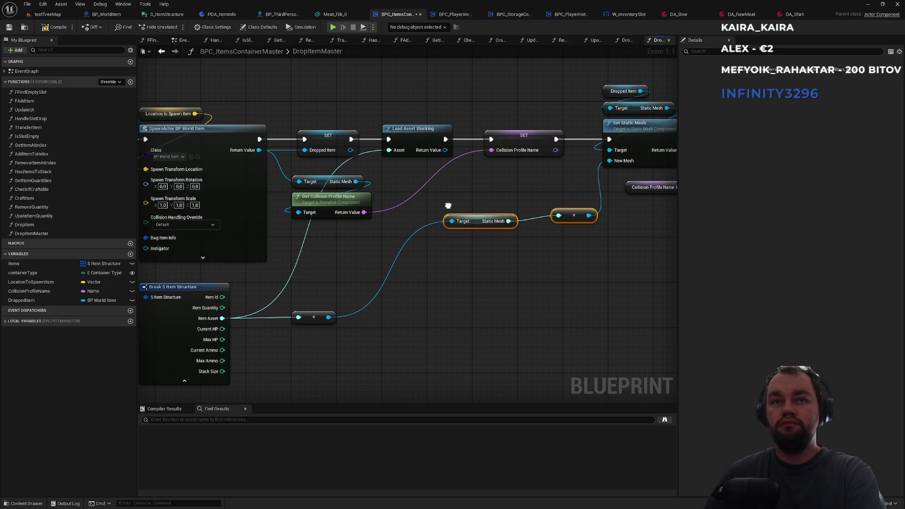
pyautogui.moveTo(389, 139)
pyautogui.mouseDown()
pyautogui.moveTo(365, 141)
pyautogui.moveTo(457, 140)
pyautogui.mouseUp()
pyautogui.moveTo(350, 139); pyautogui.dragTo(491, 139)
pyautogui.moveTo(427, 134); pyautogui.dragTo(433, 106)
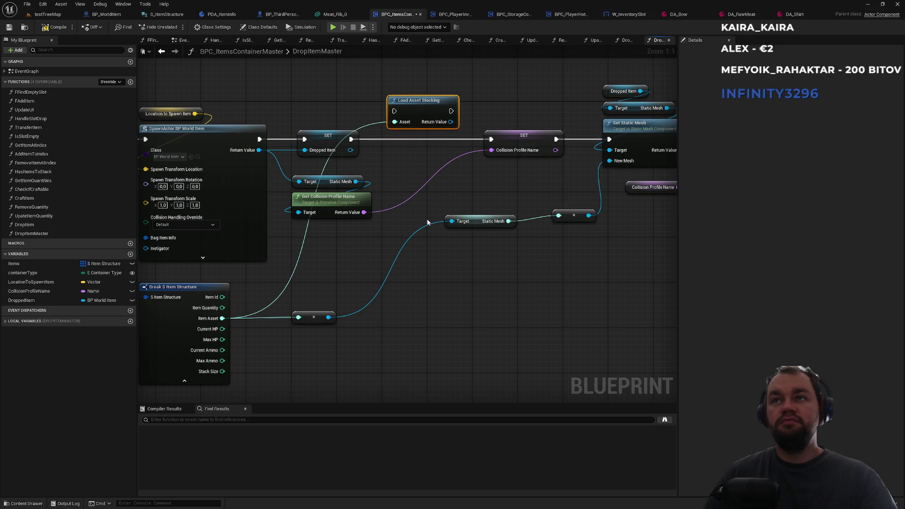
pyautogui.moveTo(442, 205); pyautogui.dragTo(354, 222)
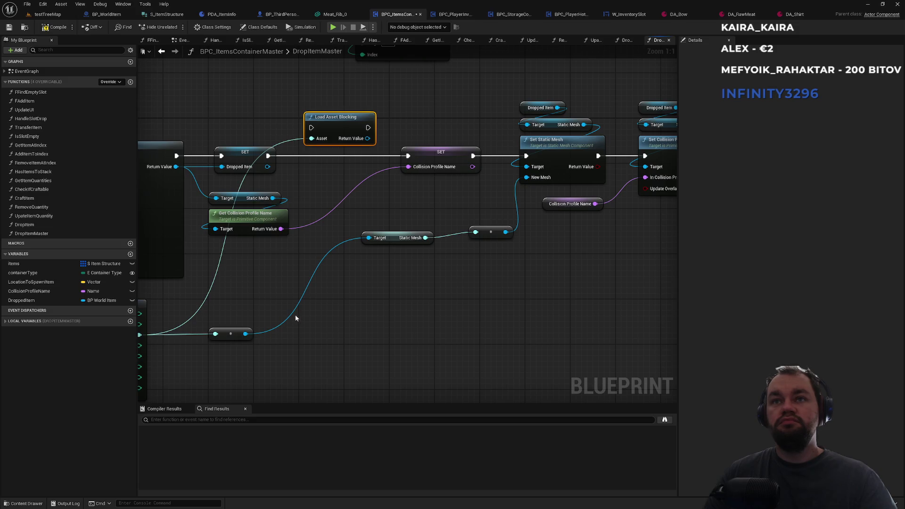
# Step: Play testTreeMap, open the inventory in both client and server windows, then stop
pyautogui.click(51, 15)
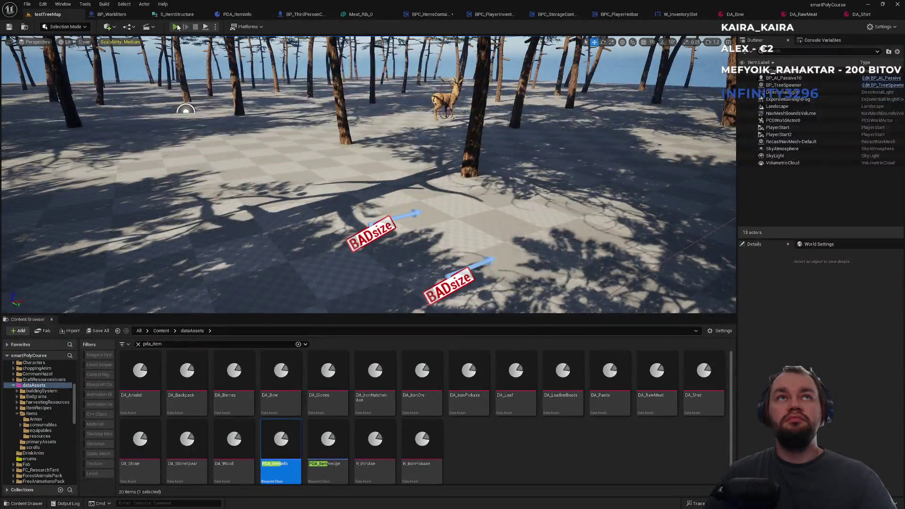
pyautogui.click(177, 26)
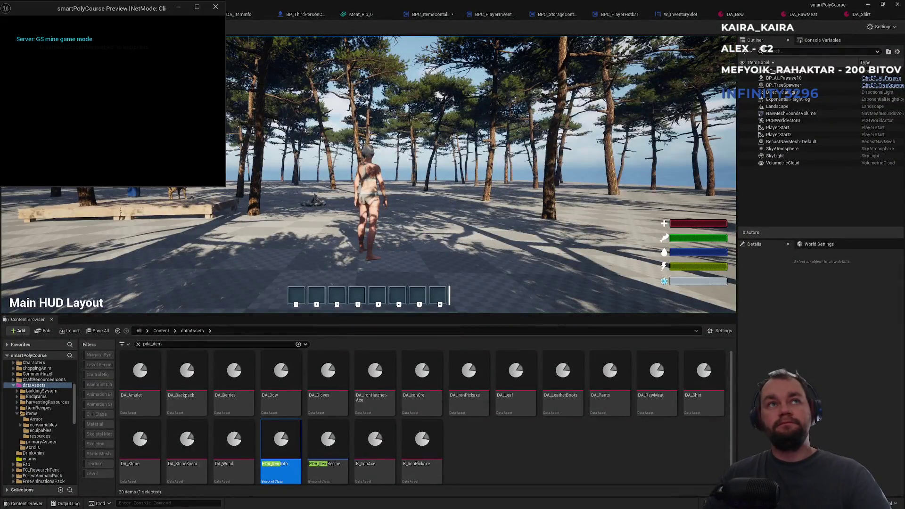
pyautogui.press('super')
pyautogui.click(100, 81)
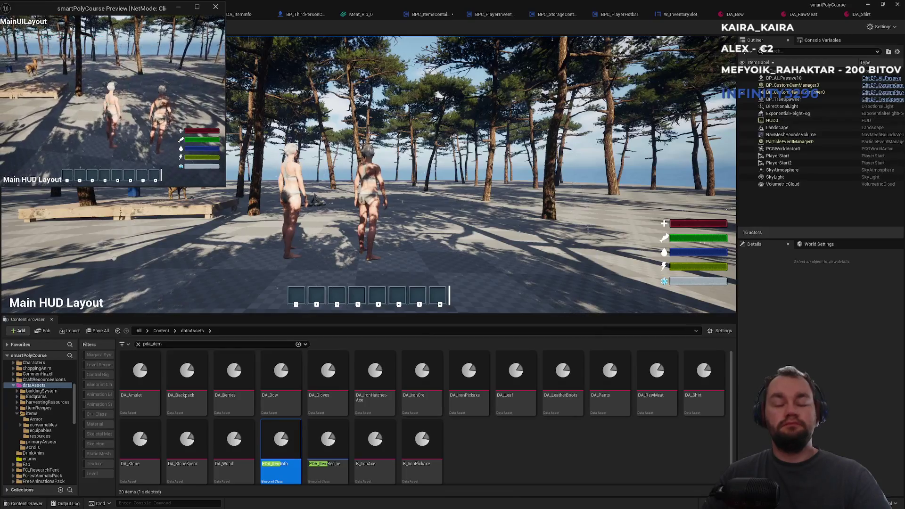
pyautogui.press('i')
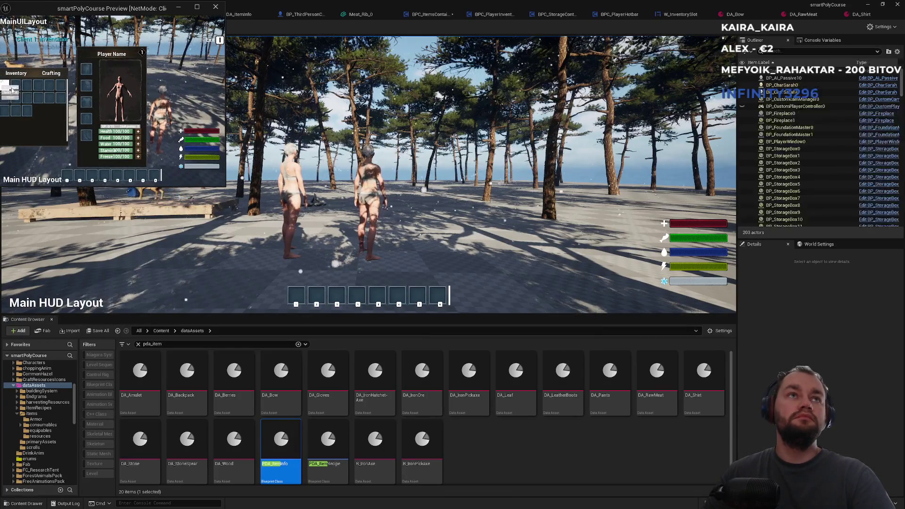
pyautogui.click(332, 163)
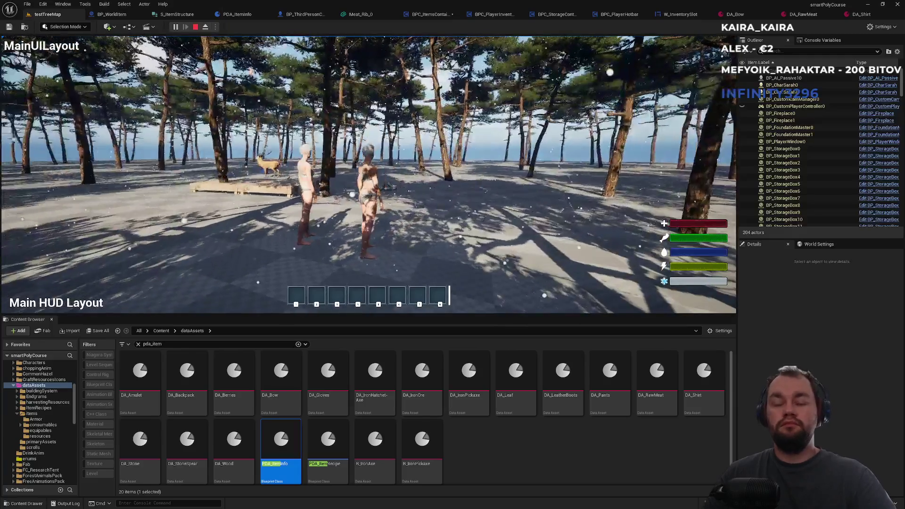
pyautogui.press('i')
pyautogui.press('i')
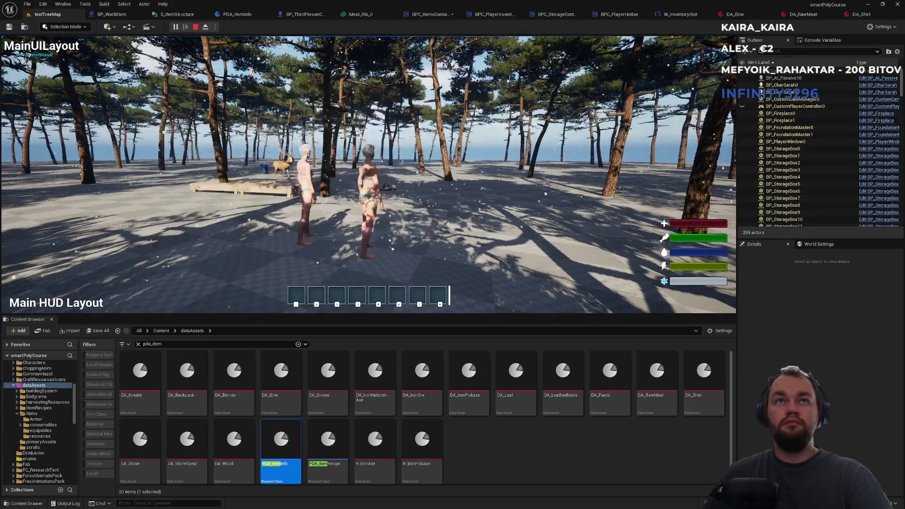
pyautogui.press('Escape')
pyautogui.press('Escape')
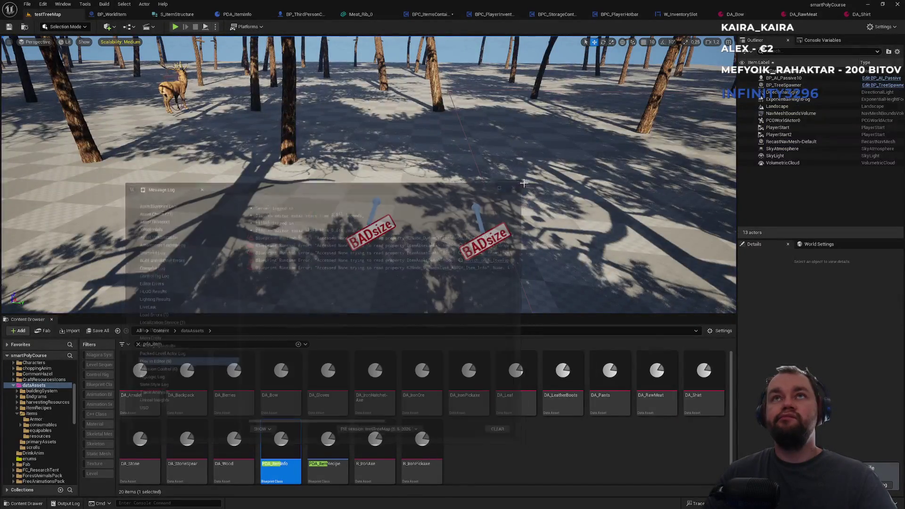
pyautogui.click(352, 14)
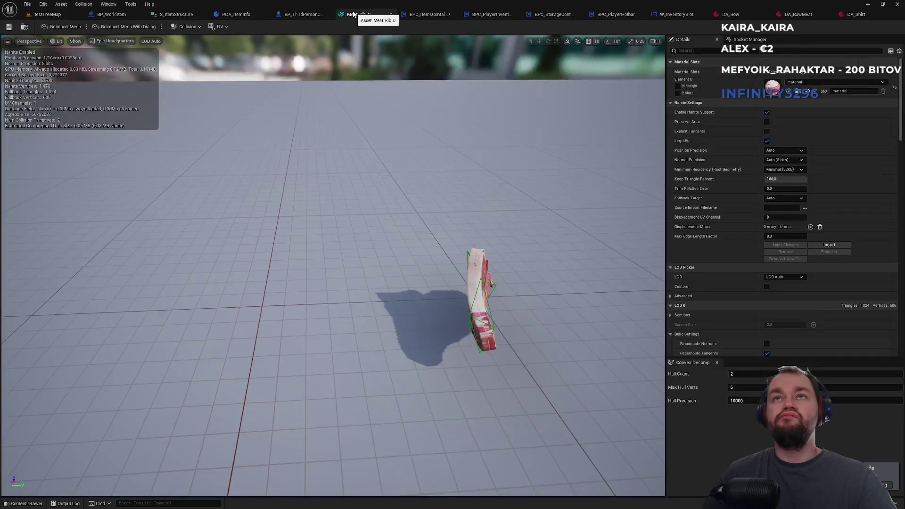
pyautogui.click(302, 15)
pyautogui.click(169, 15)
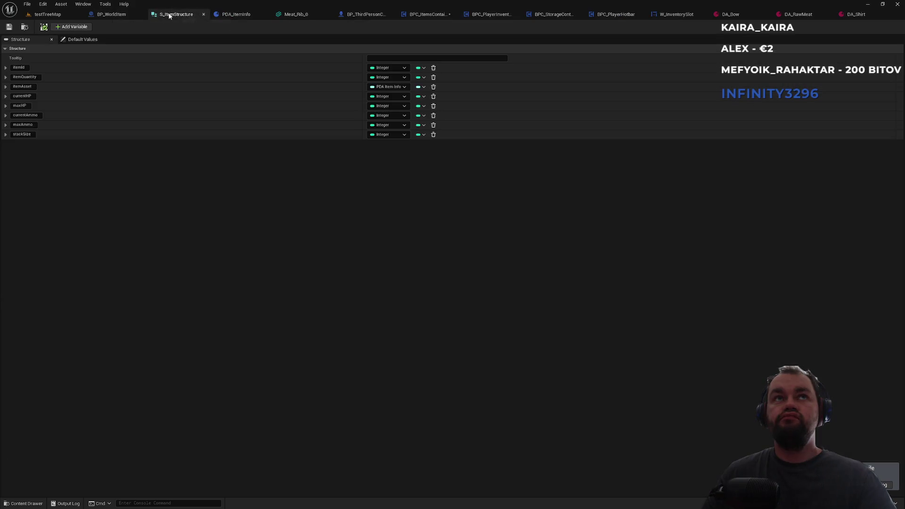
pyautogui.click(112, 14)
pyautogui.click(50, 14)
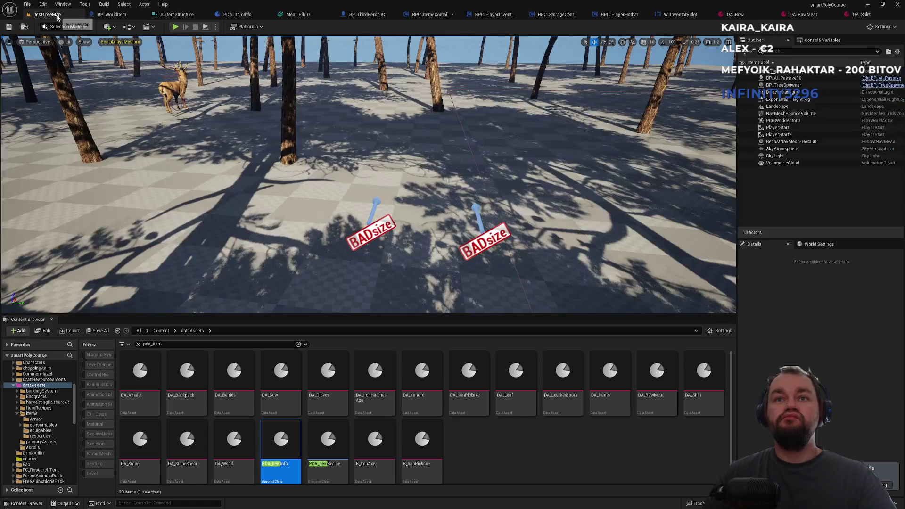
pyautogui.click(362, 15)
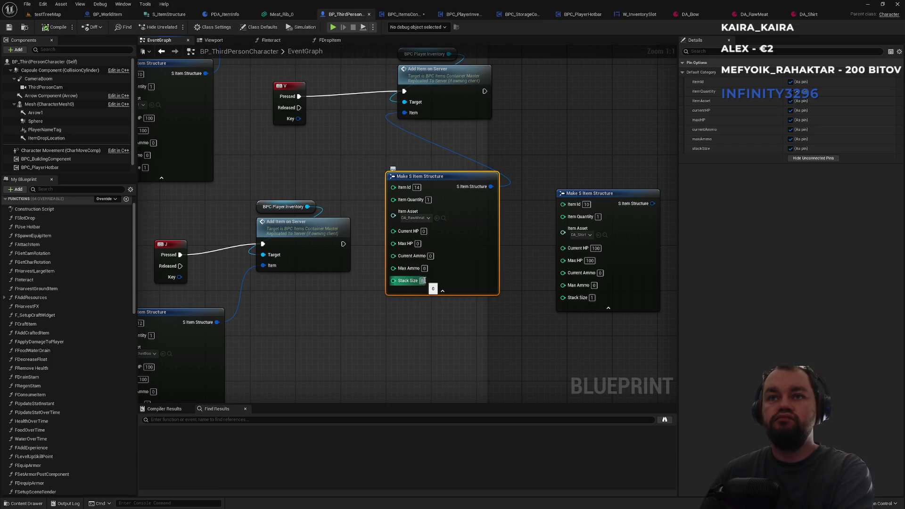
pyautogui.click(46, 18)
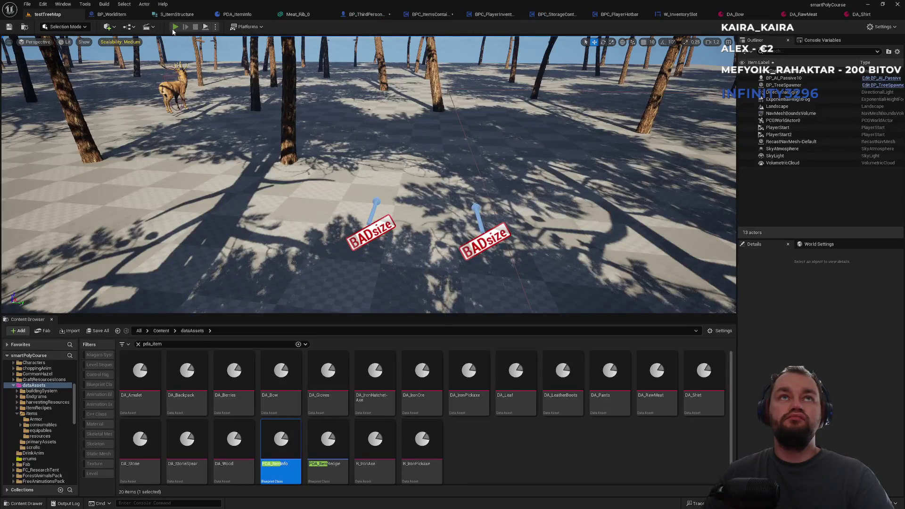
pyautogui.click(175, 27)
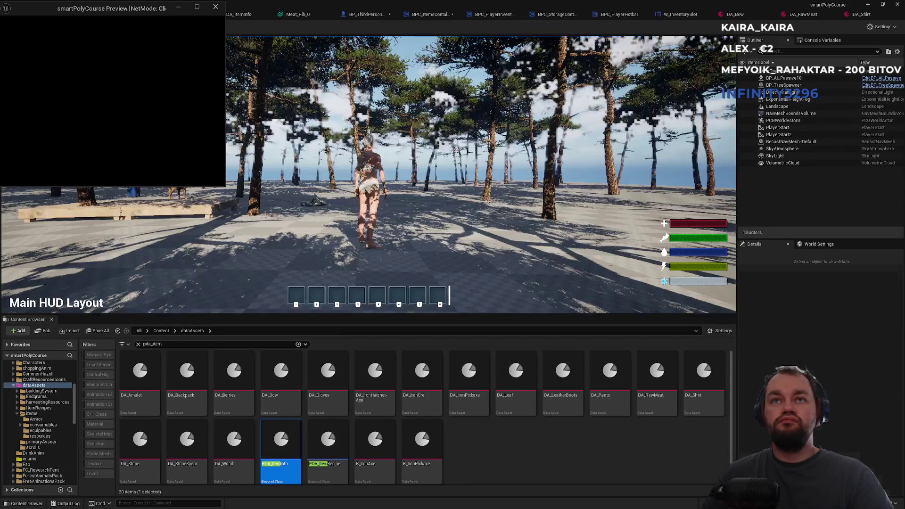
pyautogui.press('super')
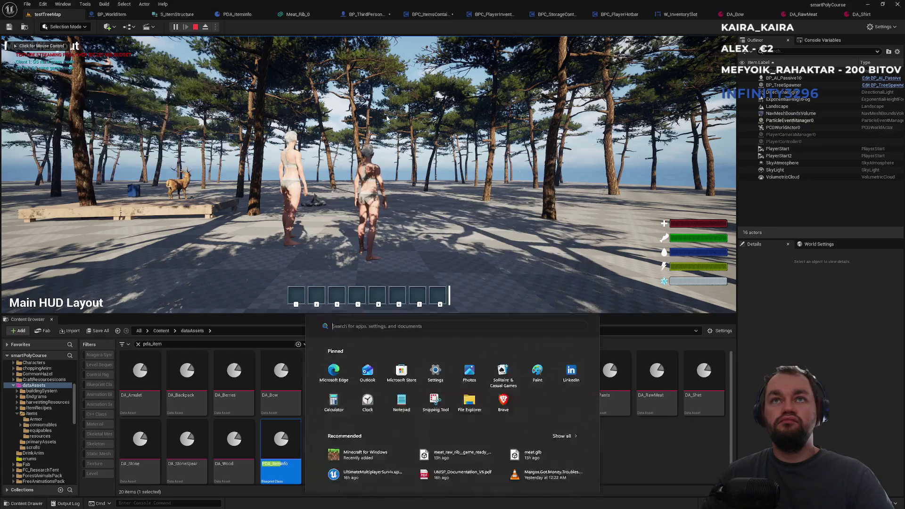
pyautogui.press('Tab')
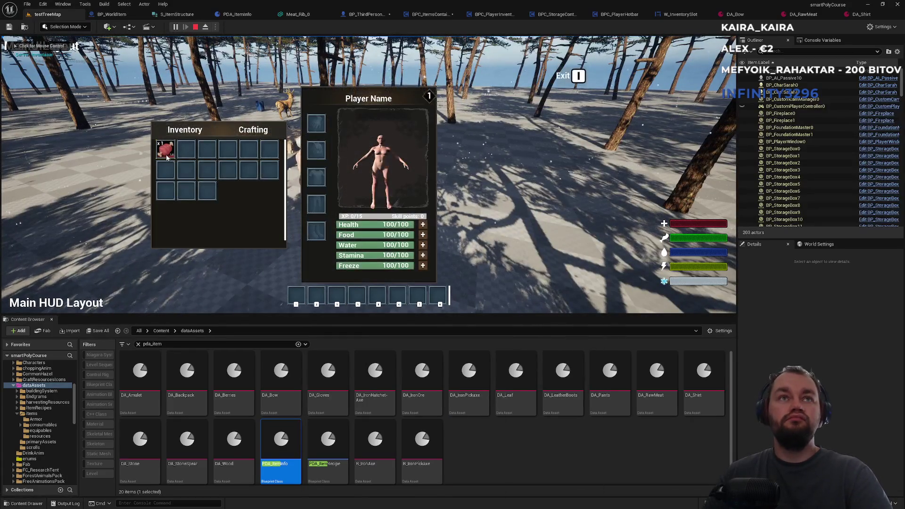
pyautogui.press('Tab')
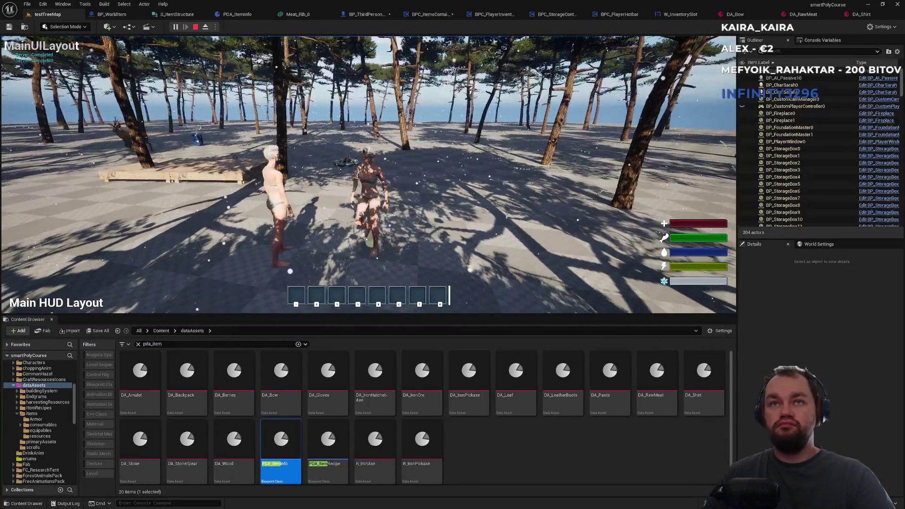
pyautogui.press('Escape')
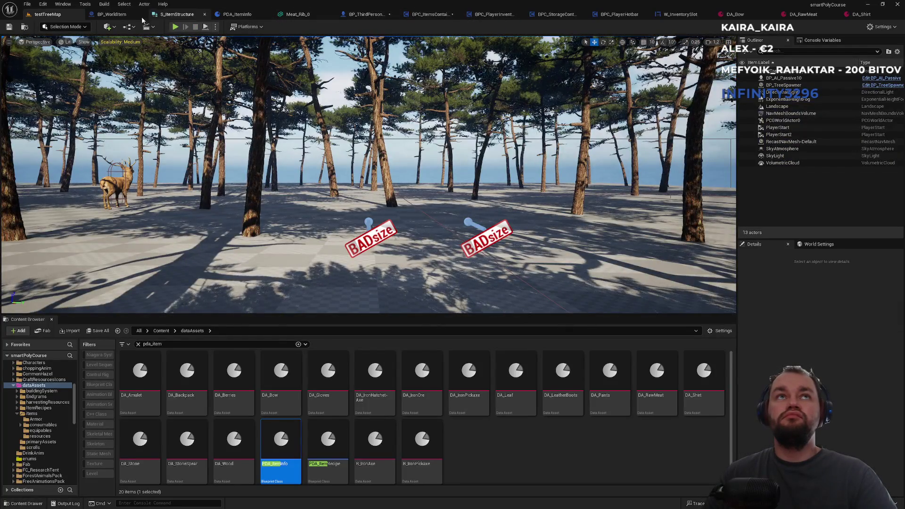
# Step: Set DA_RawMeat's Static Mesh to Meat_Rib_0 and launch a testTreeMap play session
pyautogui.click(801, 14)
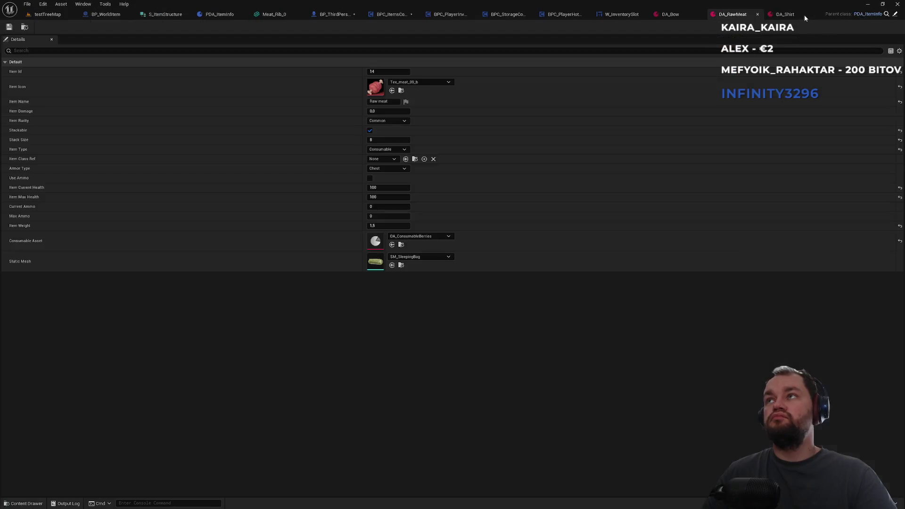
pyautogui.click(408, 259)
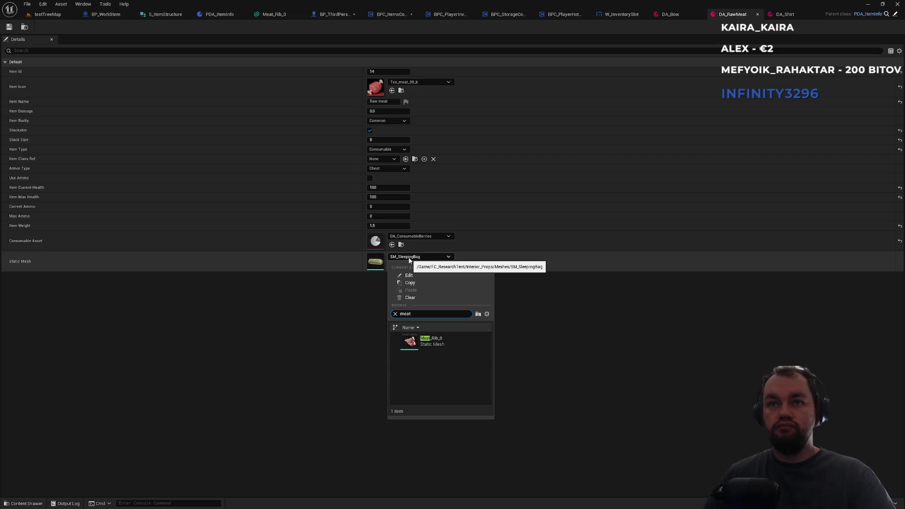
pyautogui.click(449, 339)
pyautogui.click(50, 14)
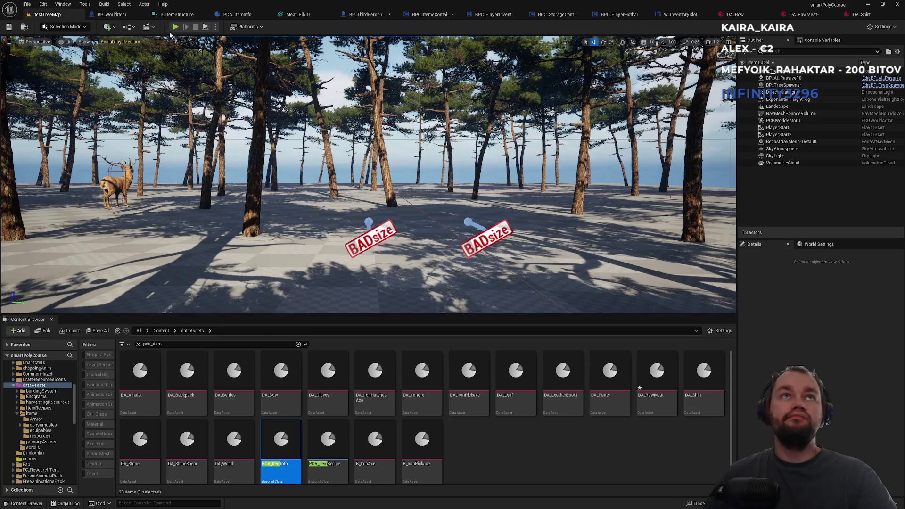
pyautogui.click(175, 26)
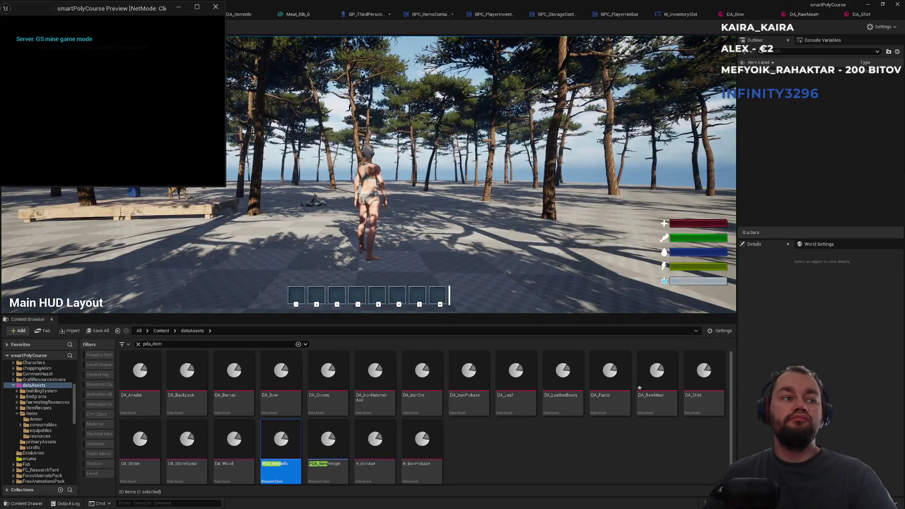